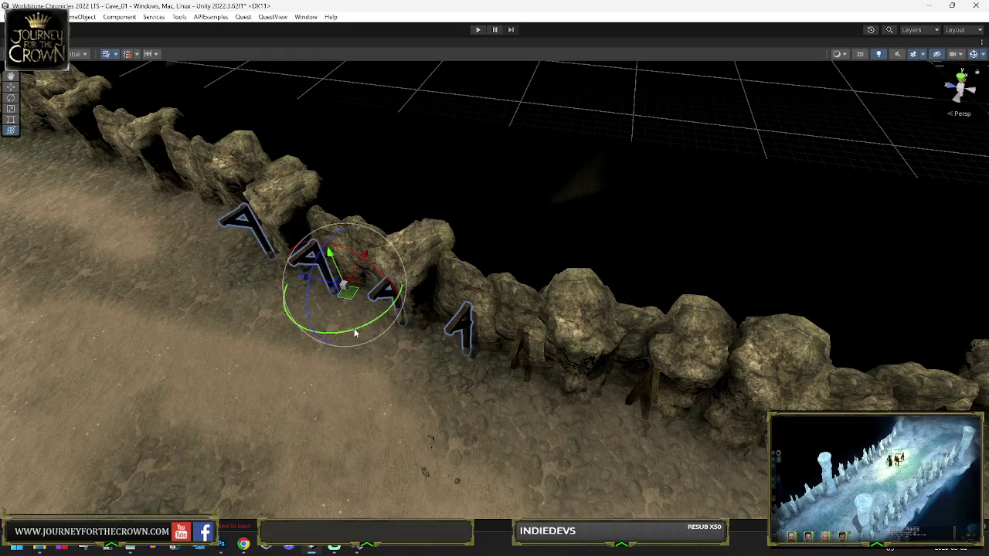
- Slide the selected A-frame supports up-left against the rock wall and frame them
left_click_drag(347, 292, 342, 287)
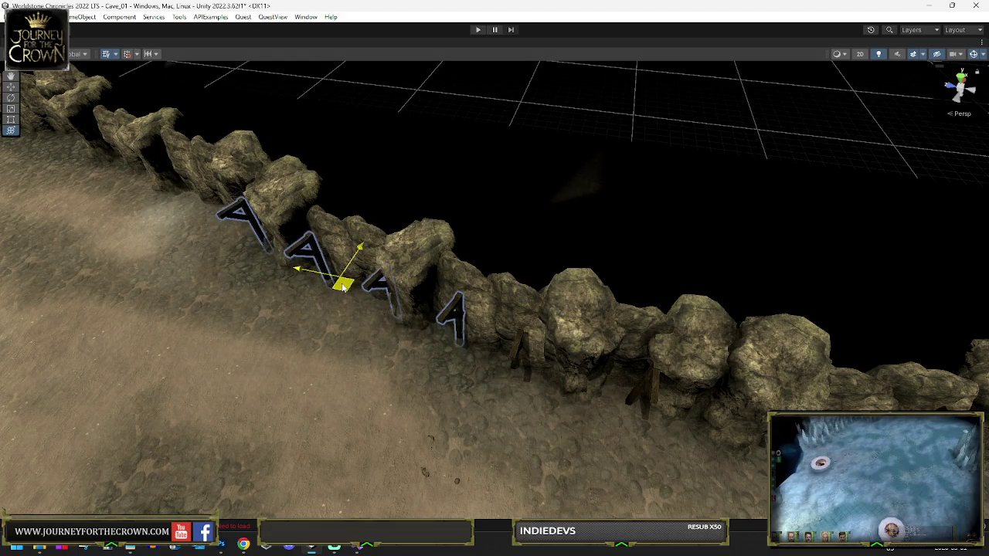
left_click_drag(261, 254, 188, 198)
key("e")
key("f")
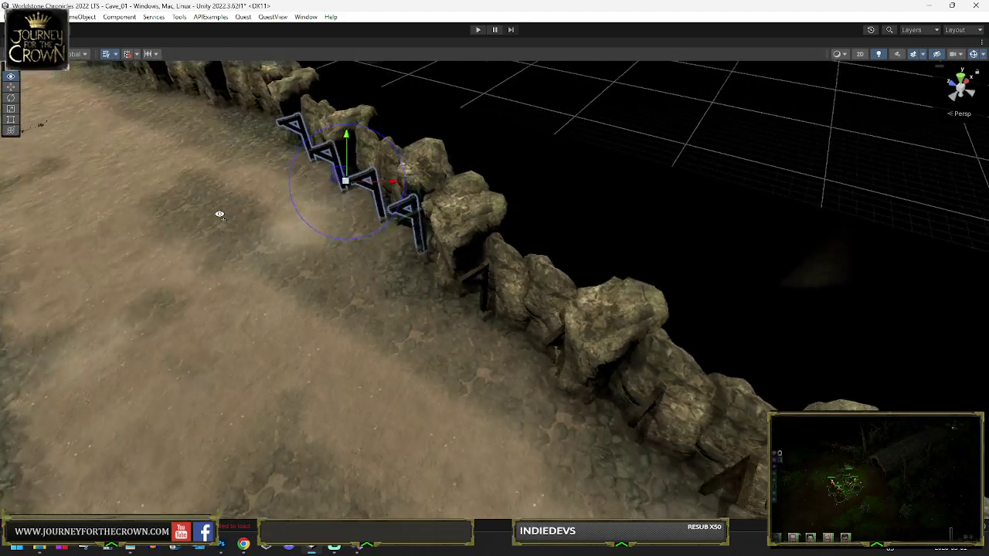
mouse_move(301, 235)
left_mouse_down()
mouse_move(479, 282)
mouse_move(422, 264)
left_mouse_up()
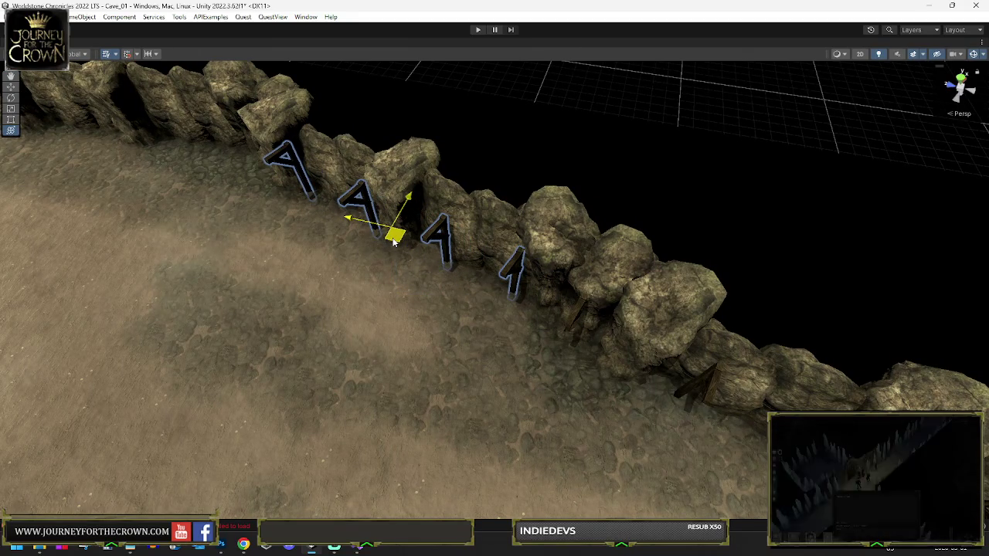
mouse_move(275, 204)
left_mouse_down()
mouse_move(371, 266)
mouse_move(296, 218)
mouse_move(338, 224)
left_mouse_up()
- Select a support beside the wall and rotate it to follow the wall's line
key("e")
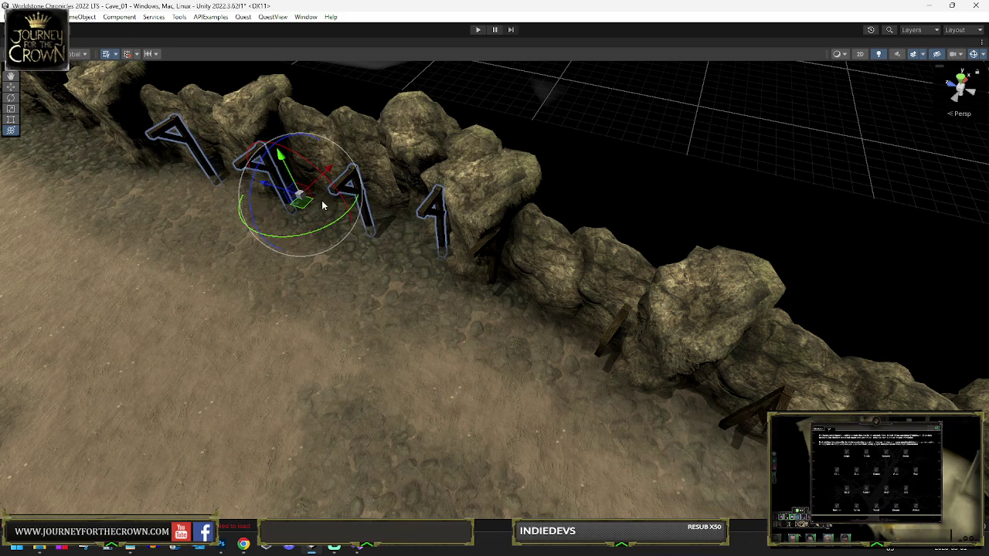
mouse_move(205, 184)
left_mouse_down()
mouse_move(159, 150)
mouse_move(331, 188)
mouse_move(454, 361)
mouse_move(292, 253)
mouse_move(323, 251)
mouse_move(121, 141)
left_mouse_up()
mouse_move(177, 182)
left_mouse_down()
mouse_move(199, 220)
mouse_move(145, 176)
mouse_move(425, 353)
left_mouse_up()
mouse_move(495, 406)
left_mouse_down()
mouse_move(427, 324)
mouse_move(577, 423)
mouse_move(420, 207)
left_mouse_up()
left_click(588, 421)
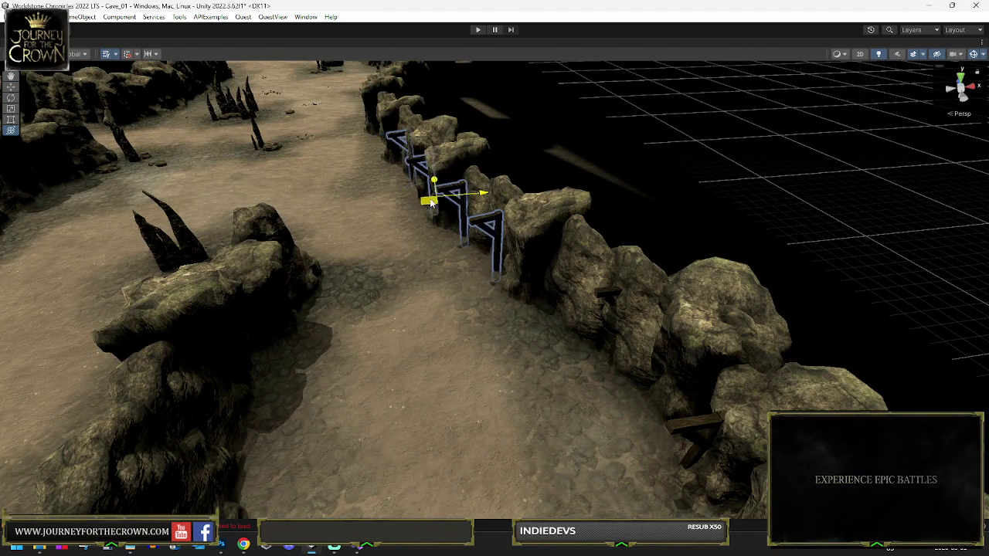
key("e")
mouse_move(353, 154)
left_mouse_down()
mouse_move(432, 227)
mouse_move(374, 281)
mouse_move(323, 266)
left_mouse_up()
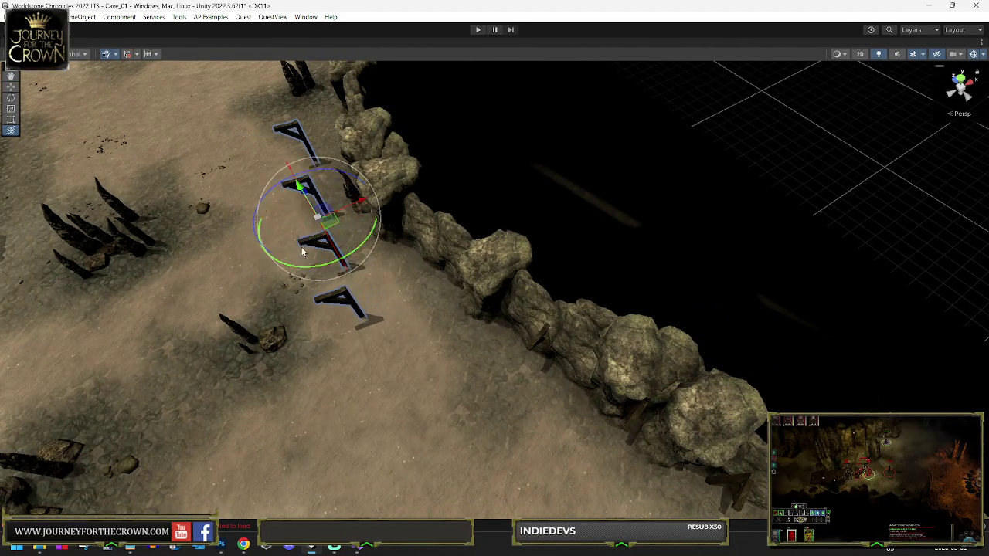
- Finish turning the support so it runs along the rock wall
mouse_move(336, 139)
left_mouse_down()
mouse_move(421, 287)
mouse_move(407, 286)
left_mouse_up()
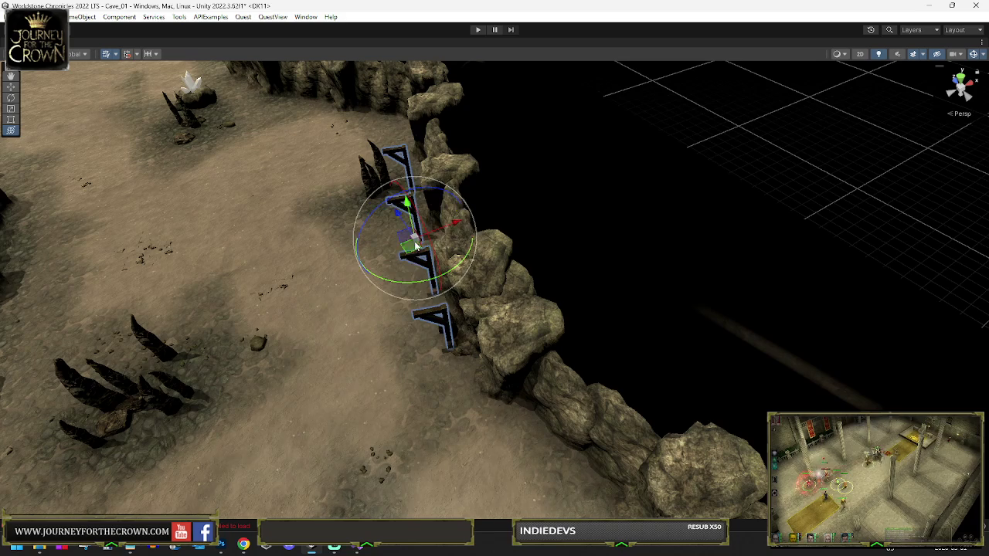
mouse_move(366, 151)
left_mouse_down()
mouse_move(374, 309)
mouse_move(384, 313)
mouse_move(407, 266)
left_mouse_up()
scroll(390, 284, "down", 3)
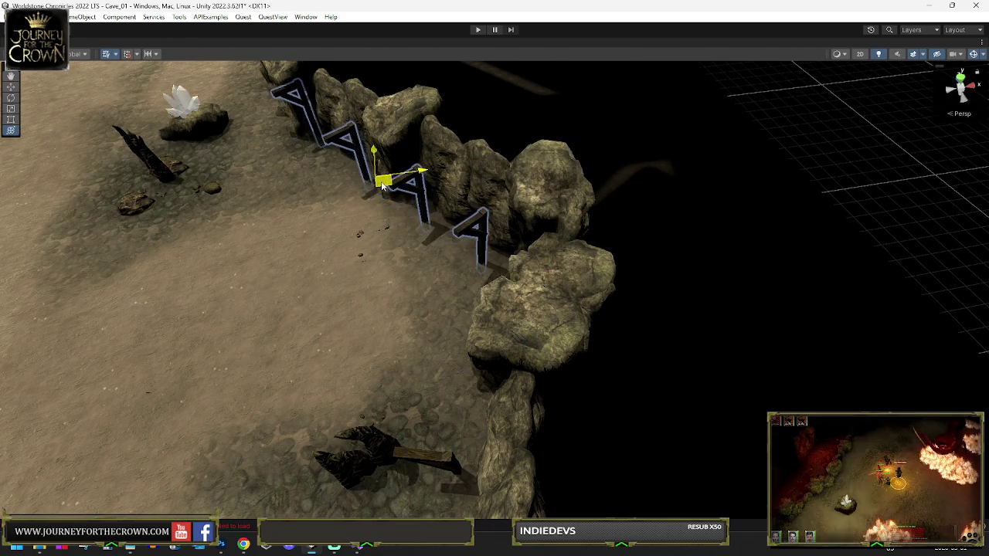
scroll(327, 145, "up", 3)
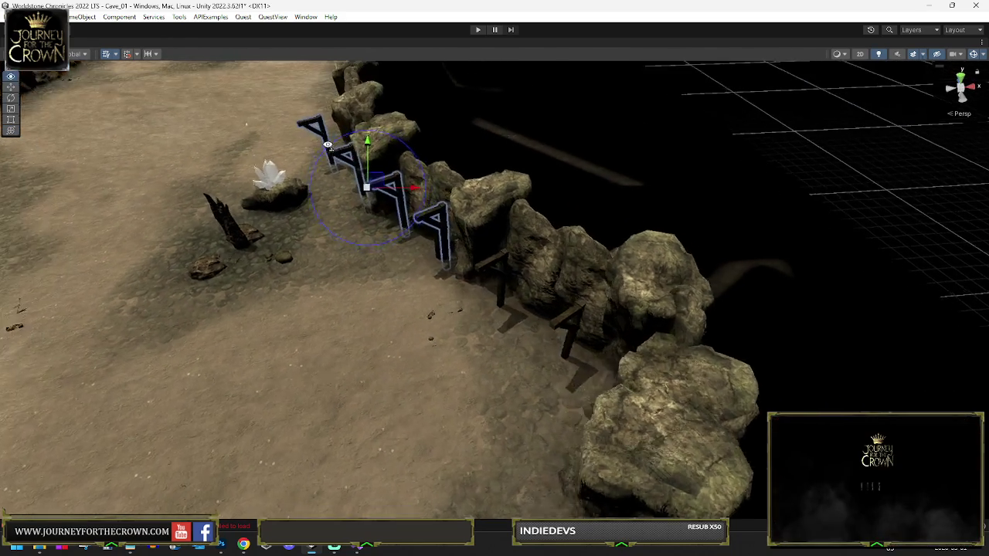
mouse_move(327, 145)
left_mouse_down()
mouse_move(391, 358)
mouse_move(357, 350)
left_mouse_up()
- Move the supports up-left toward the next stretch of rock wall
key("w")
mouse_move(418, 303)
left_mouse_down()
mouse_move(323, 188)
mouse_move(367, 264)
left_mouse_up()
key("e")
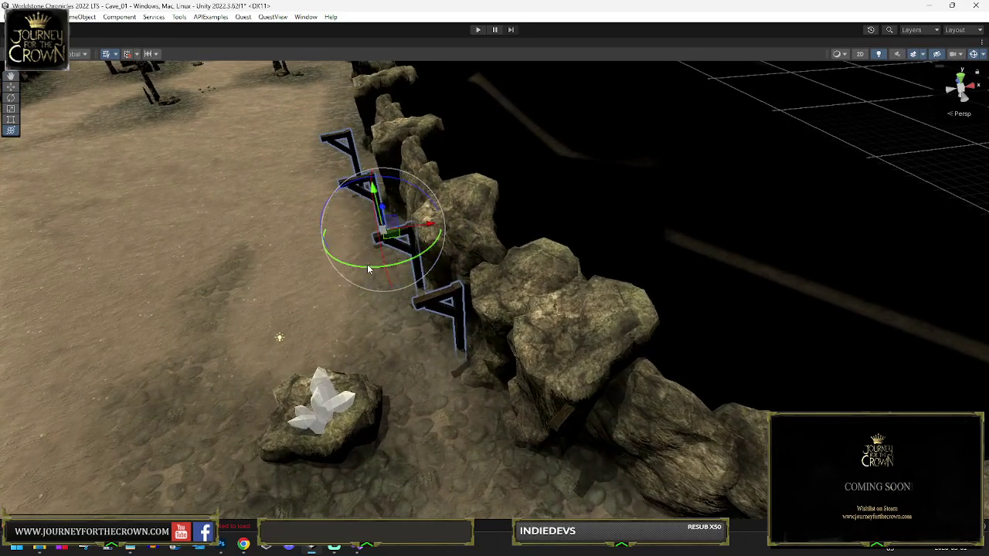
key("y")
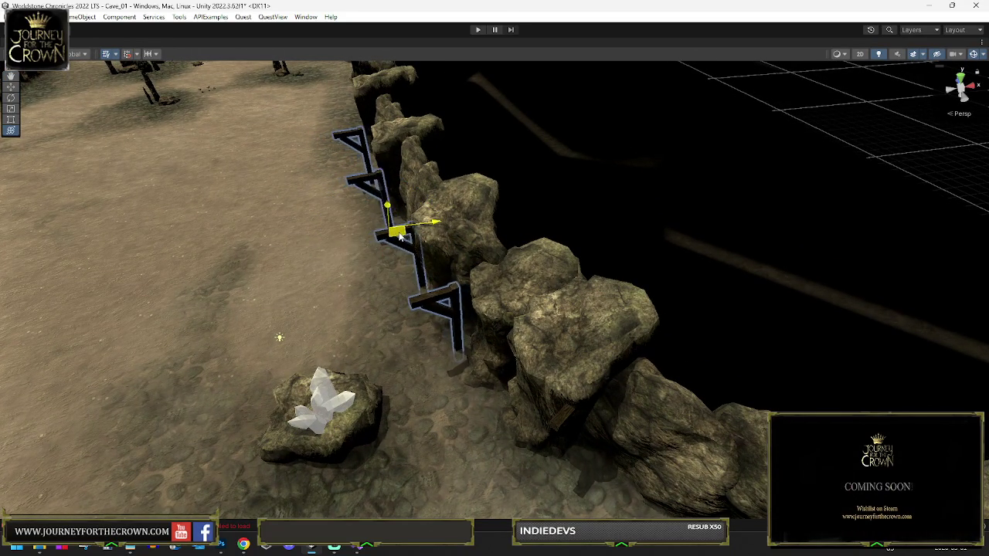
mouse_move(356, 141)
left_mouse_down()
mouse_move(374, 232)
mouse_move(364, 236)
mouse_move(333, 156)
mouse_move(377, 244)
left_mouse_up()
key("e")
key("e")
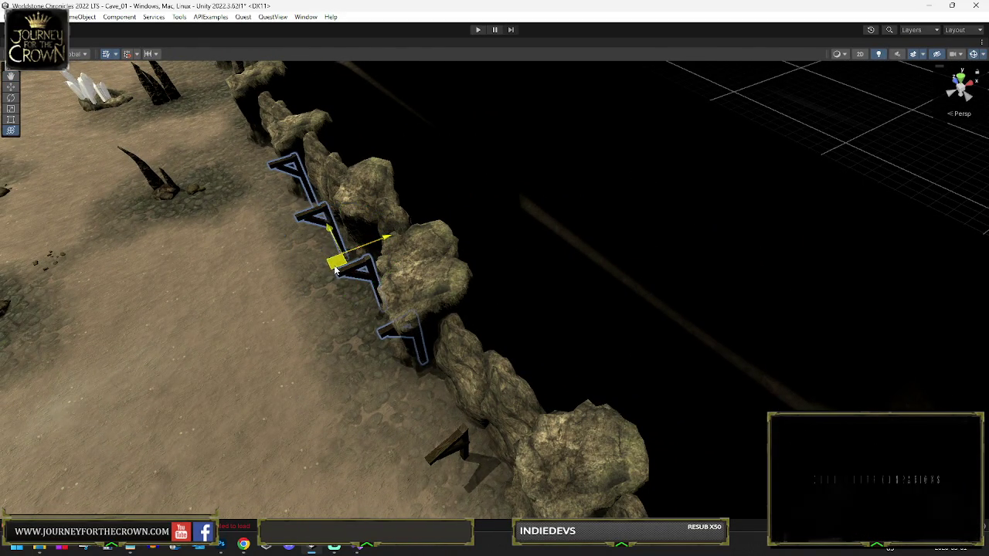
key("e")
- Slide the supports further along the wall and rotate them to line up with it
mouse_move(249, 193)
left_mouse_down()
mouse_move(309, 232)
mouse_move(332, 309)
mouse_move(365, 332)
mouse_move(348, 248)
mouse_move(333, 234)
left_mouse_up()
mouse_move(237, 137)
left_mouse_down()
mouse_move(254, 122)
mouse_move(287, 165)
mouse_move(306, 148)
mouse_move(325, 216)
mouse_move(347, 209)
left_mouse_up()
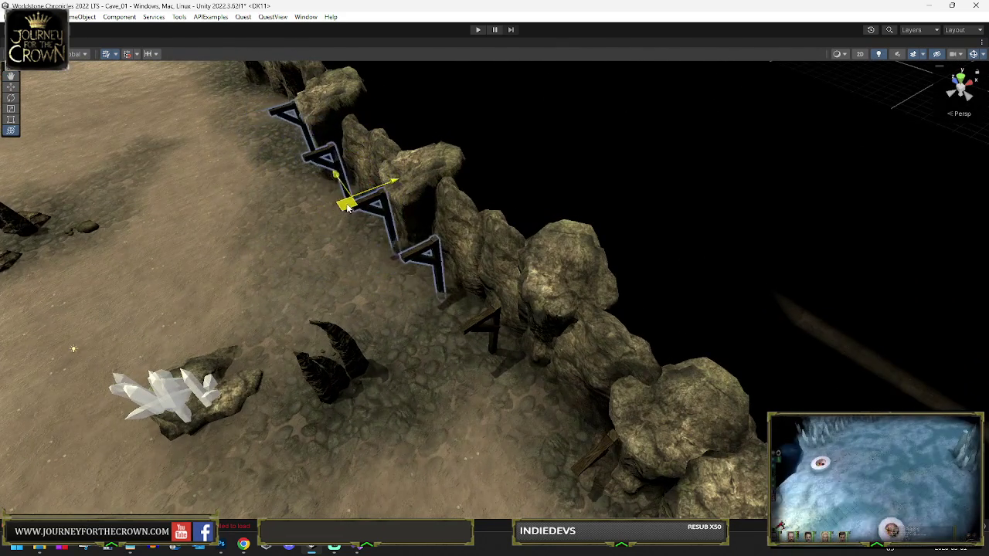
scroll(345, 200, "down", 5)
scroll(379, 199, "up", 5)
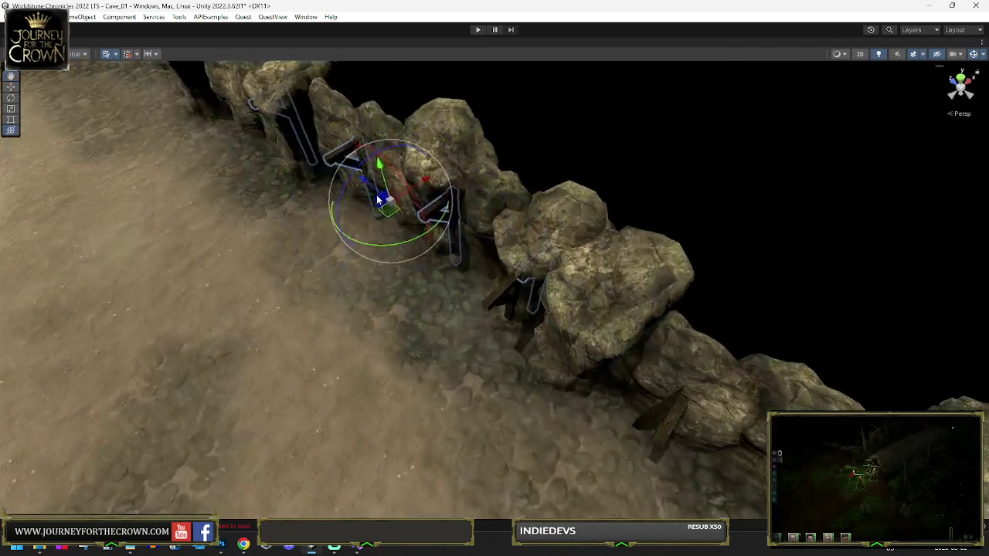
left_click_drag(378, 200, 195, 149)
scroll(321, 276, "up", 5)
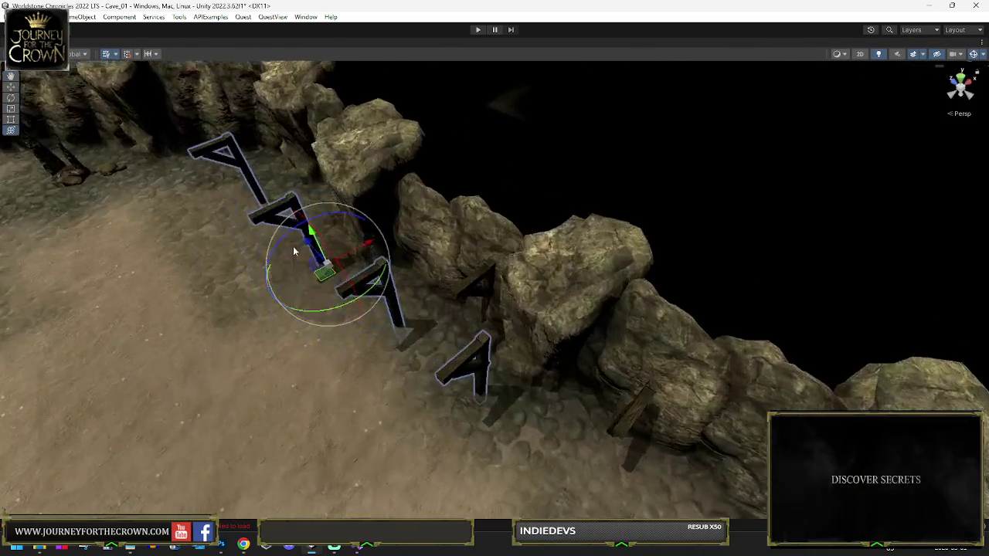
mouse_move(321, 277)
left_mouse_down()
mouse_move(326, 237)
mouse_move(298, 198)
mouse_move(312, 202)
left_mouse_up()
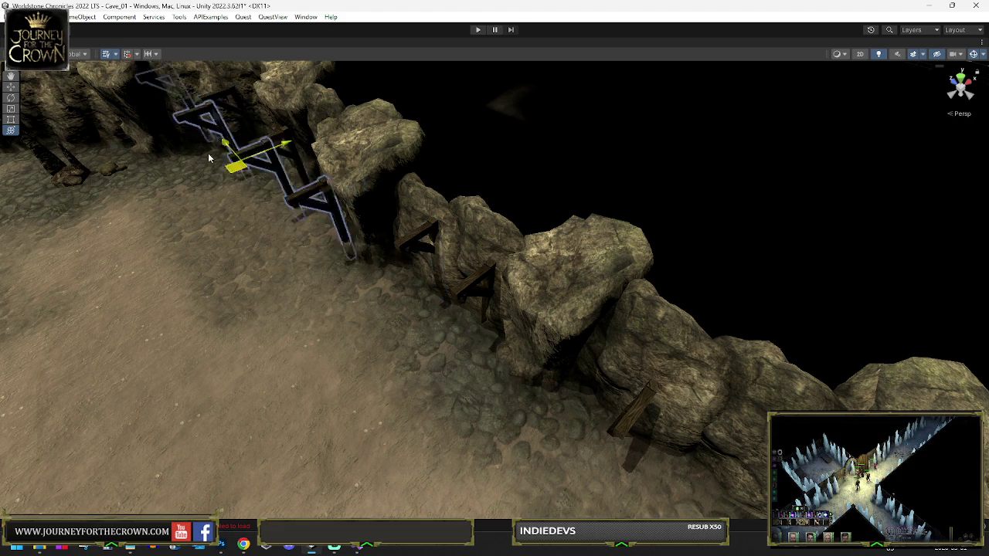
scroll(235, 173, "down", 6)
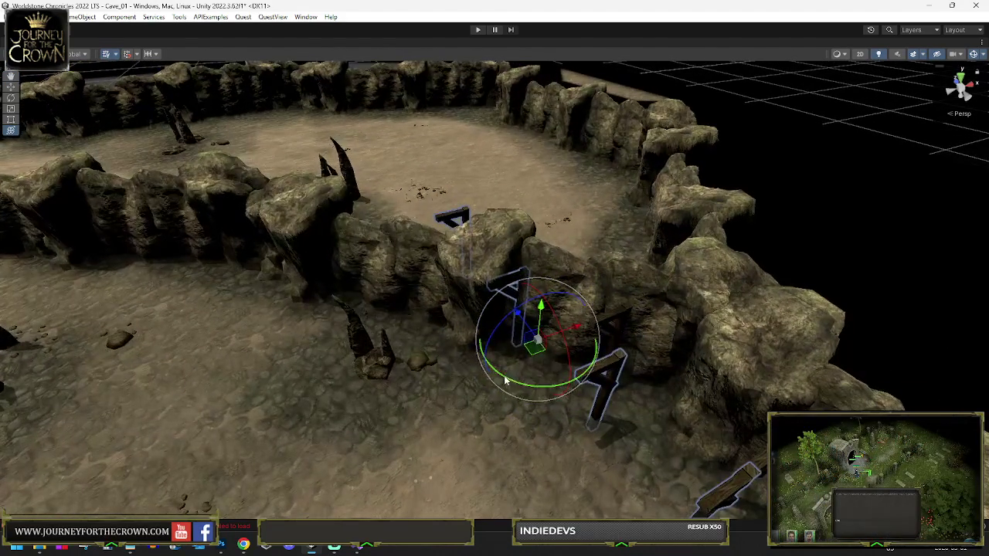
left_click_drag(506, 380, 618, 380)
- Move the support group left and push it up against the curved rock wall
key("w")
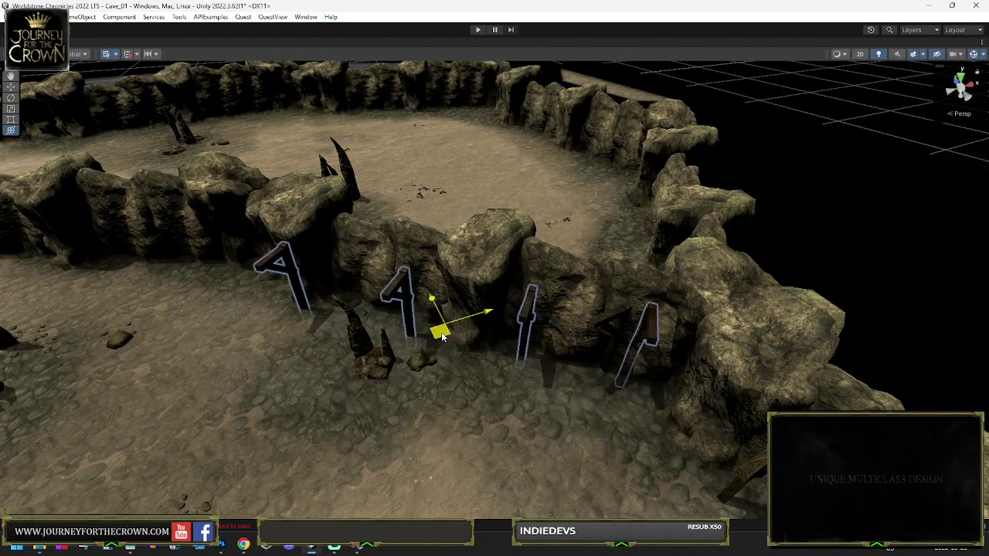
mouse_move(442, 340)
left_mouse_down()
mouse_move(194, 245)
mouse_move(174, 253)
left_mouse_up()
key("e")
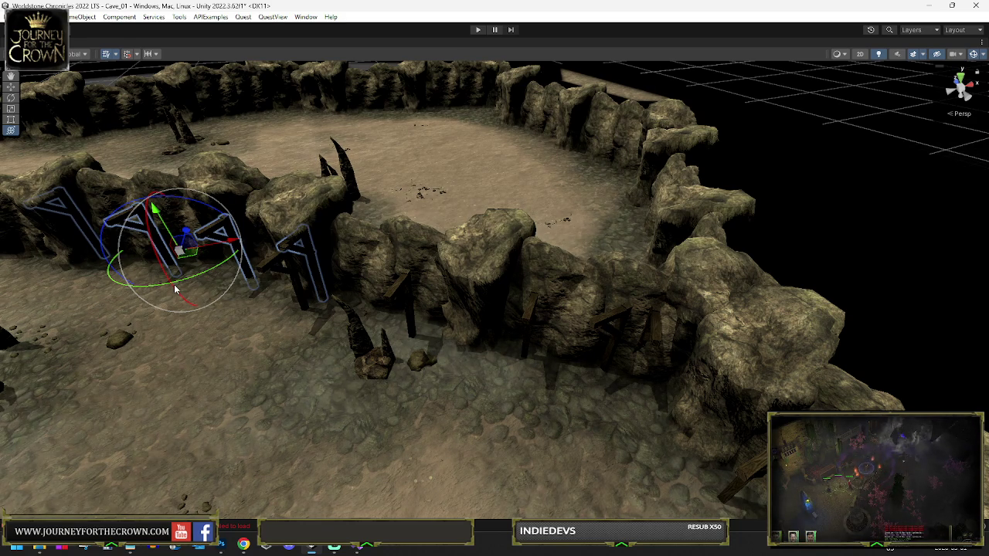
mouse_move(207, 221)
left_mouse_down()
mouse_move(189, 224)
mouse_move(371, 239)
mouse_move(438, 304)
mouse_move(431, 313)
mouse_move(379, 309)
mouse_move(405, 294)
mouse_move(168, 249)
mouse_move(297, 304)
mouse_move(209, 276)
mouse_move(88, 265)
mouse_move(126, 254)
mouse_move(252, 317)
mouse_move(273, 308)
mouse_move(259, 290)
mouse_move(147, 298)
mouse_move(101, 268)
mouse_move(486, 388)
left_mouse_up()
key("w")
mouse_move(521, 417)
left_mouse_down()
mouse_move(328, 383)
mouse_move(431, 305)
mouse_move(462, 299)
mouse_move(459, 323)
mouse_move(482, 205)
mouse_move(475, 172)
mouse_move(425, 217)
mouse_move(390, 270)
mouse_move(445, 272)
mouse_move(450, 253)
mouse_move(782, 313)
left_mouse_up()
key("f")
- Turn the supports and shift them right along the wall
key("e")
key("w")
mouse_move(620, 300)
left_mouse_down()
mouse_move(672, 289)
mouse_move(486, 274)
left_mouse_up()
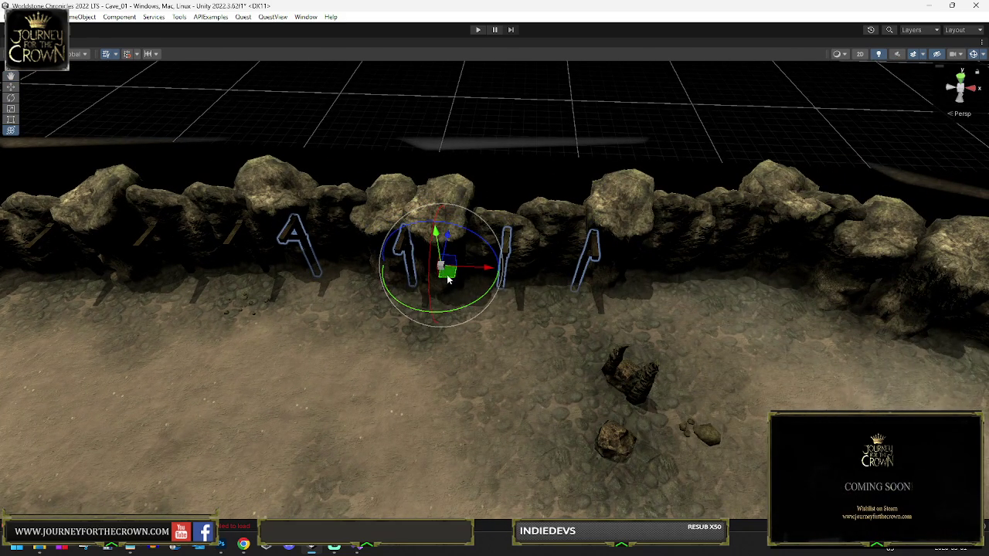
mouse_move(452, 279)
left_mouse_down()
mouse_move(757, 274)
mouse_move(685, 281)
mouse_move(527, 264)
mouse_move(435, 286)
left_mouse_up()
key("e")
key("w")
mouse_move(454, 243)
left_mouse_down()
mouse_move(595, 286)
mouse_move(609, 270)
mouse_move(773, 266)
mouse_move(779, 291)
mouse_move(518, 255)
left_mouse_up()
key("e")
key("w")
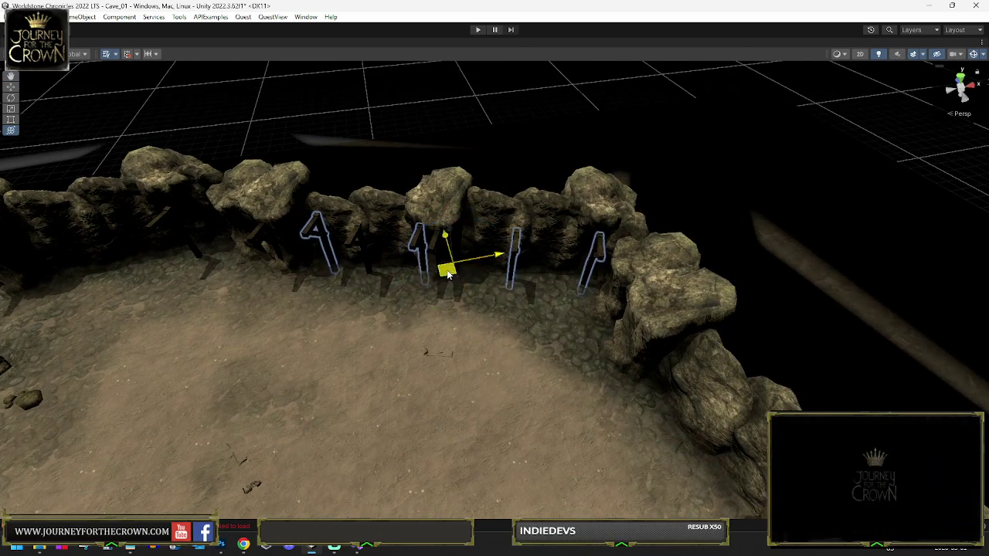
- Slide the supports into the corridor corner and stand them upright along the wall
mouse_move(464, 342)
left_mouse_down()
mouse_move(333, 337)
mouse_move(186, 358)
left_mouse_up()
key("e")
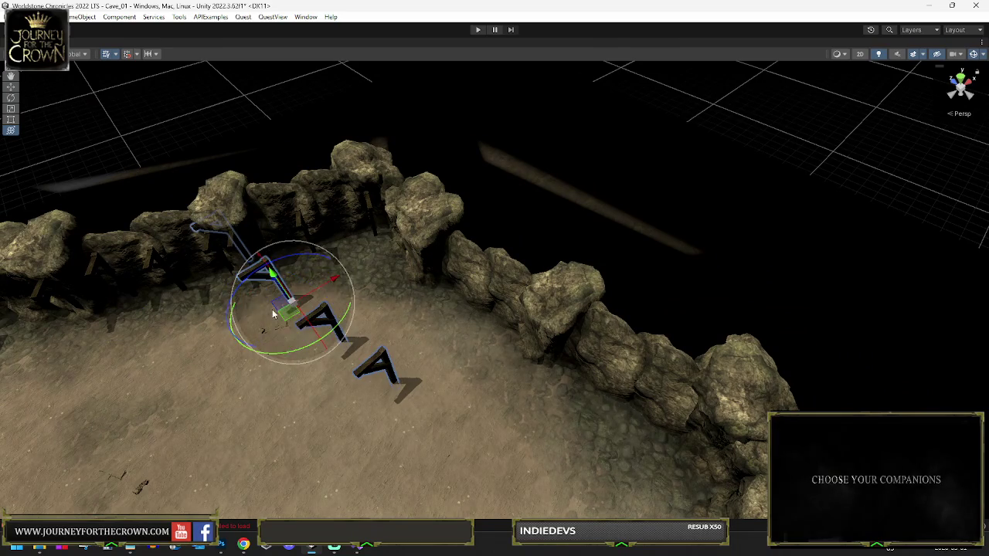
key("w")
mouse_move(345, 315)
left_mouse_down()
mouse_move(453, 304)
mouse_move(541, 376)
mouse_move(498, 397)
mouse_move(499, 387)
left_mouse_up()
key("e")
left_click_drag(478, 421, 467, 400)
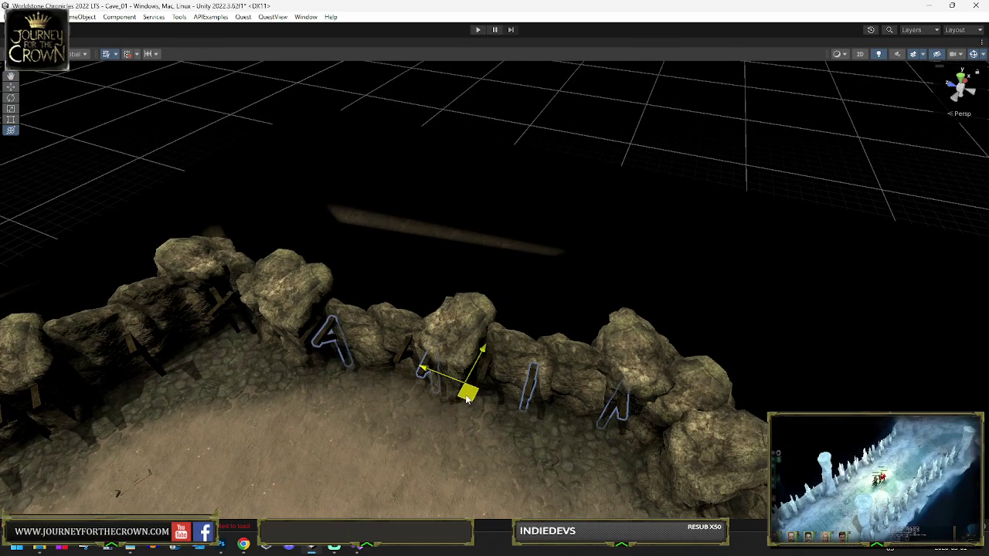
key("e")
mouse_move(521, 425)
left_mouse_down()
mouse_move(410, 416)
mouse_move(325, 461)
left_mouse_up()
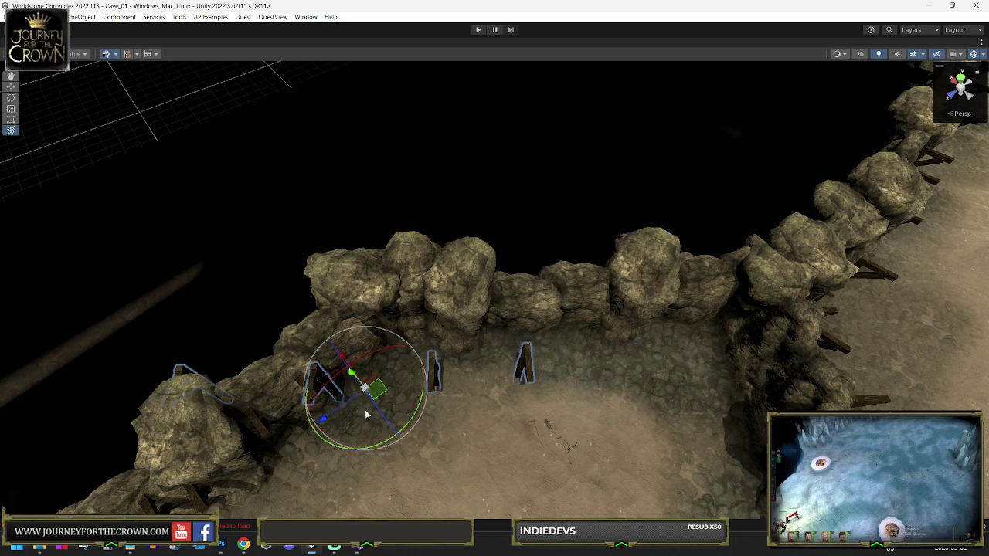
key("w")
mouse_move(479, 379)
left_mouse_down()
mouse_move(550, 352)
mouse_move(537, 344)
mouse_move(473, 363)
mouse_move(455, 394)
mouse_move(500, 373)
mouse_move(455, 376)
left_mouse_up()
key("e")
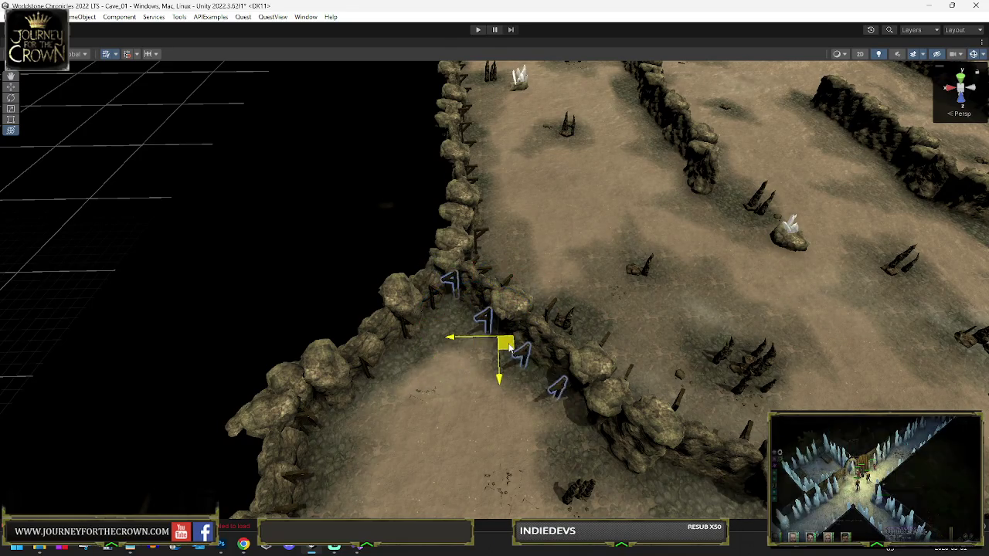
- Turn the four A-frames to follow the wall, then push them flush against the rock face
left_click_drag(509, 349, 515, 346)
mouse_move(578, 438)
left_mouse_down()
mouse_move(642, 433)
mouse_move(630, 433)
left_mouse_up()
left_click_drag(452, 402, 515, 369)
mouse_move(445, 351)
left_mouse_down()
mouse_move(688, 419)
mouse_move(464, 368)
mouse_move(530, 402)
mouse_move(491, 413)
left_mouse_up()
key("e")
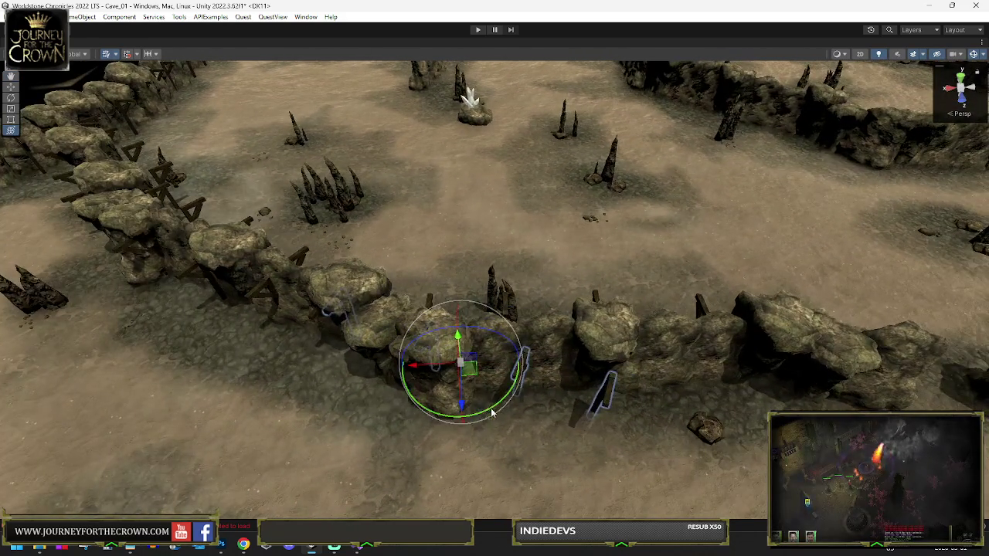
mouse_move(476, 377)
left_mouse_down()
mouse_move(593, 410)
mouse_move(732, 416)
mouse_move(557, 317)
mouse_move(228, 367)
mouse_move(272, 373)
mouse_move(724, 325)
mouse_move(805, 336)
mouse_move(609, 330)
mouse_move(424, 363)
left_mouse_up()
key("w")
key("w")
left_click_drag(482, 321, 515, 255)
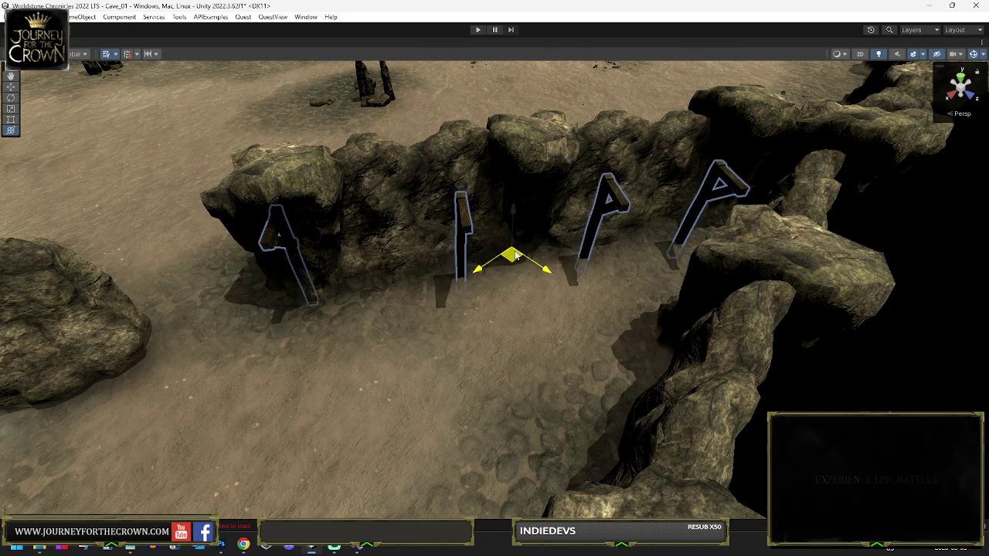
mouse_move(506, 292)
left_mouse_down()
mouse_move(517, 288)
mouse_move(502, 231)
mouse_move(506, 257)
mouse_move(545, 250)
left_mouse_up()
scroll(544, 249, "down", 10)
- Rotate the supports slightly, select the upright plank support, and slide it left along the wall
key("e")
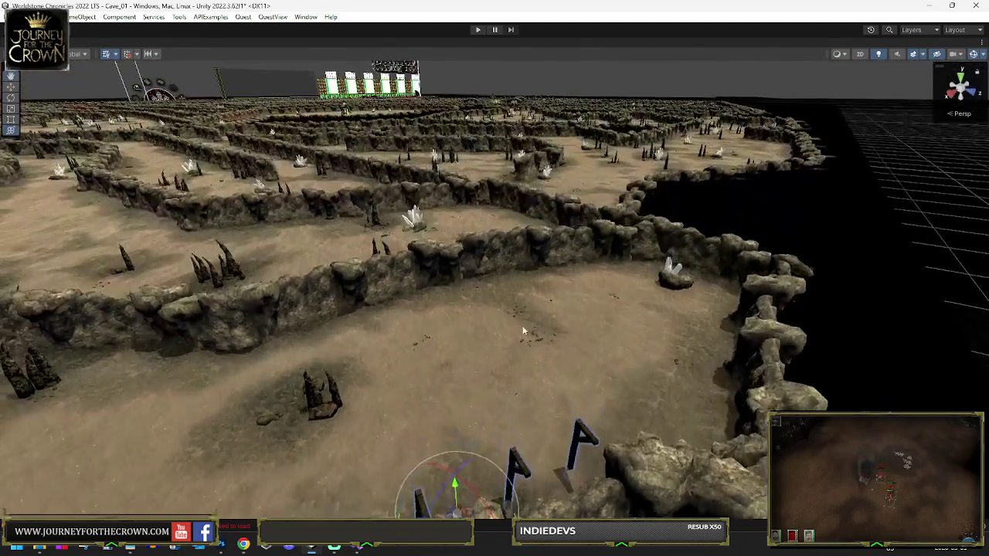
key("f")
key("w")
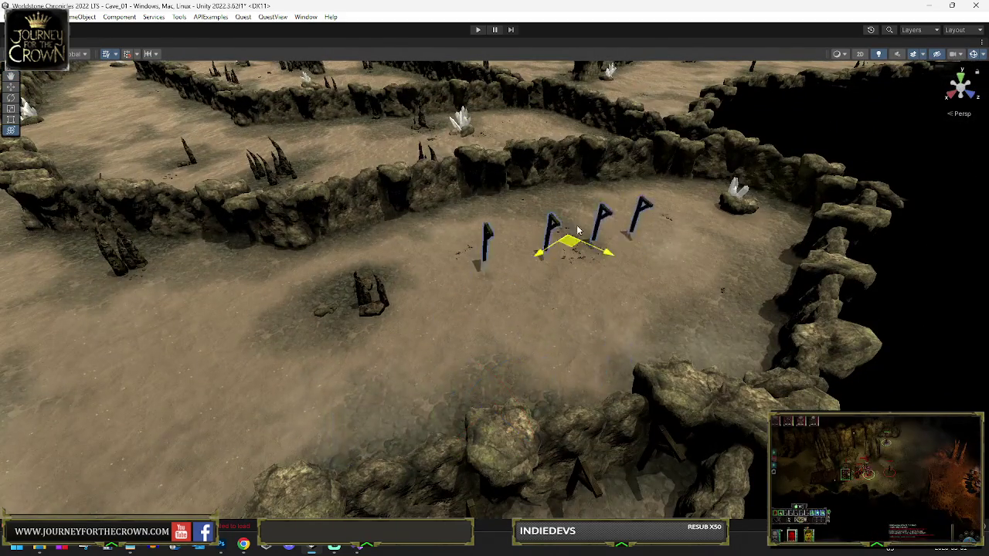
key("e")
key("f")
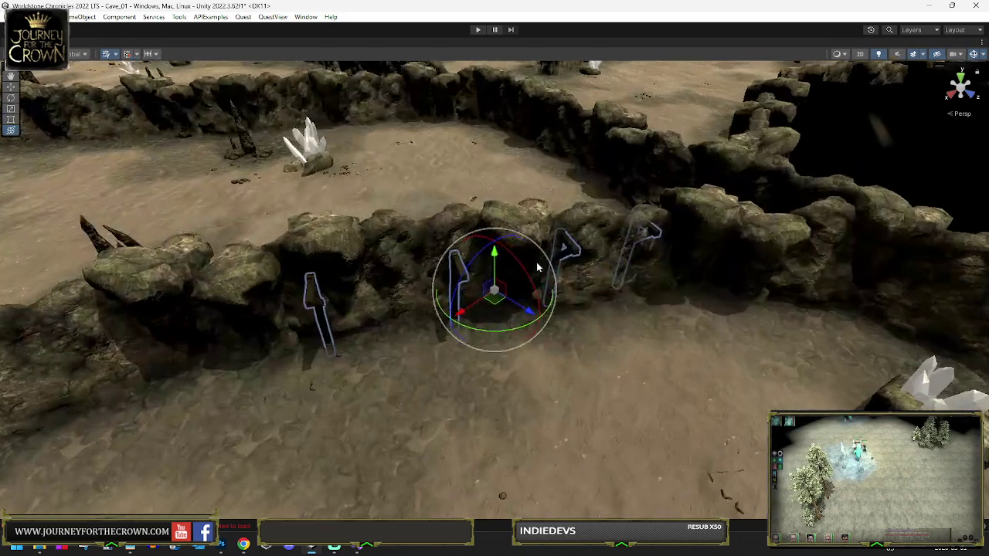
left_click_drag(507, 333, 619, 325)
left_click_drag(518, 343, 243, 343)
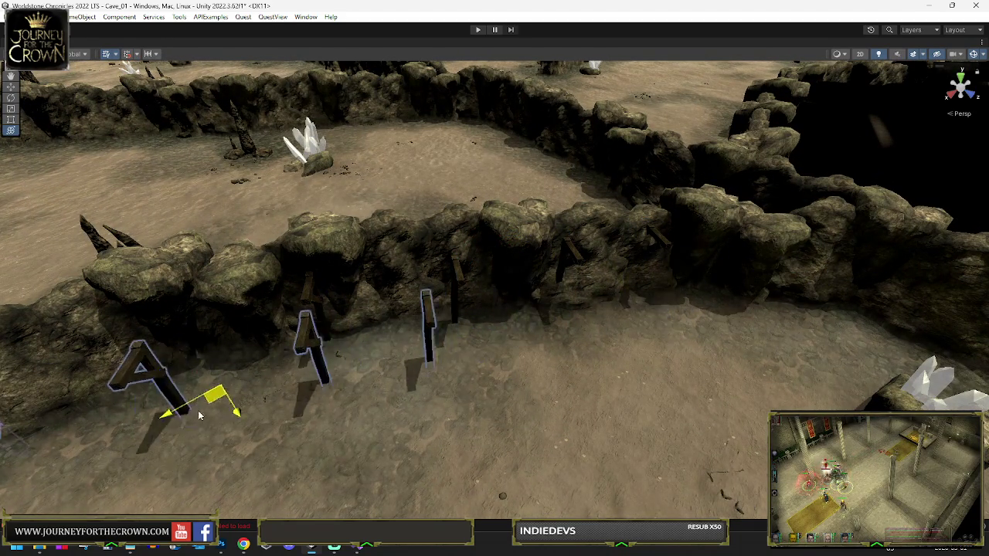
left_click(409, 332)
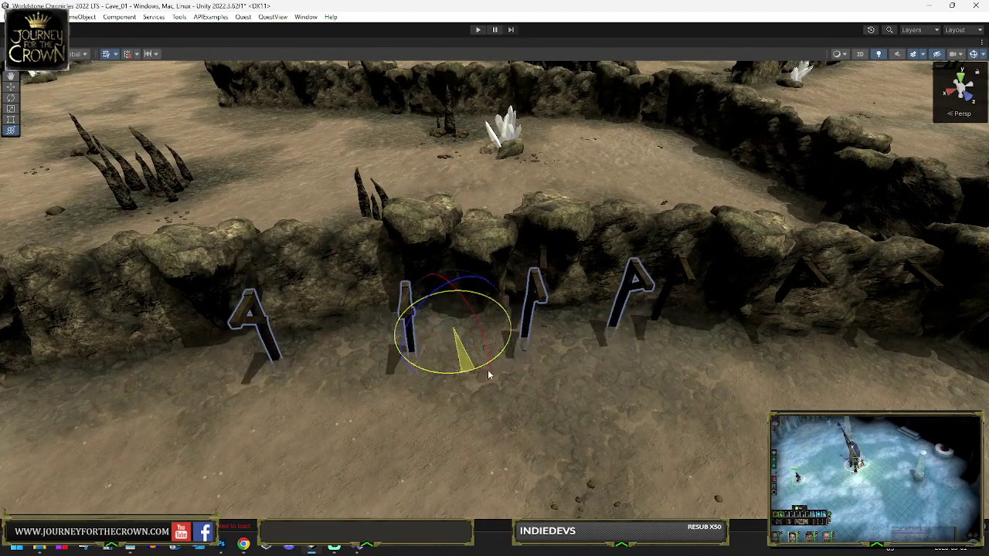
mouse_move(464, 348)
left_mouse_down()
mouse_move(296, 354)
mouse_move(307, 340)
mouse_move(510, 326)
left_mouse_up()
- Slide the selected beams left along the ground toward the rock wall
left_click_drag(311, 286, 484, 334)
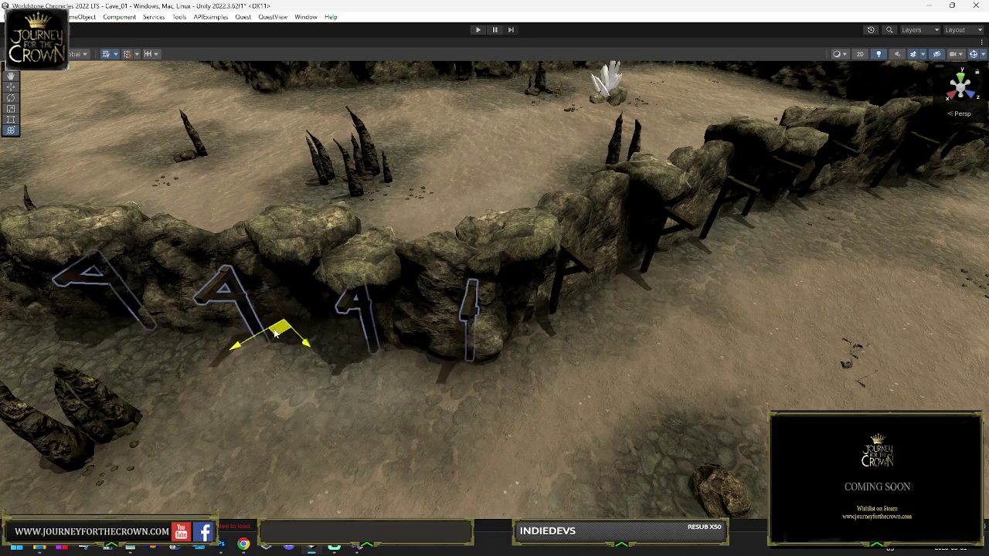
mouse_move(266, 333)
left_mouse_down()
mouse_move(347, 325)
mouse_move(578, 349)
mouse_move(520, 311)
left_mouse_up()
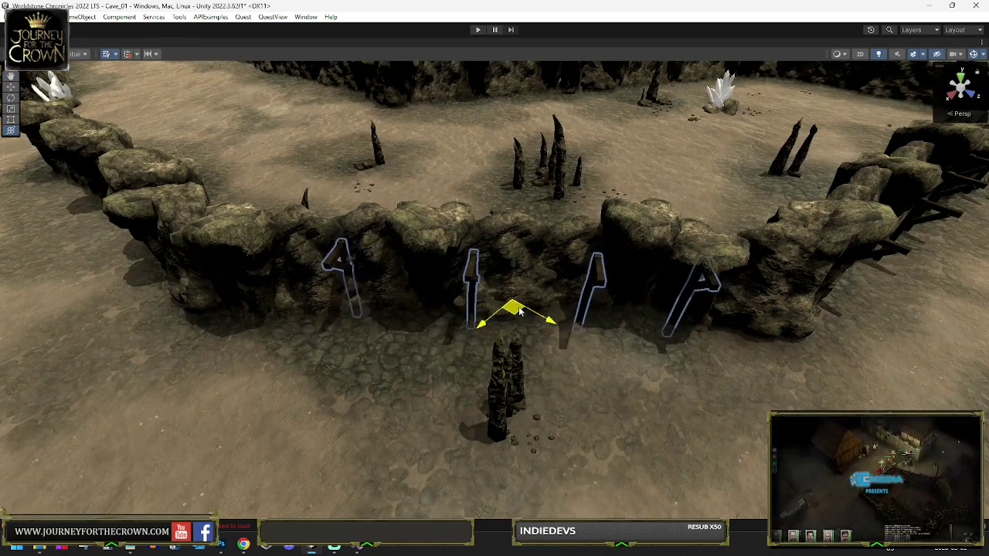
mouse_move(313, 313)
left_mouse_down()
mouse_move(379, 289)
mouse_move(464, 362)
mouse_move(456, 365)
left_mouse_up()
mouse_move(513, 333)
left_mouse_down()
mouse_move(371, 336)
mouse_move(85, 293)
mouse_move(209, 320)
left_mouse_up()
key("e")
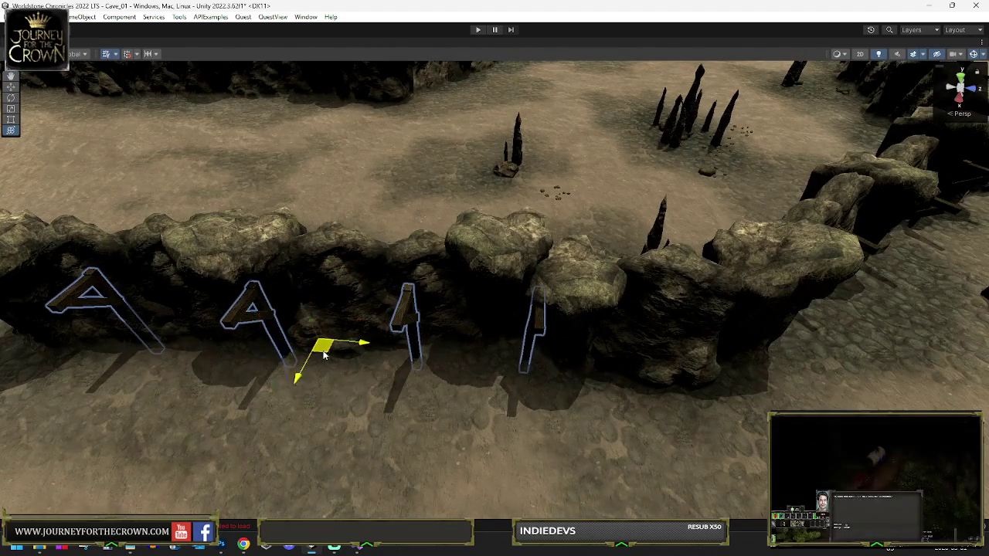
scroll(325, 354, "down", 5)
key("e")
scroll(313, 191, "up", 10)
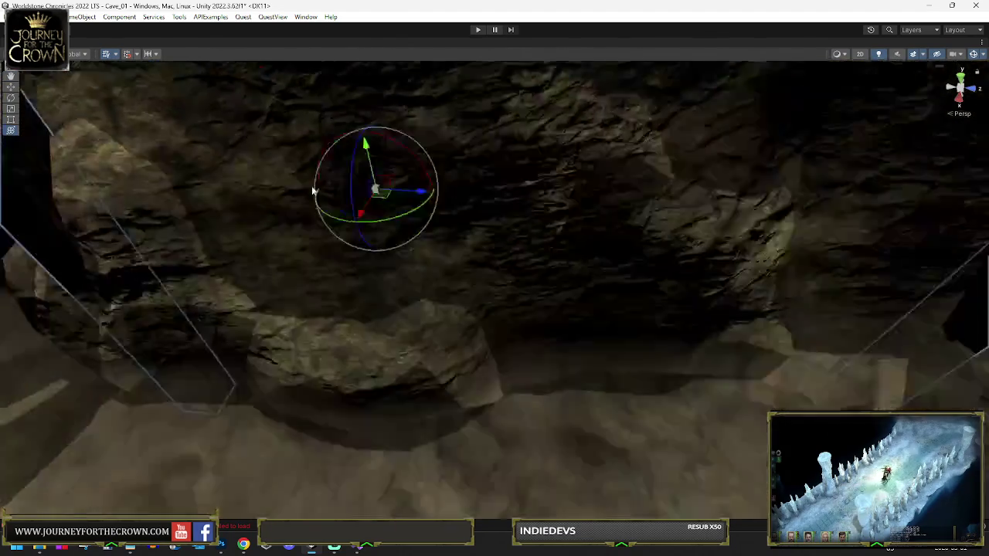
scroll(370, 234, "down", 10)
mouse_move(370, 234)
left_mouse_down()
mouse_move(373, 268)
mouse_move(409, 254)
mouse_move(530, 258)
mouse_move(640, 244)
mouse_move(410, 307)
mouse_move(521, 286)
mouse_move(471, 280)
left_mouse_up()
- Move the beams right toward the dark spike near the crystal cluster
key("w")
key("e")
key("y")
mouse_move(380, 273)
left_mouse_down()
mouse_move(499, 274)
mouse_move(506, 258)
mouse_move(728, 218)
mouse_move(762, 165)
mouse_move(827, 177)
left_mouse_up()
left_click_drag(845, 211, 734, 259)
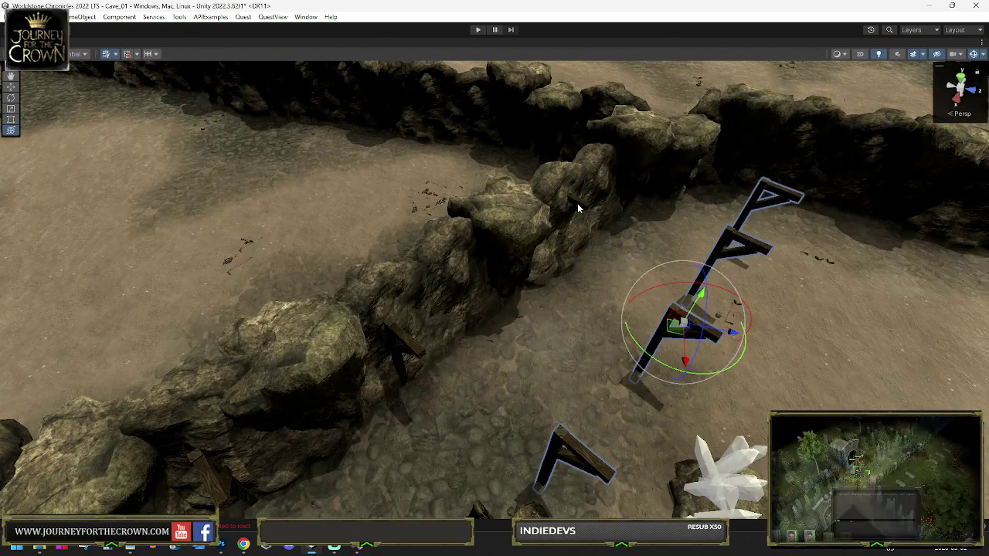
- Turn the new beams edge-on to the wall and slide them down-right across the floor
key("ctrl+z")
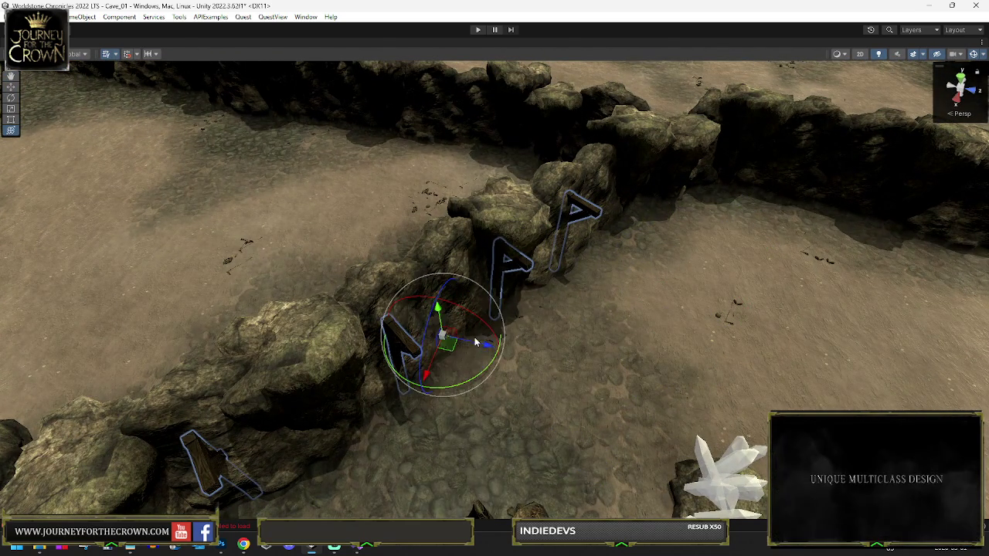
key("ctrl+y")
mouse_move(734, 296)
left_mouse_down()
mouse_move(574, 283)
mouse_move(473, 328)
mouse_move(337, 332)
left_mouse_up()
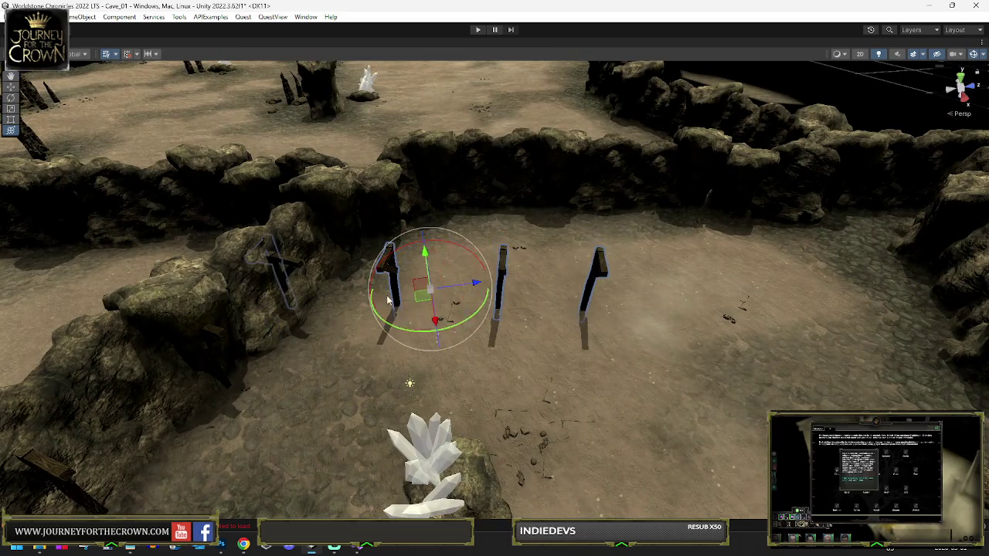
key("w")
mouse_move(407, 287)
left_mouse_down()
mouse_move(533, 210)
mouse_move(753, 220)
mouse_move(885, 241)
mouse_move(512, 251)
left_mouse_up()
left_click_drag(443, 262, 247, 281)
mouse_move(419, 244)
left_mouse_down()
mouse_move(514, 278)
mouse_move(631, 292)
mouse_move(585, 304)
left_mouse_up()
key("w")
mouse_move(639, 277)
left_mouse_down()
mouse_move(657, 301)
mouse_move(468, 332)
mouse_move(391, 286)
mouse_move(657, 409)
mouse_move(729, 419)
left_mouse_up()
- Rotate the beams into a row facing the wall and move the row right along it
key("e")
key("f")
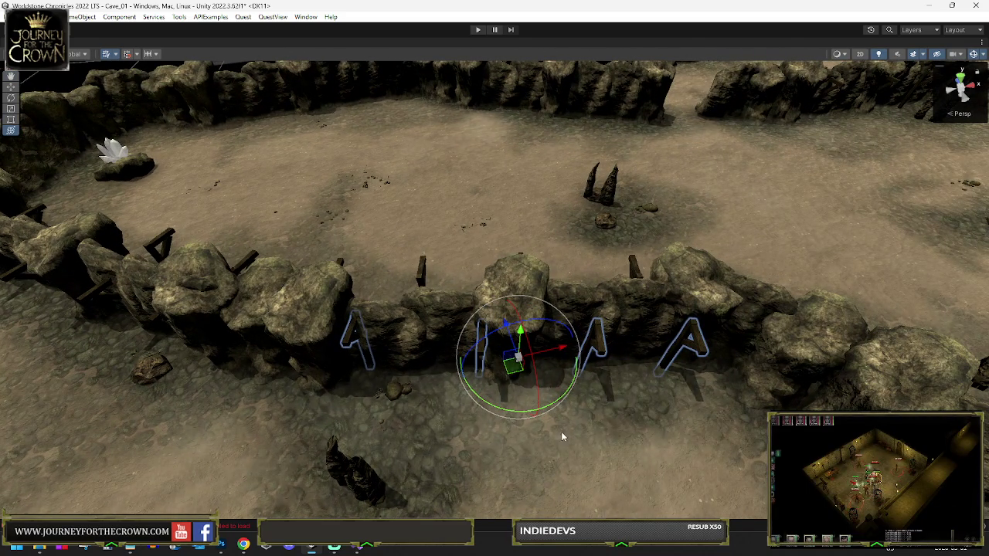
left_click_drag(508, 409, 518, 412)
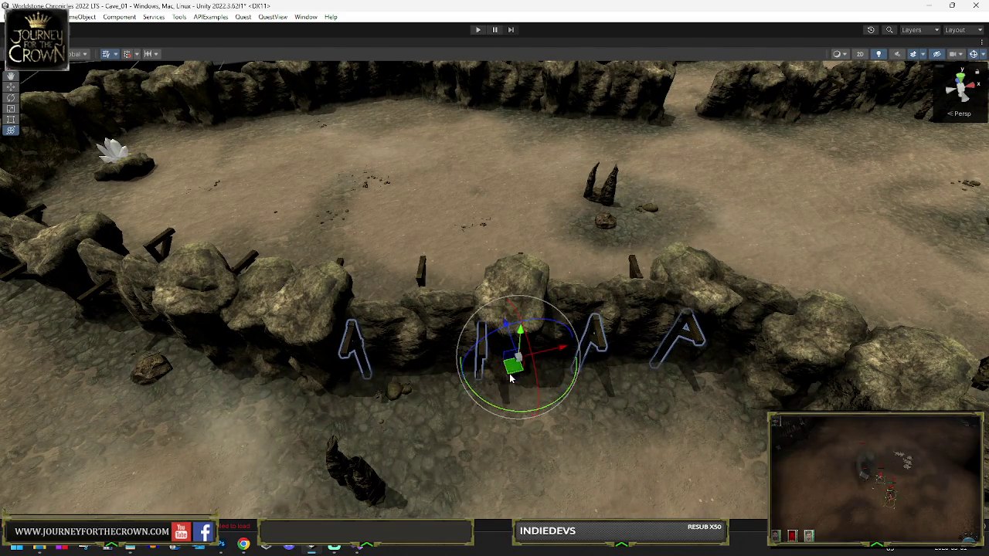
key("w")
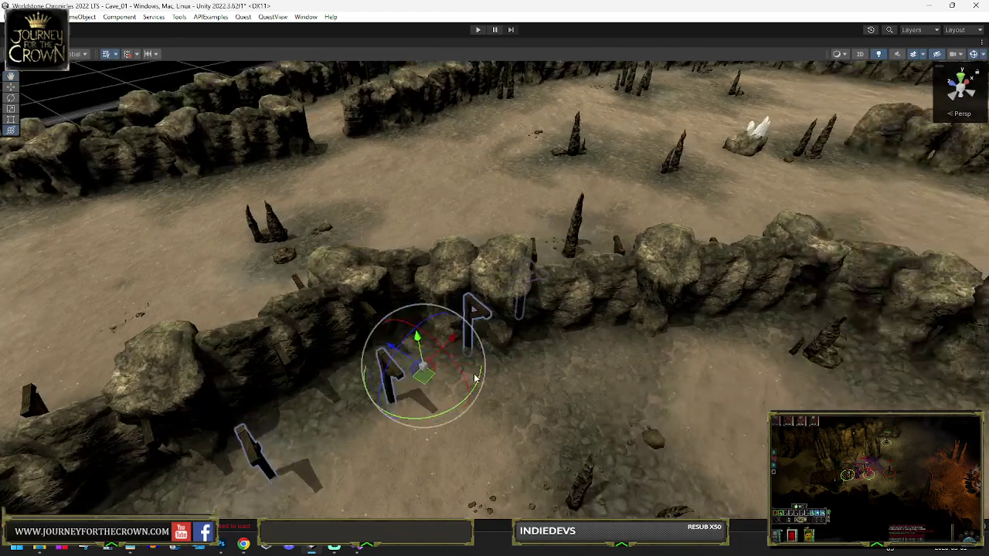
left_click_drag(370, 386, 360, 412)
mouse_move(410, 365)
left_mouse_down()
mouse_move(595, 338)
mouse_move(750, 342)
mouse_move(618, 317)
mouse_move(491, 309)
left_mouse_up()
key("e")
mouse_move(371, 307)
left_mouse_down()
mouse_move(340, 321)
mouse_move(291, 320)
left_mouse_up()
key("w")
mouse_move(371, 287)
left_mouse_down()
mouse_move(568, 263)
mouse_move(566, 245)
left_mouse_up()
key("e")
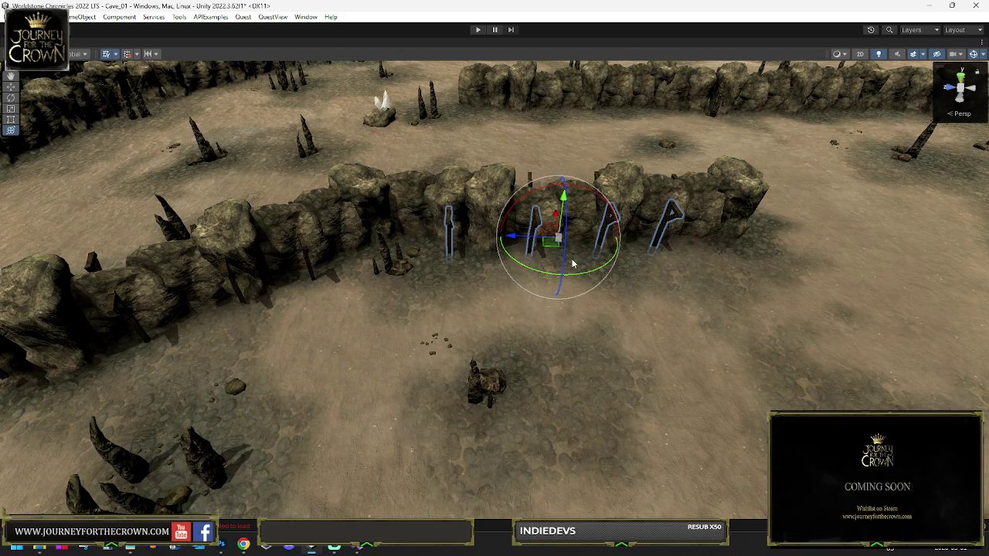
- Turn the posts to run along the next wall stretch and slide them right along it
left_click_drag(597, 267, 493, 260)
left_click_drag(583, 166, 603, 152)
key("f")
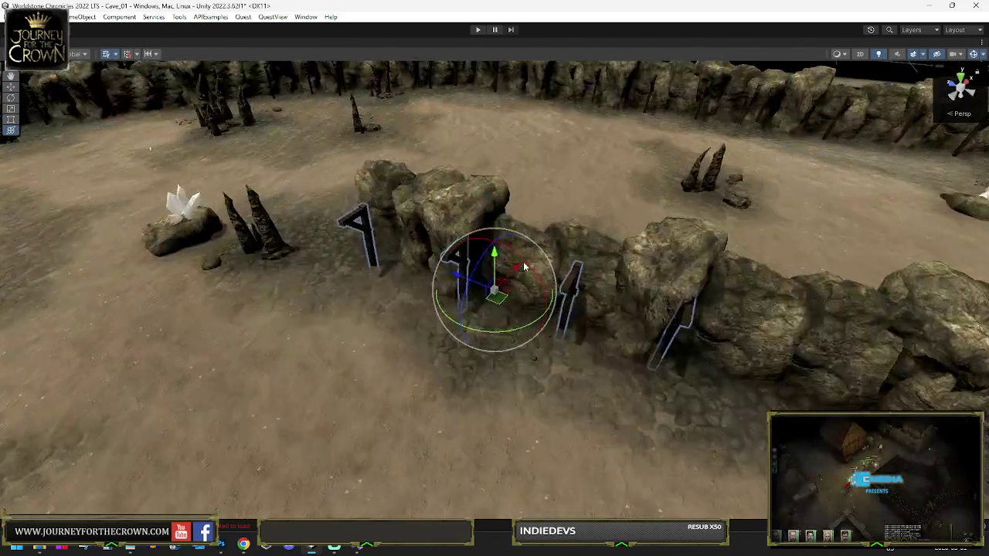
mouse_move(498, 305)
left_mouse_down()
mouse_move(505, 292)
mouse_move(733, 394)
left_mouse_up()
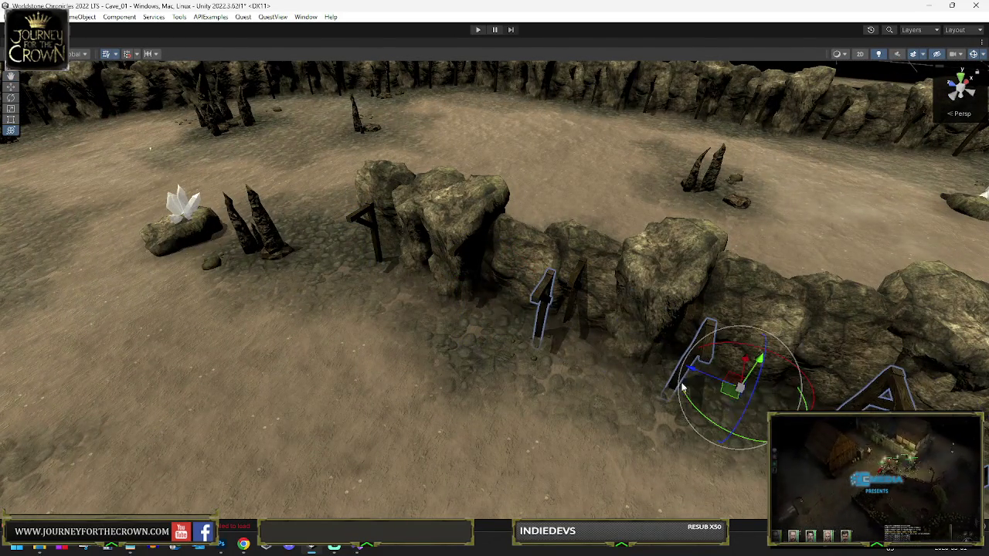
scroll(364, 209, "up", 10)
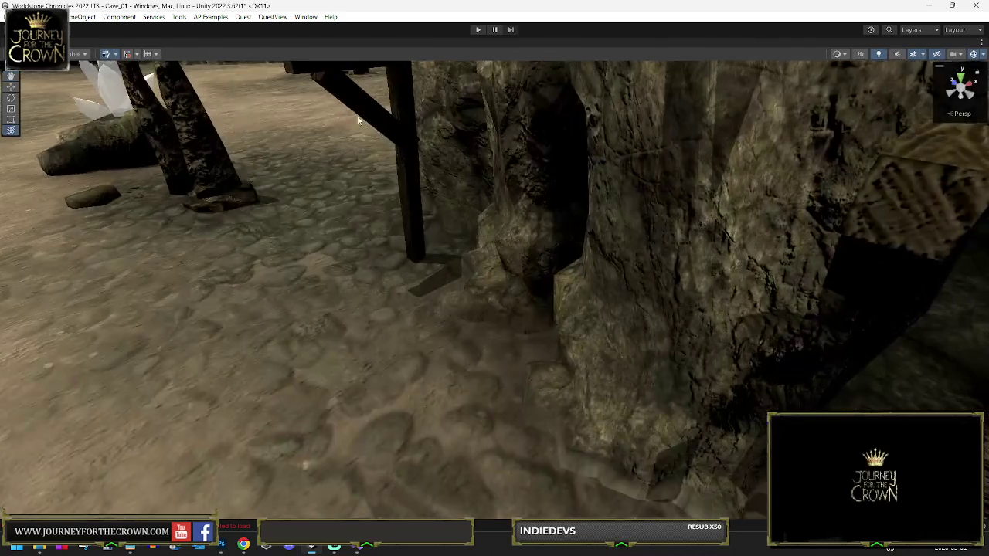
mouse_move(358, 120)
left_mouse_down()
mouse_move(414, 224)
mouse_move(408, 203)
mouse_move(393, 212)
mouse_move(515, 260)
mouse_move(627, 286)
mouse_move(507, 274)
mouse_move(455, 231)
mouse_move(589, 271)
left_mouse_up()
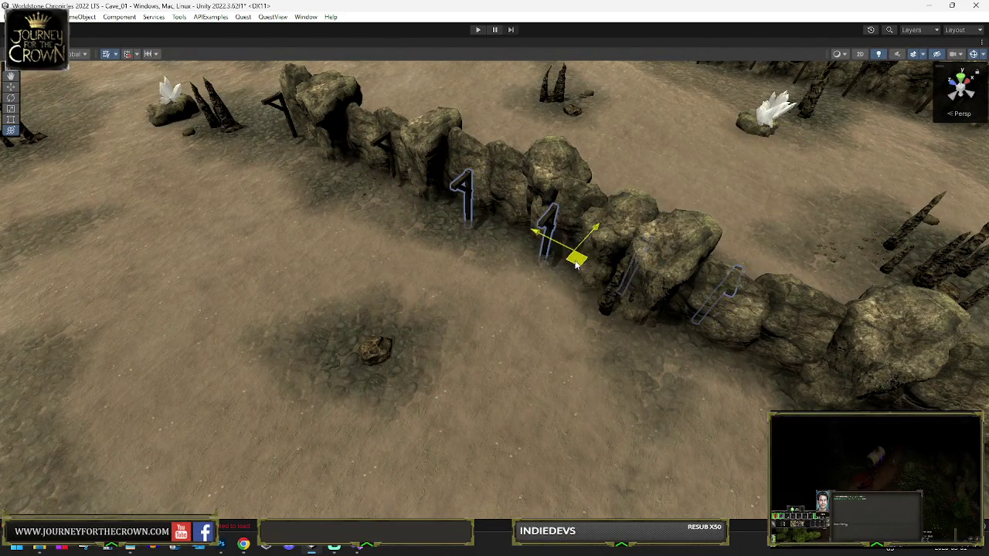
mouse_move(563, 303)
left_mouse_down()
mouse_move(568, 275)
mouse_move(558, 279)
mouse_move(578, 321)
mouse_move(497, 326)
left_mouse_up()
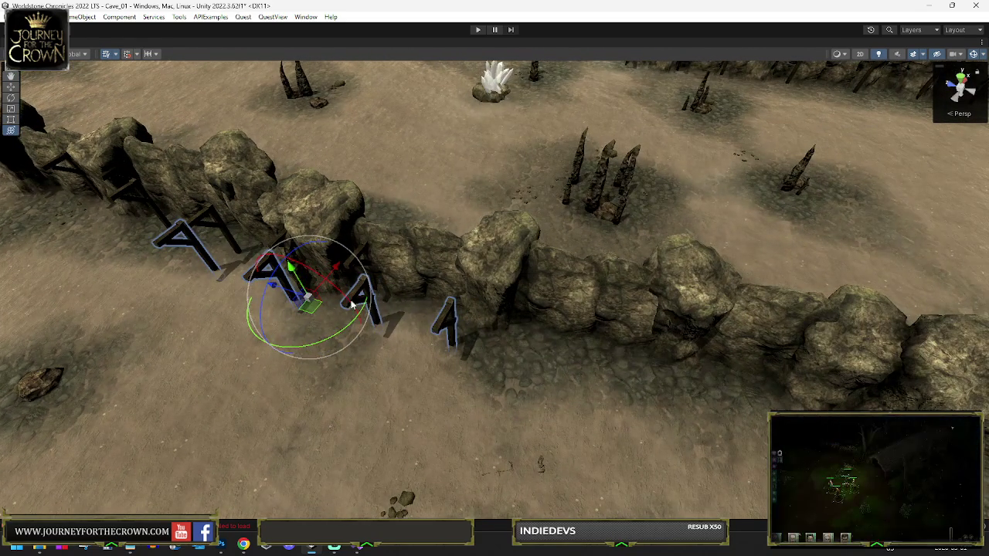
mouse_move(315, 312)
left_mouse_down()
mouse_move(591, 356)
mouse_move(342, 327)
mouse_move(830, 357)
left_mouse_up()
mouse_move(831, 357)
left_mouse_down()
mouse_move(556, 348)
mouse_move(541, 220)
mouse_move(573, 223)
mouse_move(457, 214)
mouse_move(353, 227)
mouse_move(366, 309)
left_mouse_up()
- From a high view, rotate the four beams and slide them onto the rocky rim of the dark pit
scroll(353, 227, "down", 5)
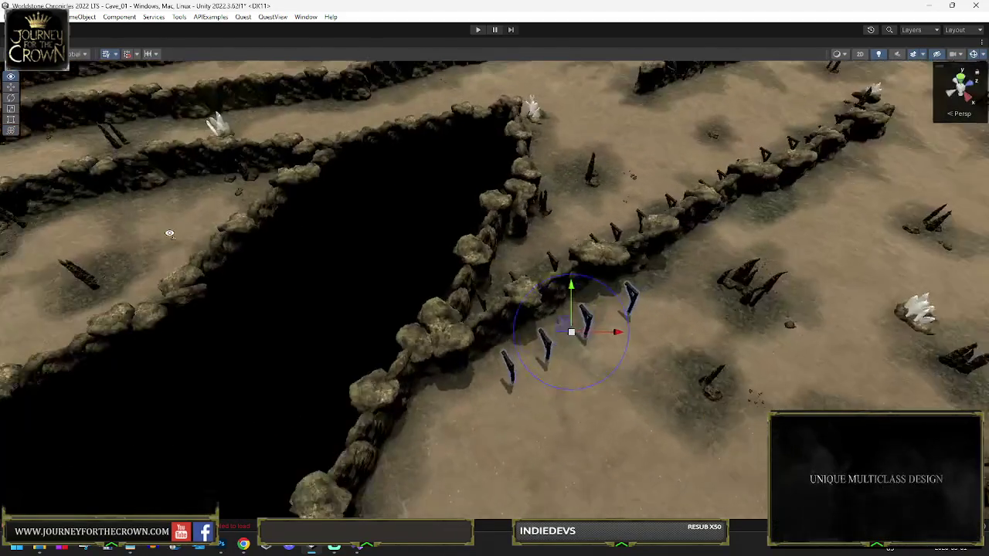
mouse_move(454, 378)
left_mouse_down()
mouse_move(180, 368)
mouse_move(418, 363)
left_mouse_up()
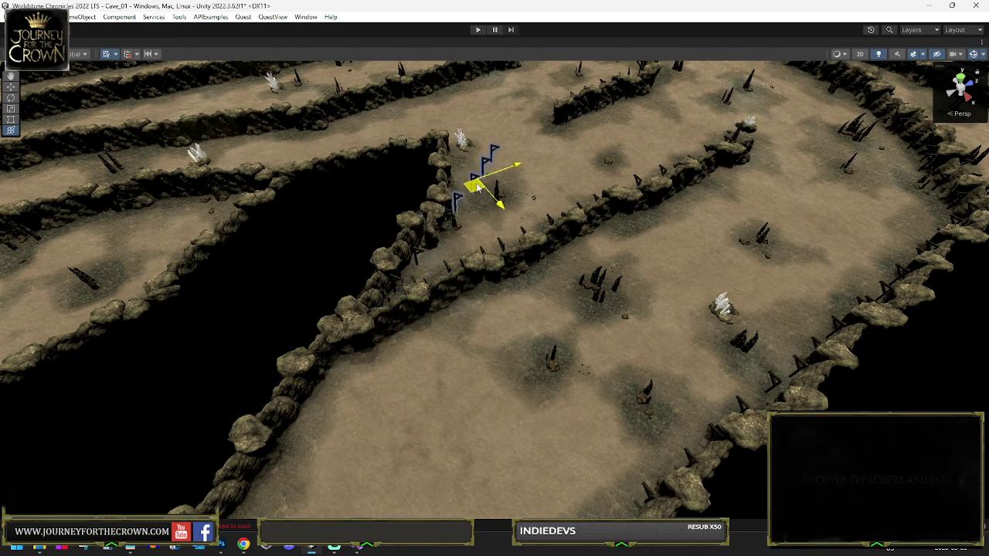
left_click_drag(478, 190, 469, 208)
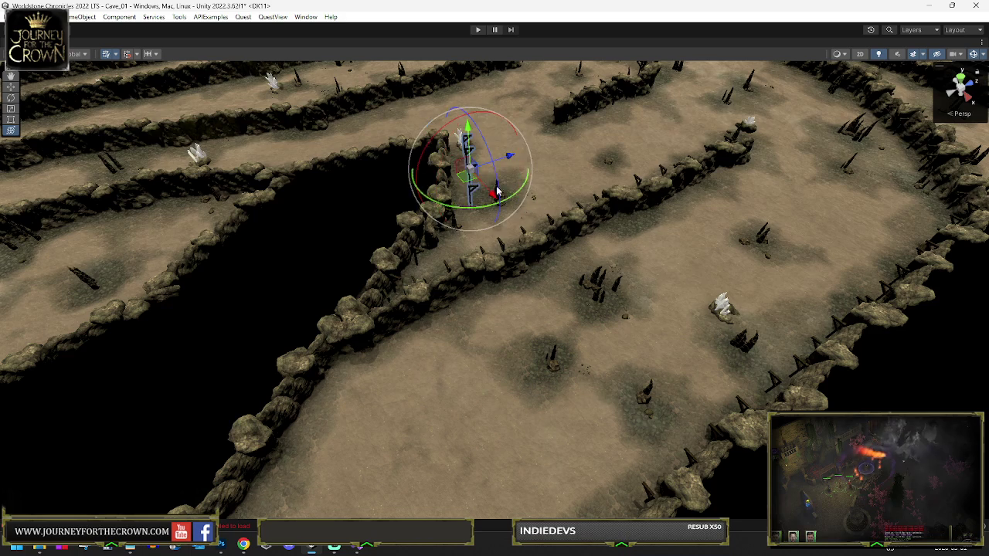
mouse_move(668, 185)
left_mouse_down()
mouse_move(773, 197)
mouse_move(699, 204)
mouse_move(685, 193)
left_mouse_up()
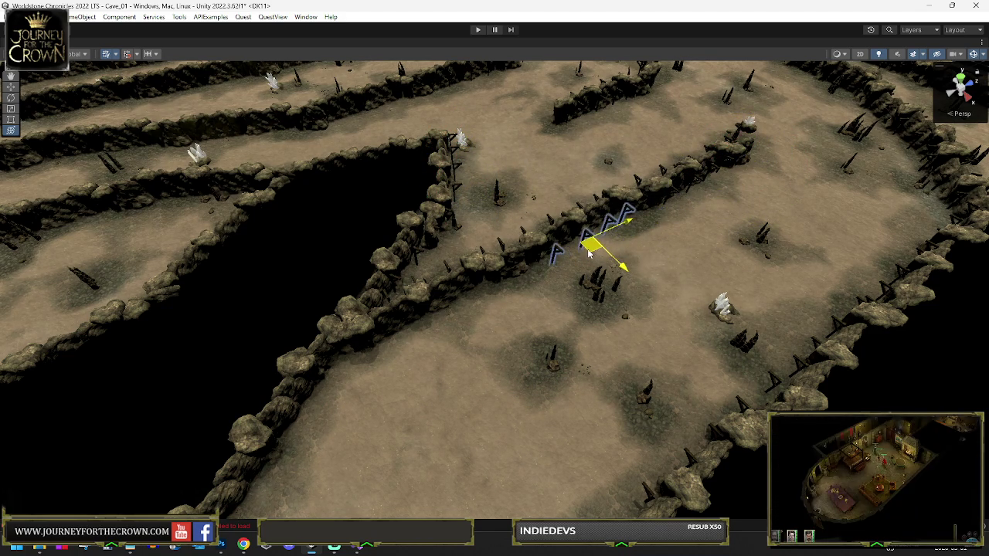
mouse_move(582, 250)
left_mouse_down()
mouse_move(502, 307)
mouse_move(425, 338)
mouse_move(356, 407)
left_mouse_up()
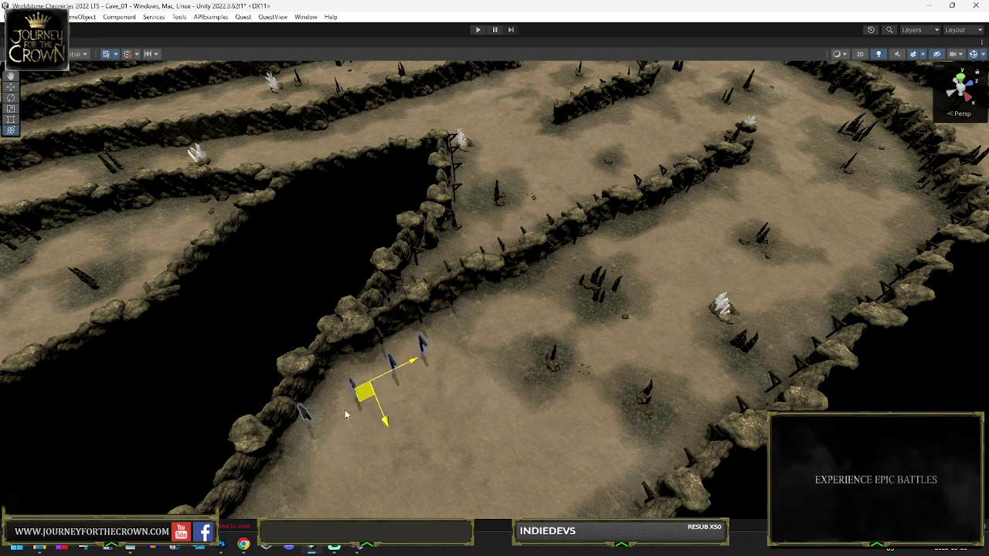
left_click_drag(393, 436, 466, 380)
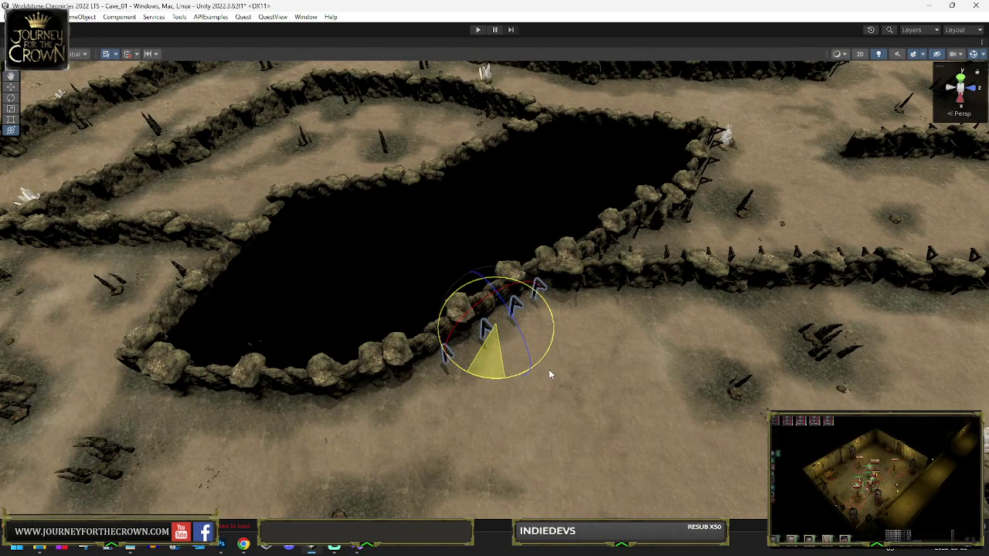
- Rotate the selected A-frame beams to face the pit wall and push them against it
key("w")
mouse_move(411, 395)
left_mouse_down()
mouse_move(512, 407)
mouse_move(541, 371)
mouse_move(509, 357)
mouse_move(522, 363)
left_mouse_up()
key("y")
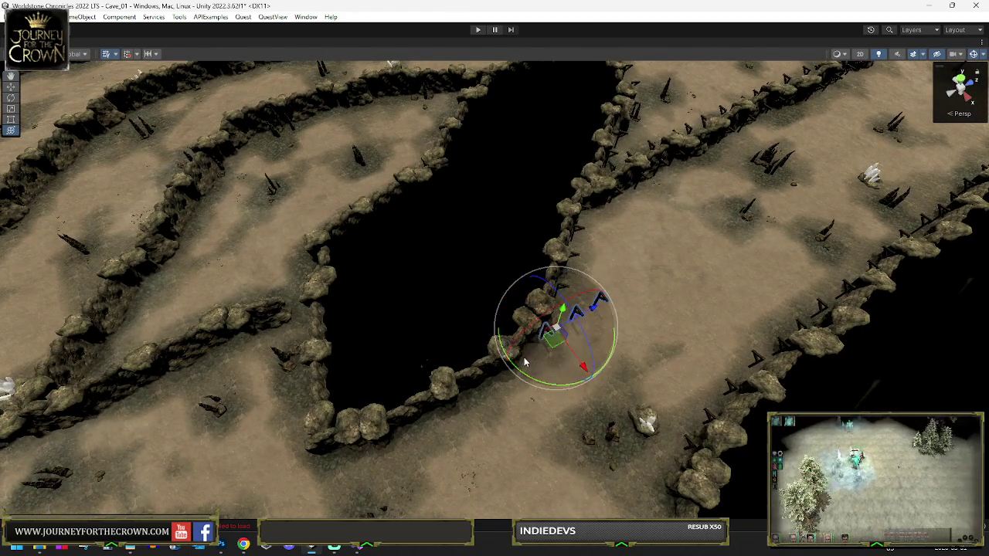
key("w")
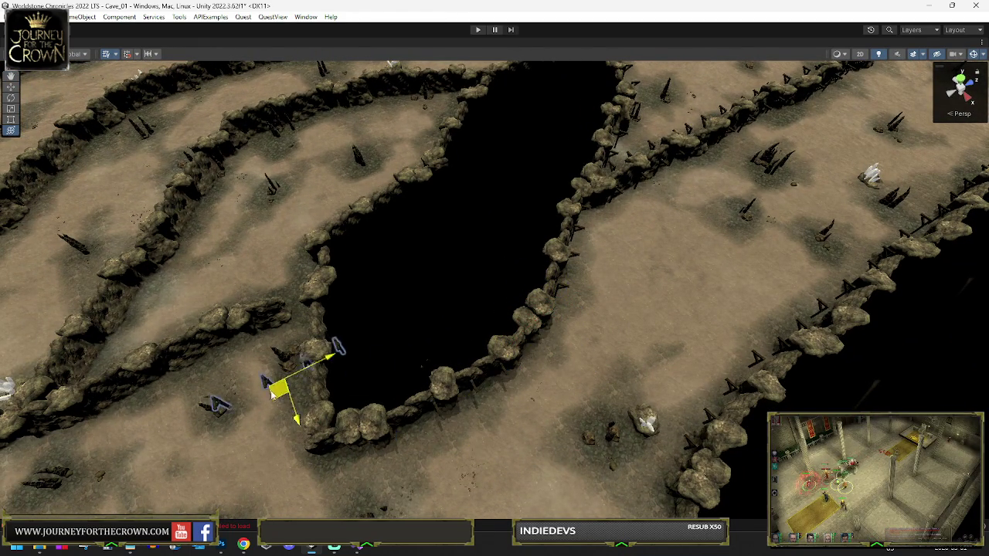
key("e")
mouse_move(150, 470)
left_mouse_down()
mouse_move(7, 468)
mouse_move(49, 455)
left_mouse_up()
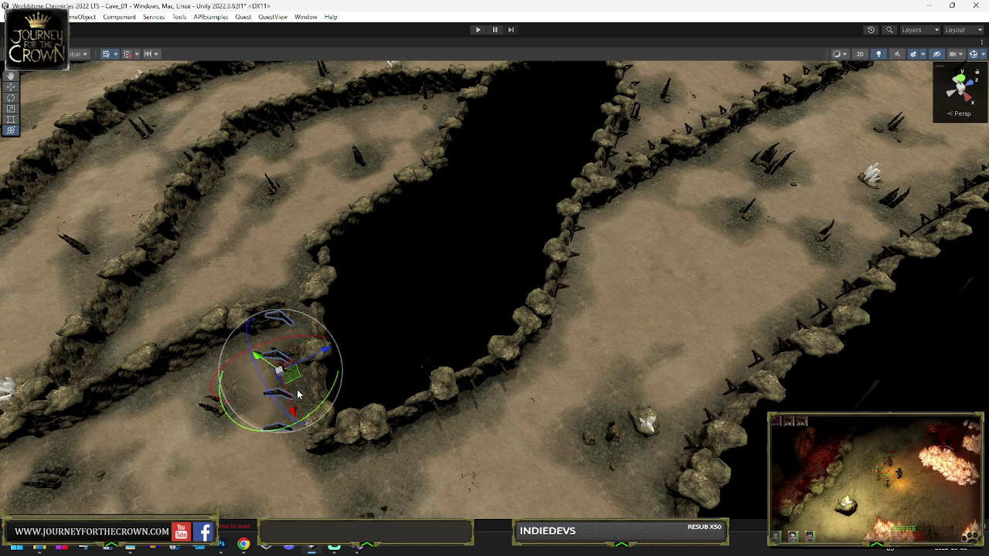
key("w")
left_click_drag(308, 376, 321, 372)
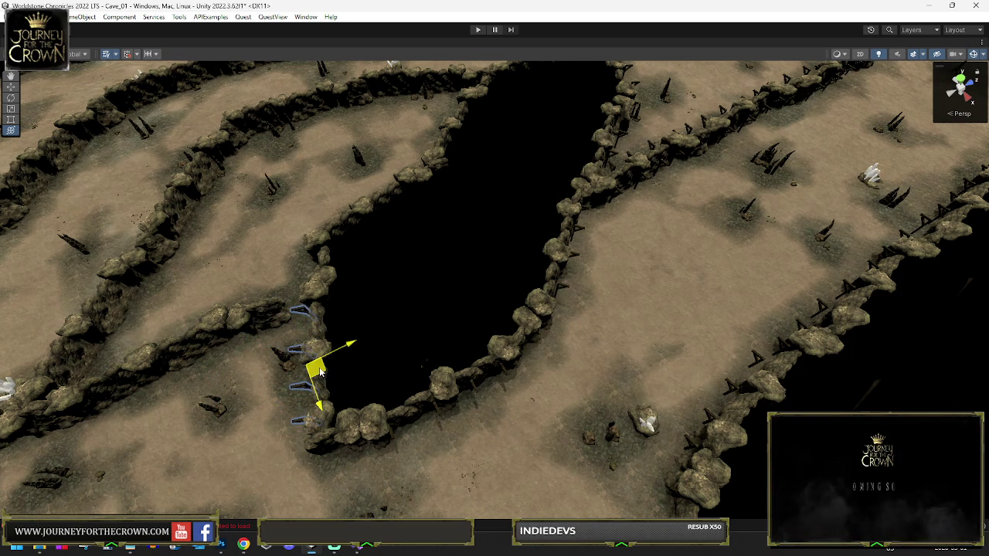
key("f")
key("e")
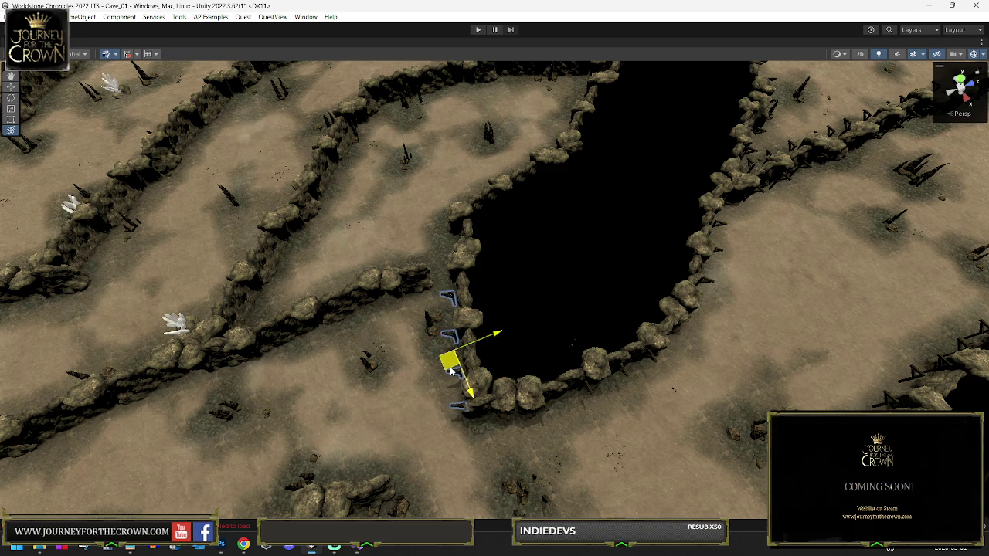
key("e")
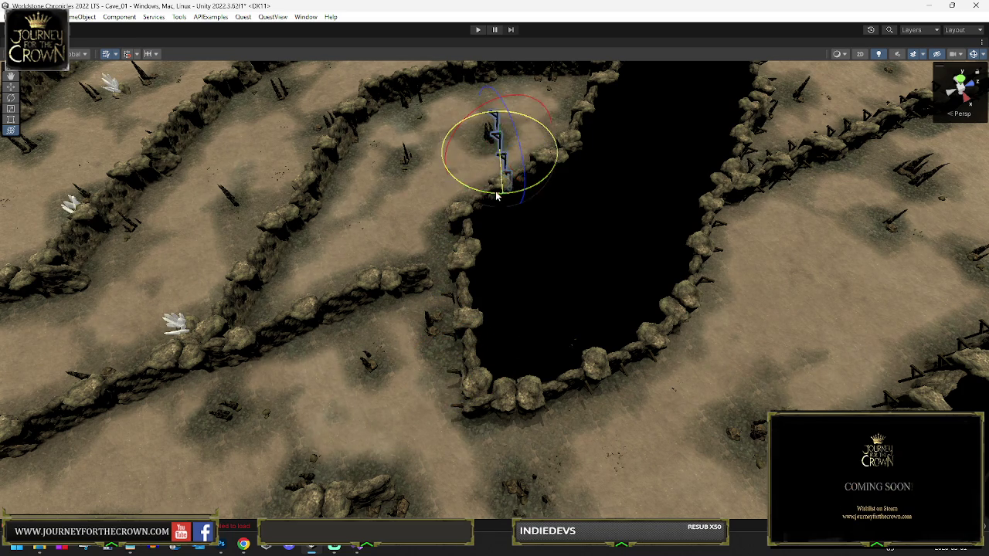
left_click_drag(493, 166, 411, 193)
- Select the four-beam group near the pit's top and set it along the cliff-edge wall
left_click(408, 198)
left_click(493, 195)
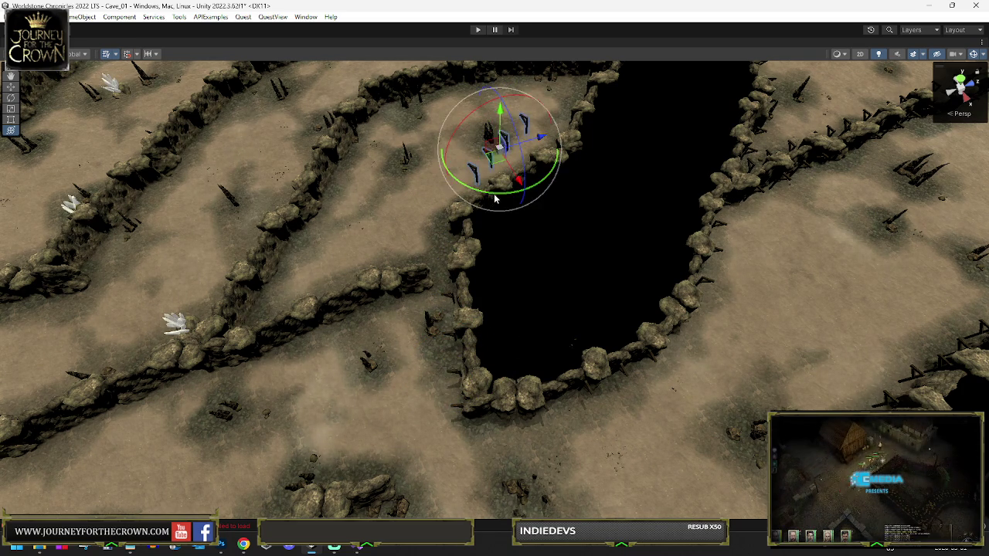
key("w")
mouse_move(496, 161)
left_mouse_down()
mouse_move(498, 187)
mouse_move(534, 129)
left_mouse_up()
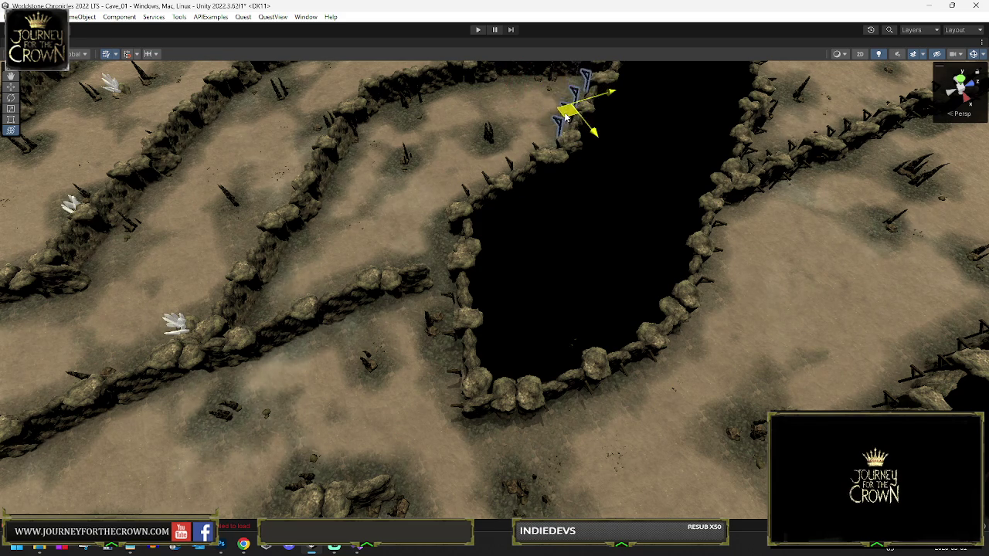
mouse_move(380, 300)
left_mouse_down()
mouse_move(309, 342)
mouse_move(341, 295)
mouse_move(377, 303)
left_mouse_up()
key("w")
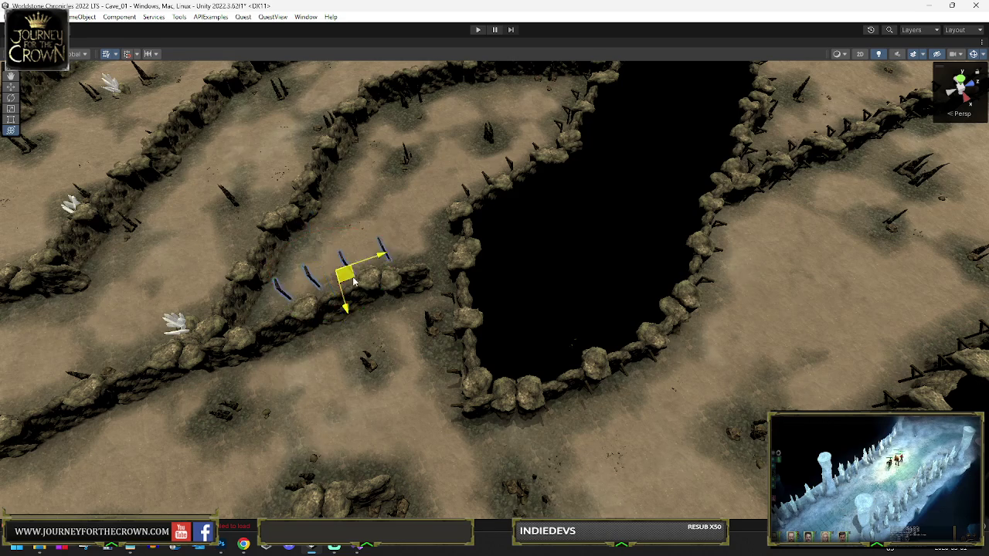
key("e")
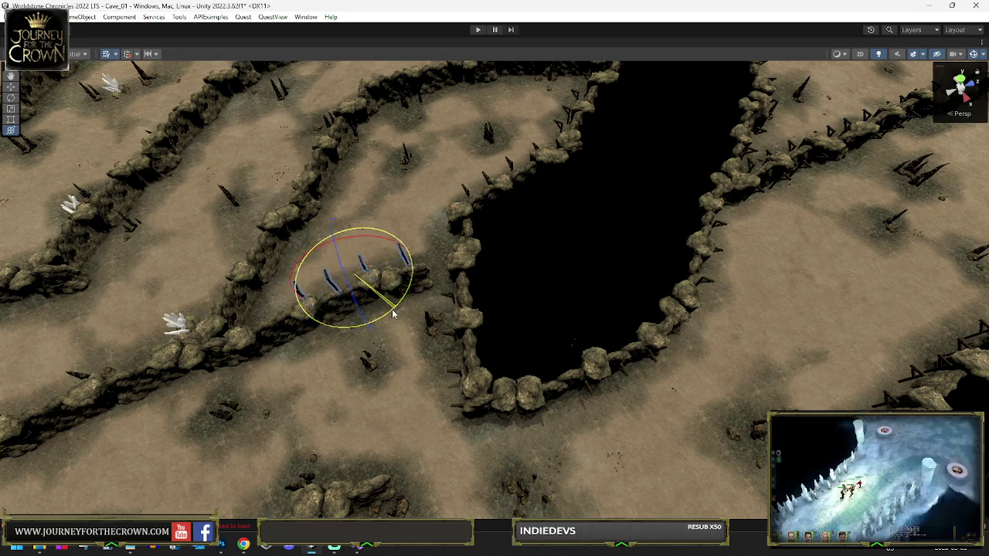
mouse_move(389, 314)
left_mouse_down("alt")
mouse_move(401, 290)
mouse_move(460, 276)
left_mouse_up("alt")
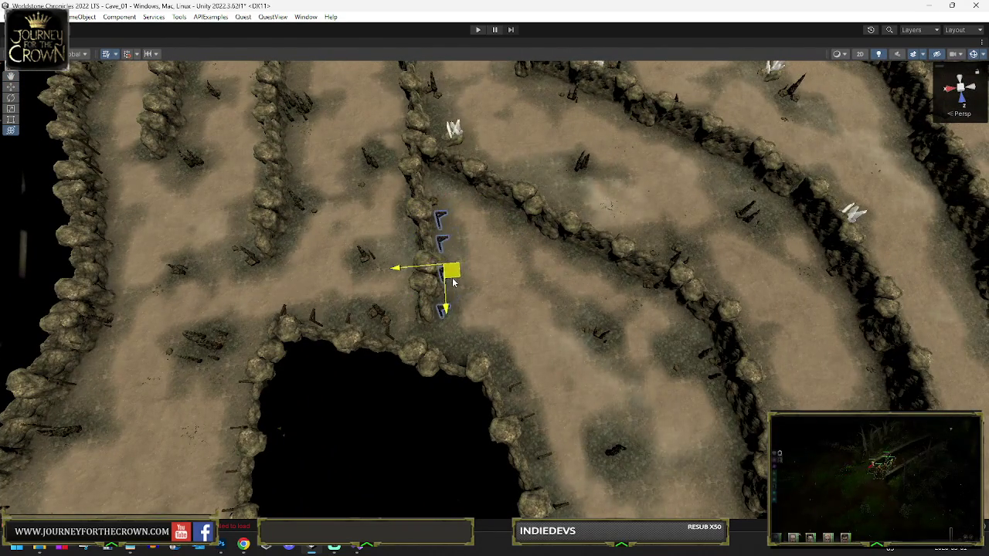
- Turn the four A-frame supports and slide them onto the ridge where two corridors branch
key("e")
left_click_drag(526, 292, 241, 285)
key("y")
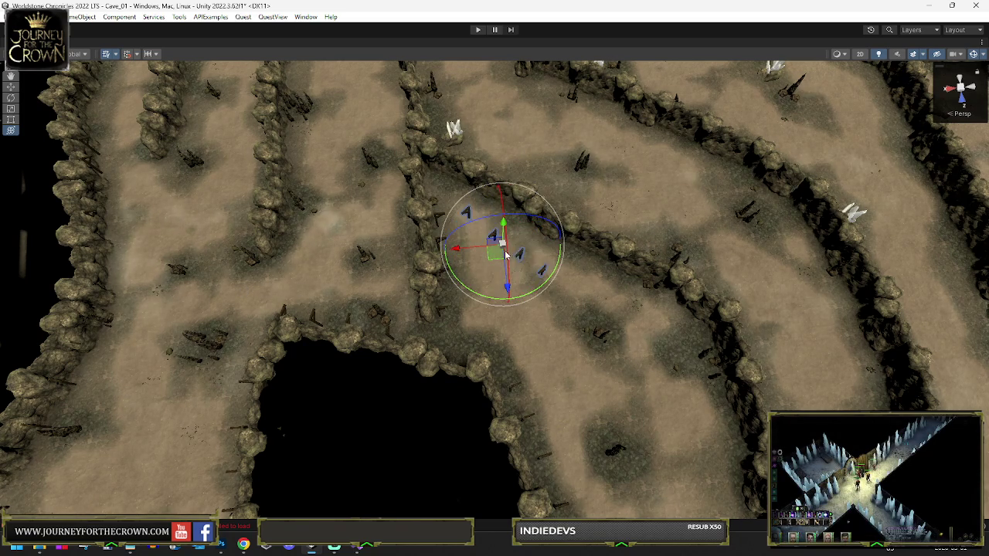
left_click_drag(535, 244, 535, 244)
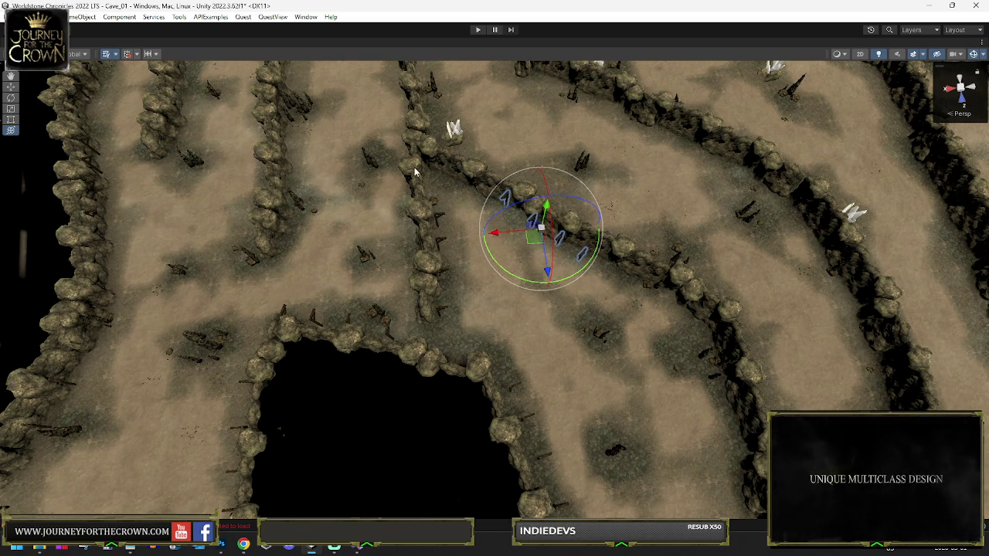
left_click_drag(530, 240, 513, 237)
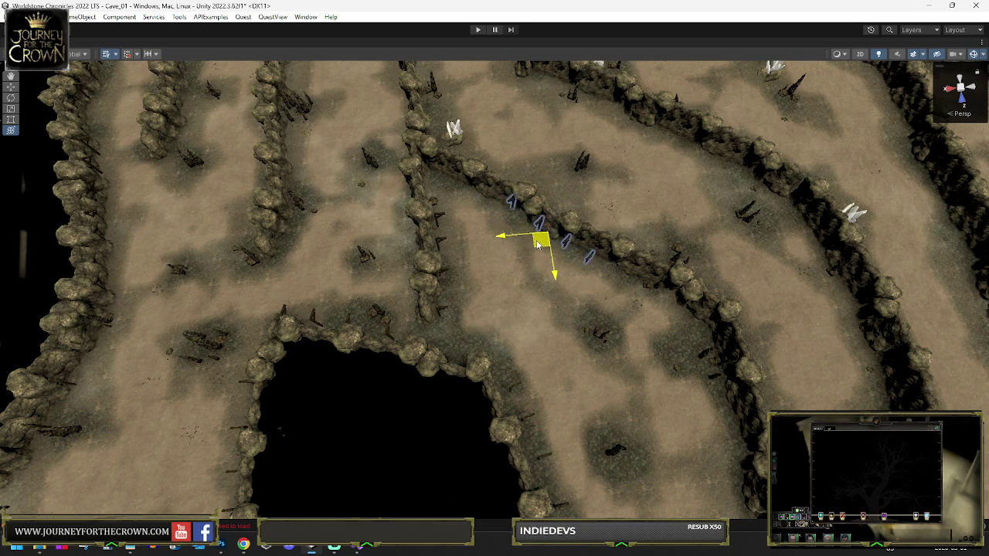
left_click_drag(646, 309, 698, 276)
left_click_drag(696, 276, 665, 280)
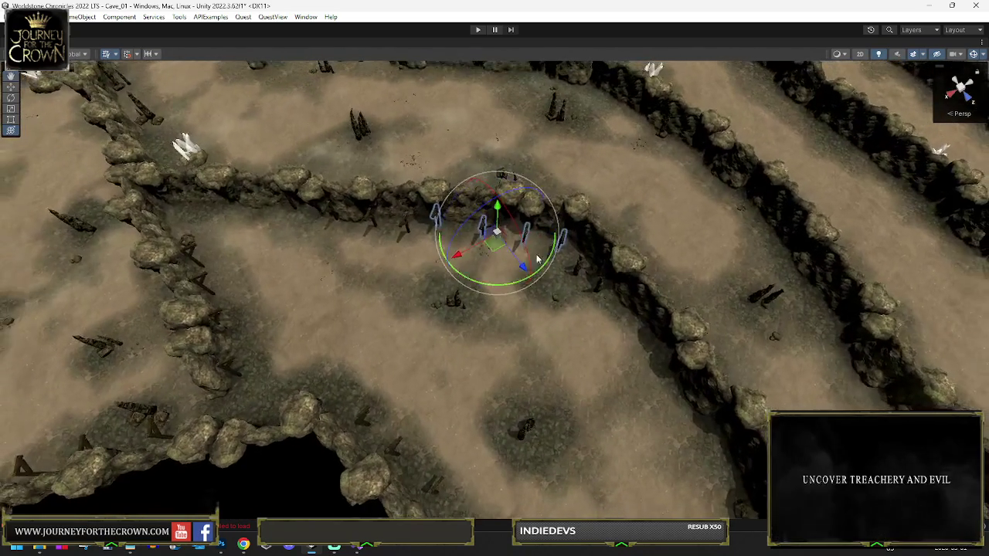
left_click_drag(516, 285, 510, 274)
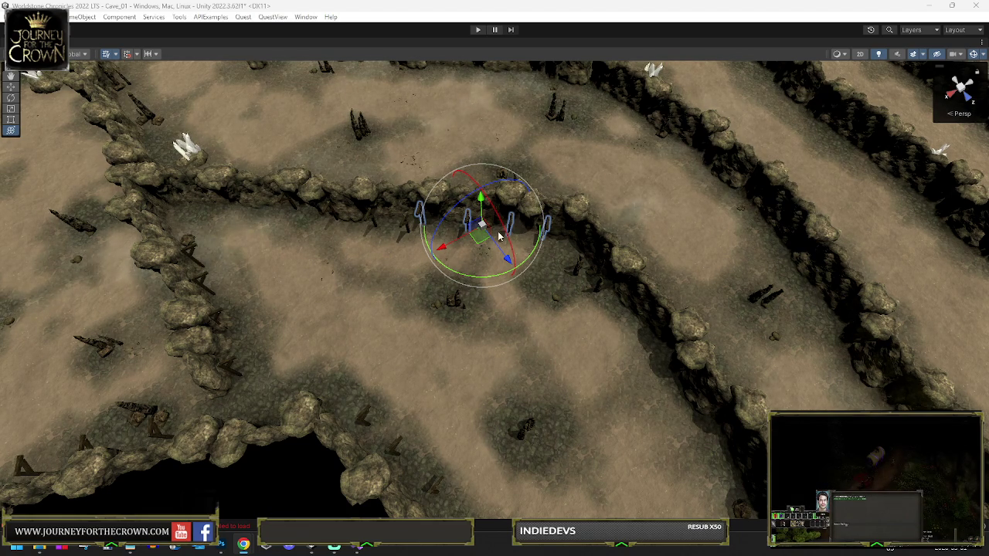
- Move the supports right toward the curved wall and turn them to follow its curve
left_click_drag(345, 331, 433, 315)
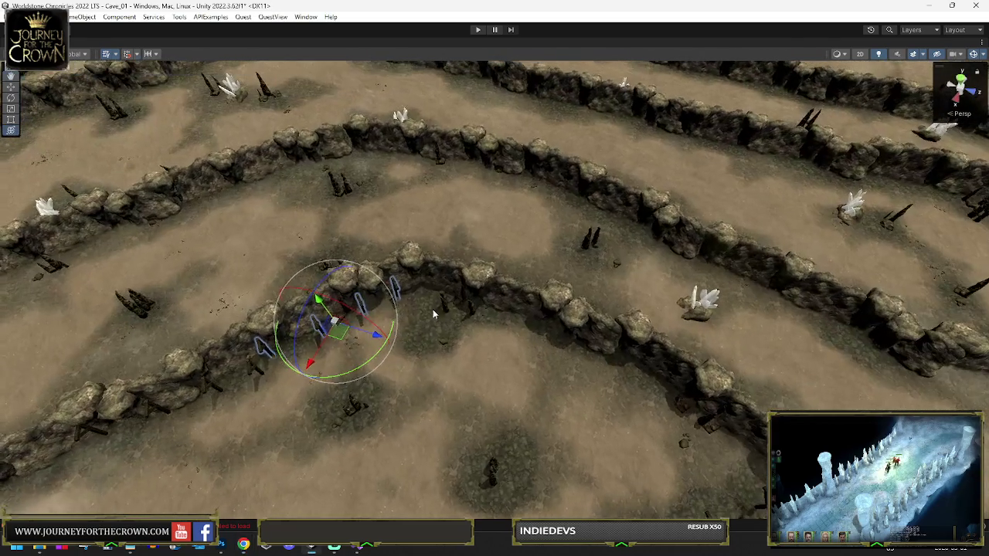
left_click(345, 334)
left_click_drag(346, 333, 529, 353)
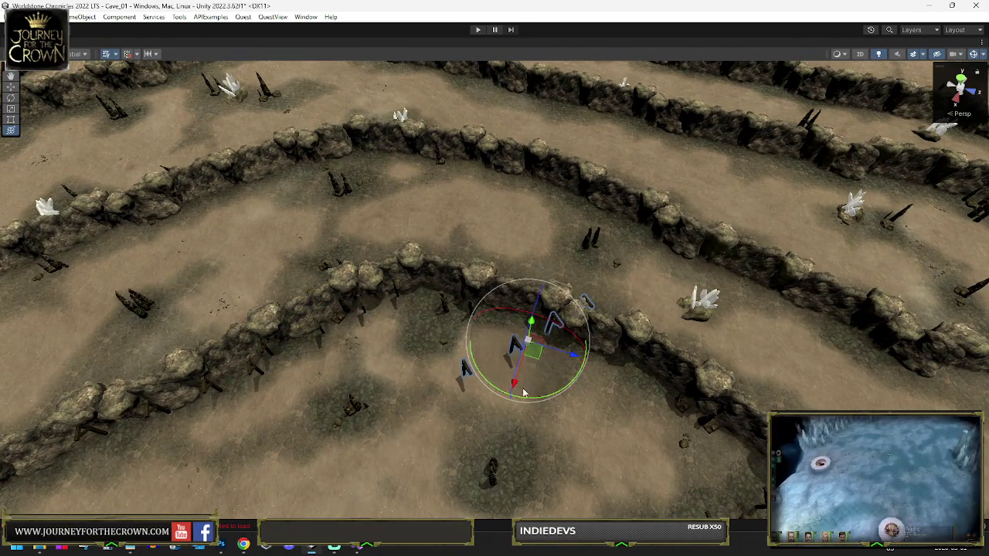
mouse_move(535, 398)
left_mouse_down()
mouse_move(421, 401)
mouse_move(429, 396)
left_mouse_up()
left_click_drag(516, 353, 552, 352)
mouse_move(556, 390)
left_mouse_down()
mouse_move(497, 344)
mouse_move(515, 363)
mouse_move(375, 433)
left_mouse_up()
mouse_move(395, 392)
left_mouse_down()
mouse_move(497, 381)
mouse_move(508, 355)
left_mouse_up()
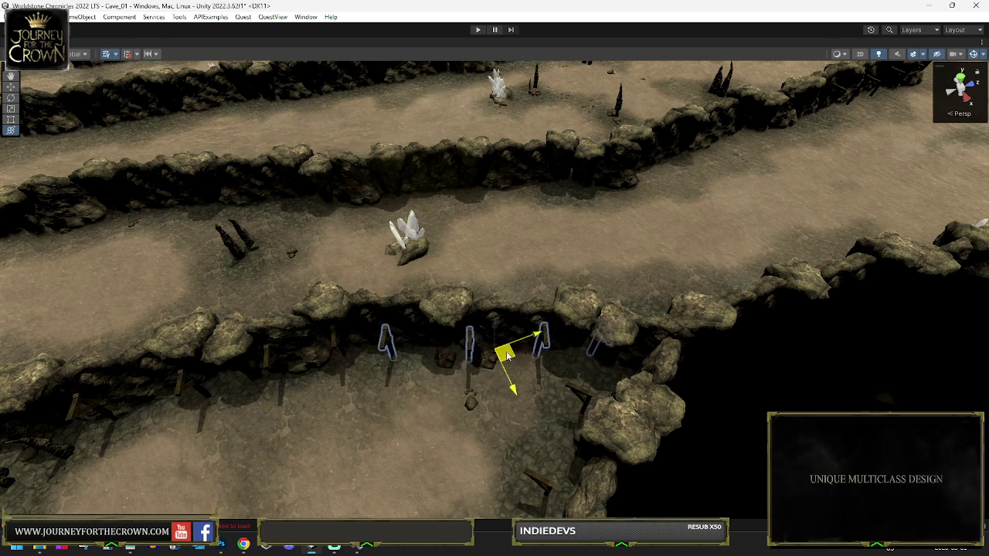
left_click_drag(495, 408, 481, 409)
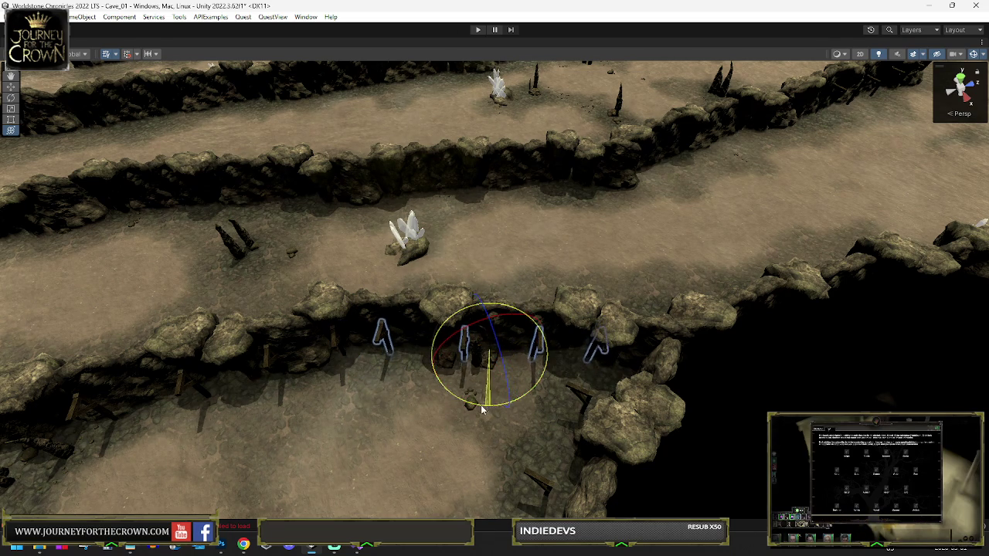
- Fine-tune the supports' position and rotation so they face the wall near the crystal cluster
key("w")
mouse_move(487, 363)
left_mouse_down()
mouse_move(587, 303)
mouse_move(529, 291)
left_mouse_up()
key("e")
left_click_drag(525, 336, 132, 293)
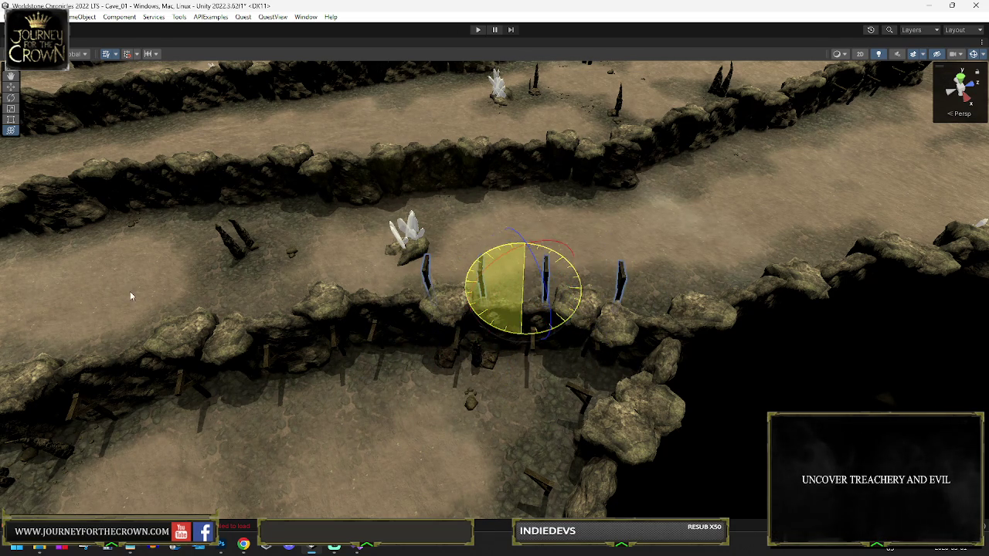
key("w")
mouse_move(494, 278)
left_mouse_down()
mouse_move(441, 272)
mouse_move(383, 305)
mouse_move(300, 141)
mouse_move(302, 167)
mouse_move(483, 339)
mouse_move(495, 335)
left_mouse_up()
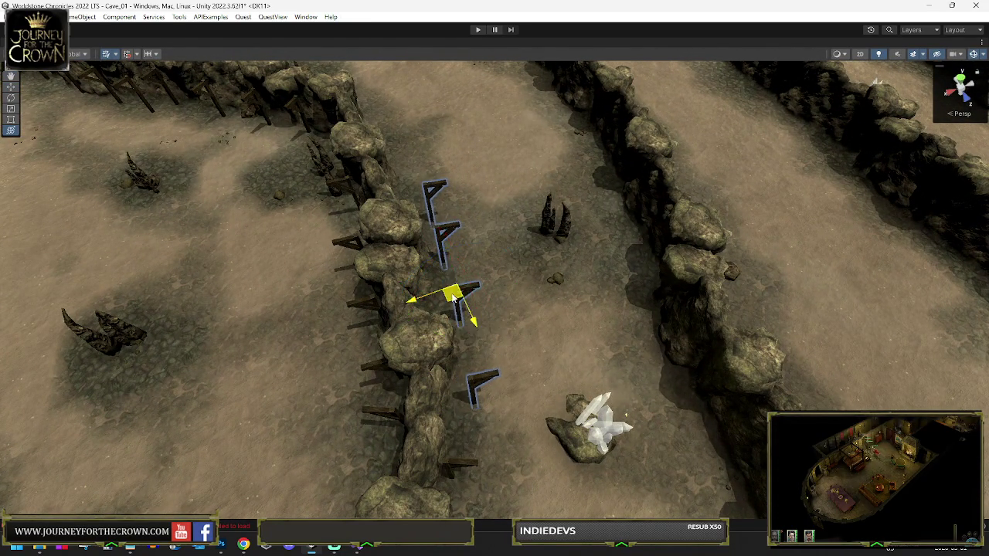
- Slide the supports up along the straight rock wall and turn them about their pivot
mouse_move(445, 301)
left_mouse_down()
mouse_move(364, 136)
mouse_move(375, 123)
left_mouse_up()
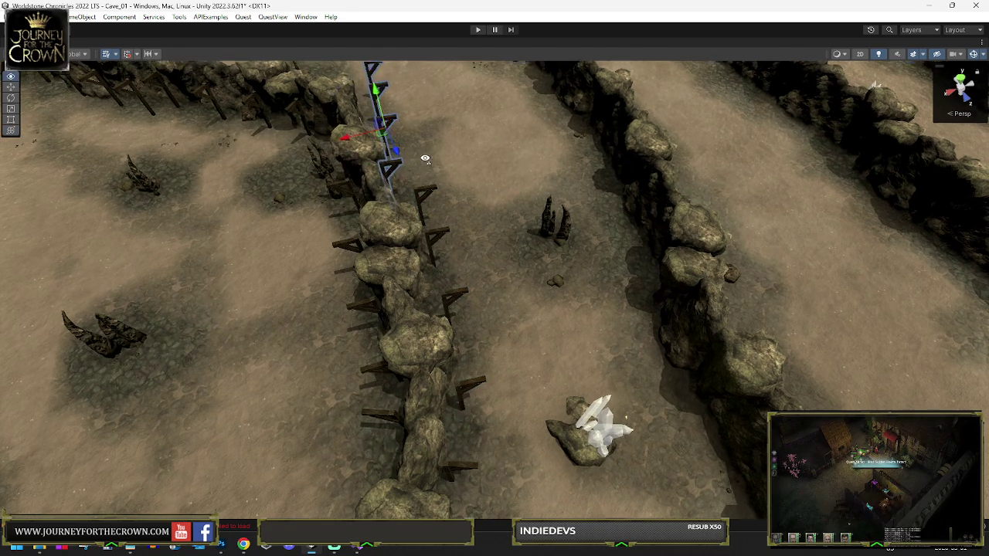
left_click_drag(419, 159, 412, 161)
scroll(412, 160, "up", 3)
key("y")
mouse_move(456, 245)
left_mouse_down()
mouse_move(424, 222)
mouse_move(446, 244)
mouse_move(424, 266)
left_mouse_up()
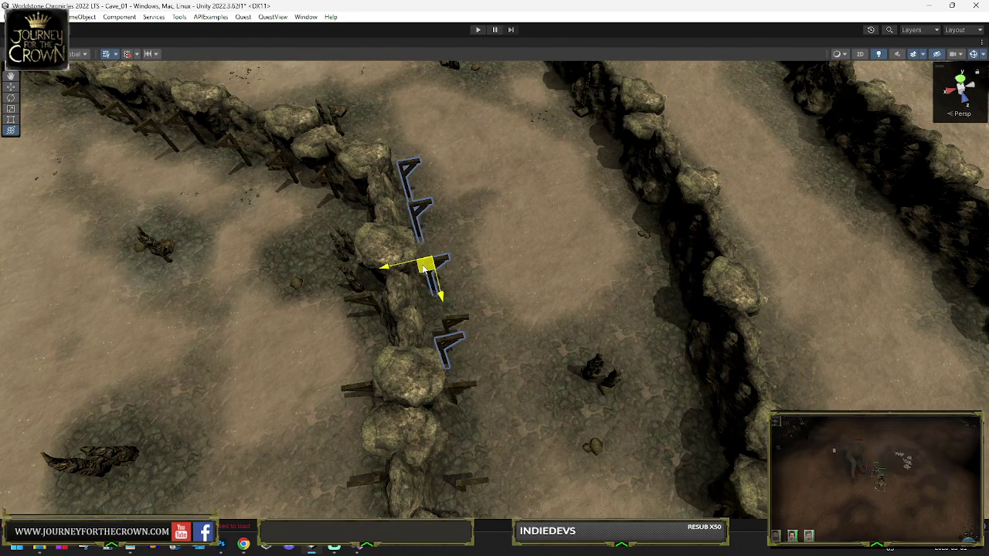
- Tilt the supports slightly to lean against the wall opposite the crystal cluster
left_click_drag(407, 152, 464, 231)
scroll(502, 255, "up", 3)
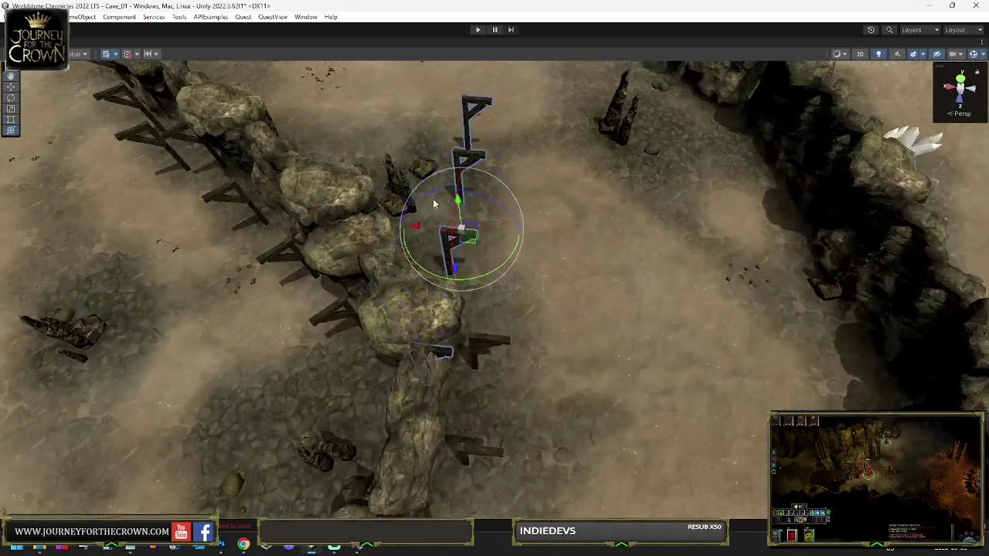
mouse_move(558, 270)
left_mouse_down()
mouse_move(433, 240)
mouse_move(365, 205)
left_mouse_up()
key("e")
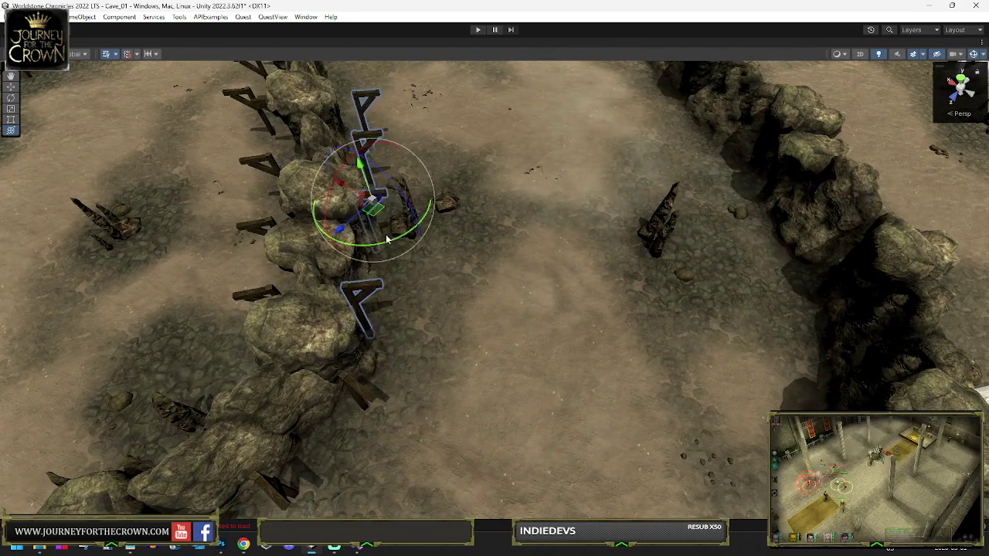
left_click_drag(399, 240, 381, 210)
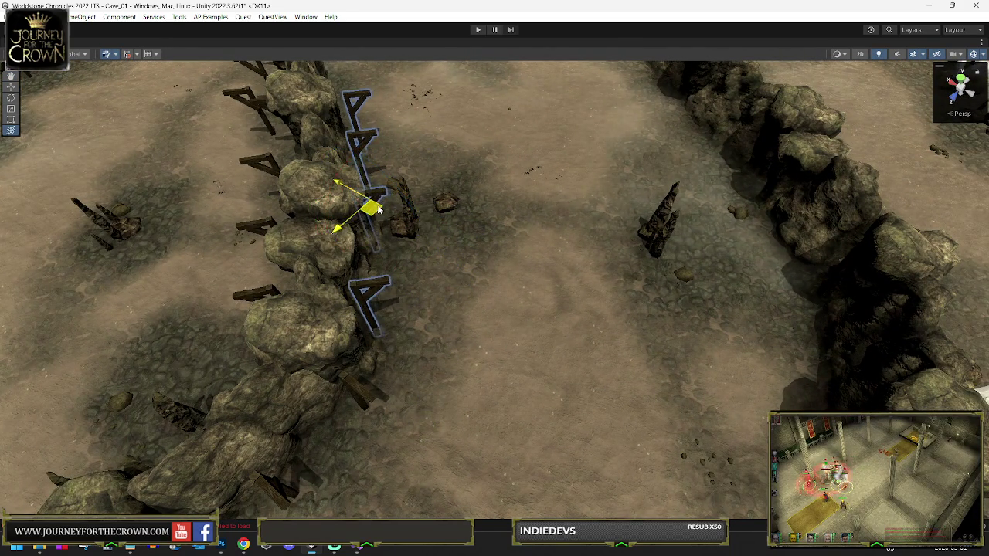
key("e")
mouse_move(449, 160)
left_mouse_down()
mouse_move(411, 319)
mouse_move(395, 224)
mouse_move(385, 218)
mouse_move(404, 138)
mouse_move(397, 144)
mouse_move(435, 177)
mouse_move(464, 185)
mouse_move(450, 166)
mouse_move(409, 286)
mouse_move(419, 265)
mouse_move(451, 321)
mouse_move(437, 345)
mouse_move(430, 335)
mouse_move(508, 221)
mouse_move(437, 220)
mouse_move(502, 254)
mouse_move(426, 248)
mouse_move(515, 125)
mouse_move(530, 121)
mouse_move(464, 243)
mouse_move(461, 221)
mouse_move(462, 232)
left_mouse_up()
key("w")
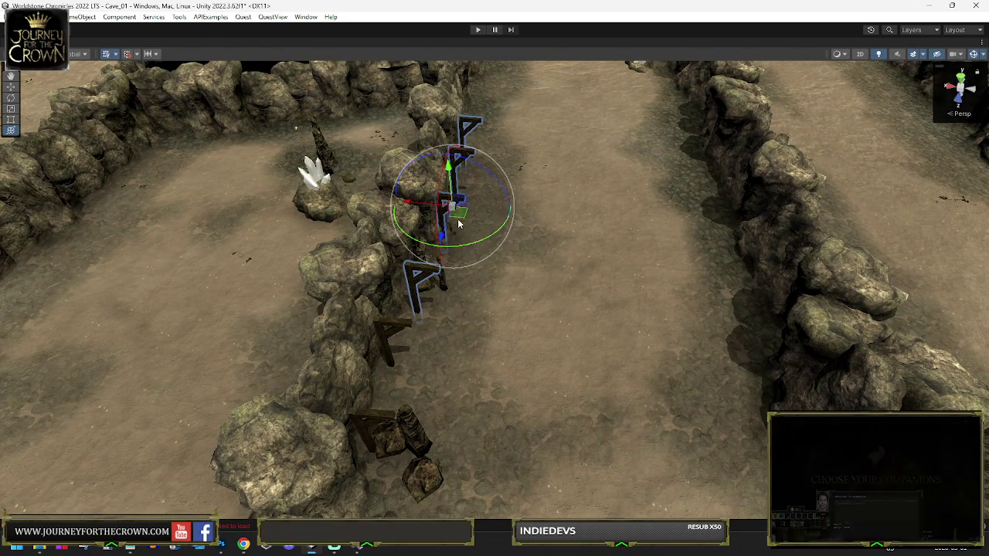
- Undo a wrong move, then turn the row of supports to match the chasm wall
key("w")
mouse_move(485, 112)
left_mouse_down()
mouse_move(458, 273)
mouse_move(430, 313)
mouse_move(498, 163)
mouse_move(497, 130)
left_mouse_up()
key("w")
key("ctrl+z")
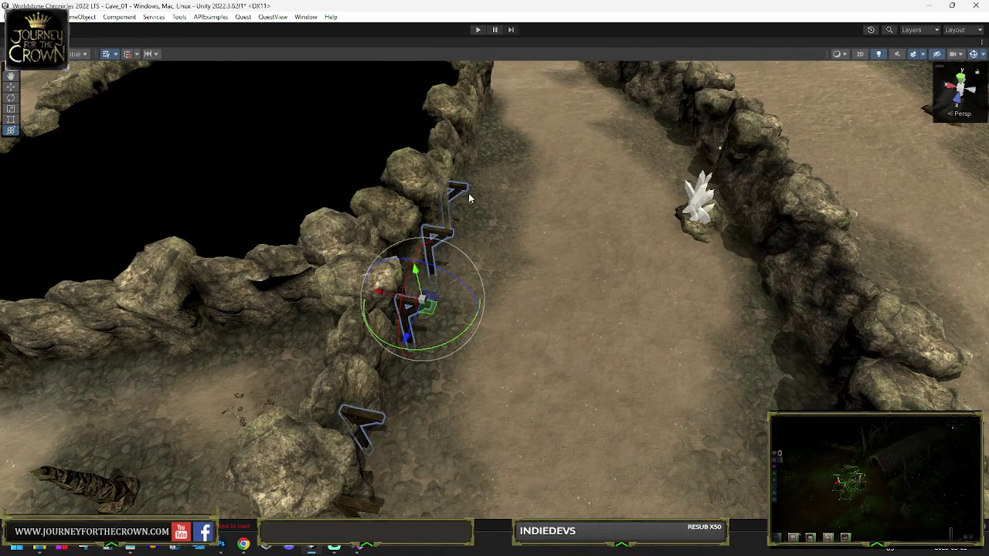
mouse_move(454, 340)
left_mouse_down()
mouse_move(442, 320)
mouse_move(462, 268)
mouse_move(475, 110)
left_mouse_up()
key("w")
key("e")
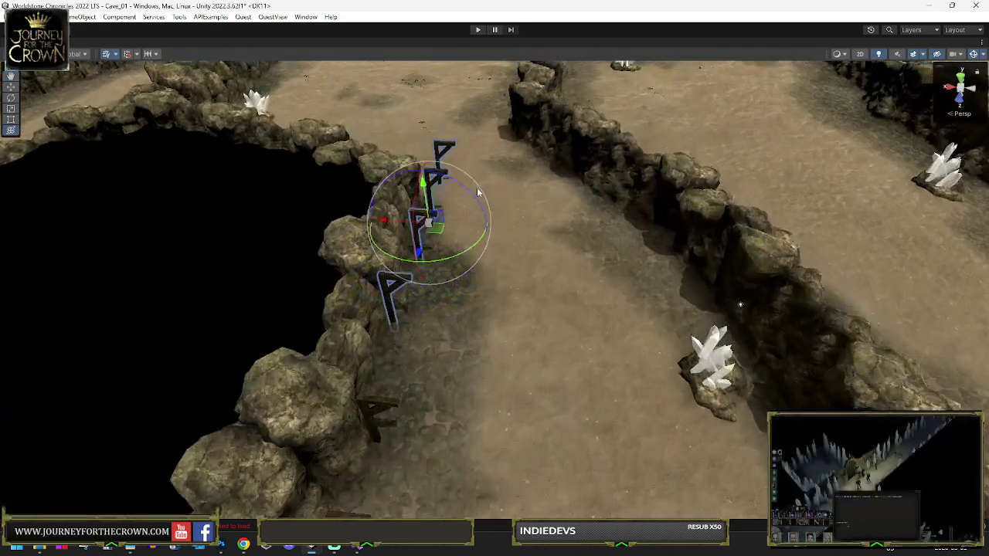
key("w")
key("e")
key("w")
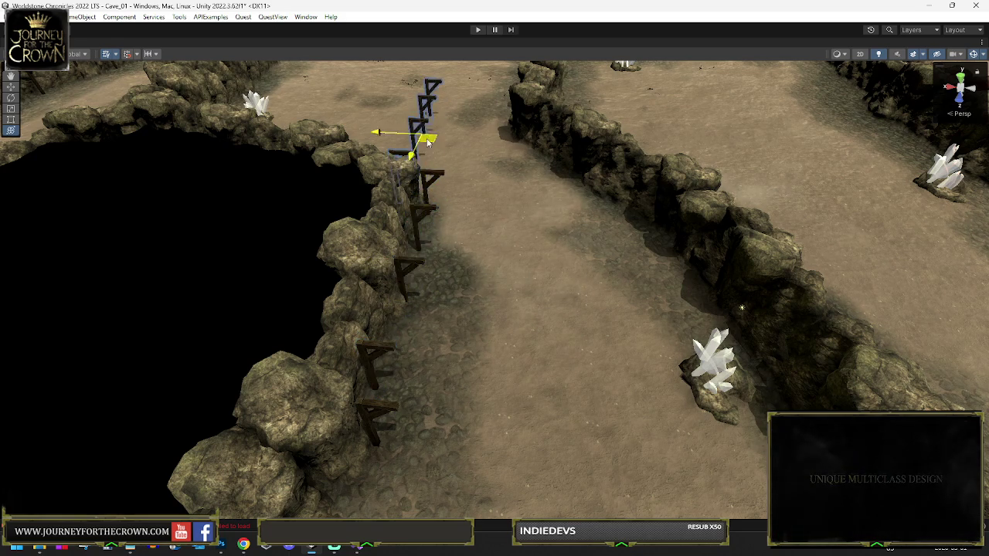
key("e")
mouse_move(452, 217)
left_mouse_down()
mouse_move(489, 229)
mouse_move(527, 213)
mouse_move(618, 204)
mouse_move(494, 199)
left_mouse_up()
- Line up the four supports and move them against the rectangular enclosure's back wall
key("w")
key("e")
left_click_drag(332, 170, 344, 198)
left_click_drag(408, 318, 415, 324)
key("w")
mouse_move(380, 283)
left_mouse_down()
mouse_move(528, 193)
mouse_move(520, 195)
mouse_move(506, 116)
mouse_move(522, 108)
mouse_move(479, 231)
mouse_move(432, 255)
mouse_move(452, 282)
mouse_move(587, 141)
mouse_move(495, 247)
mouse_move(458, 261)
mouse_move(464, 226)
mouse_move(507, 218)
mouse_move(555, 169)
mouse_move(540, 167)
left_mouse_up()
key("e")
key("w")
key("e")
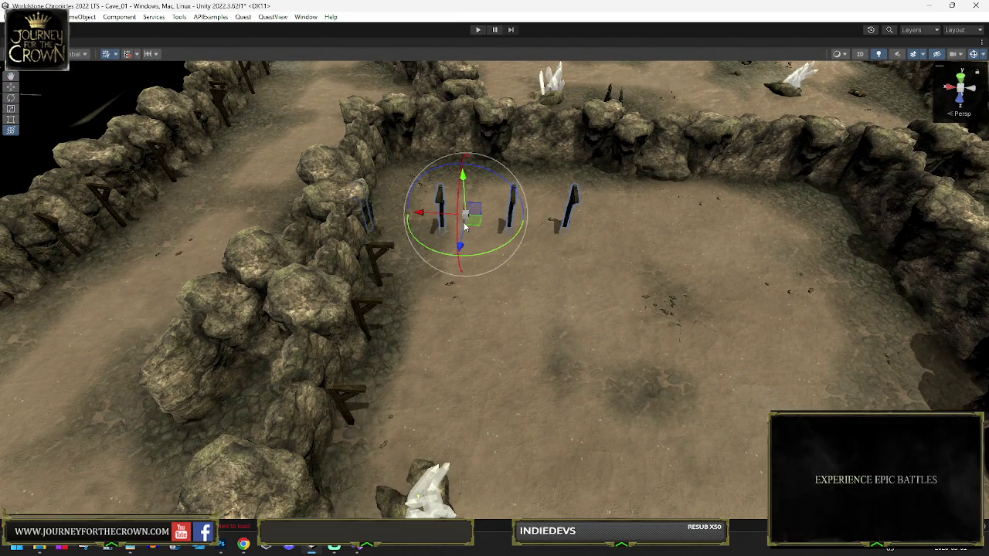
- Frame the selected supports and shift them toward the next winding wall section
key("w")
key("e")
key("f")
scroll(563, 194, "up", 2)
scroll(592, 227, "down", 2)
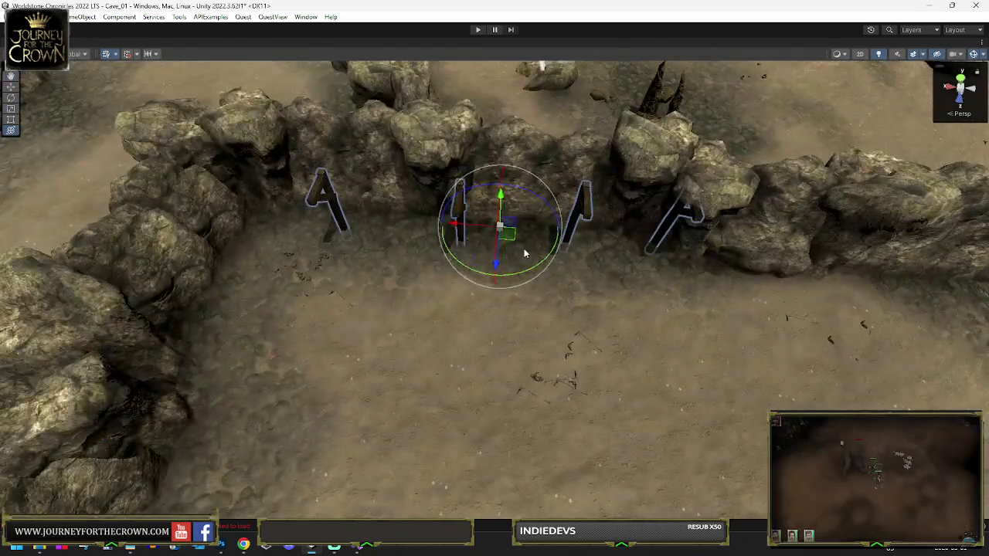
scroll(524, 254, "down", 6)
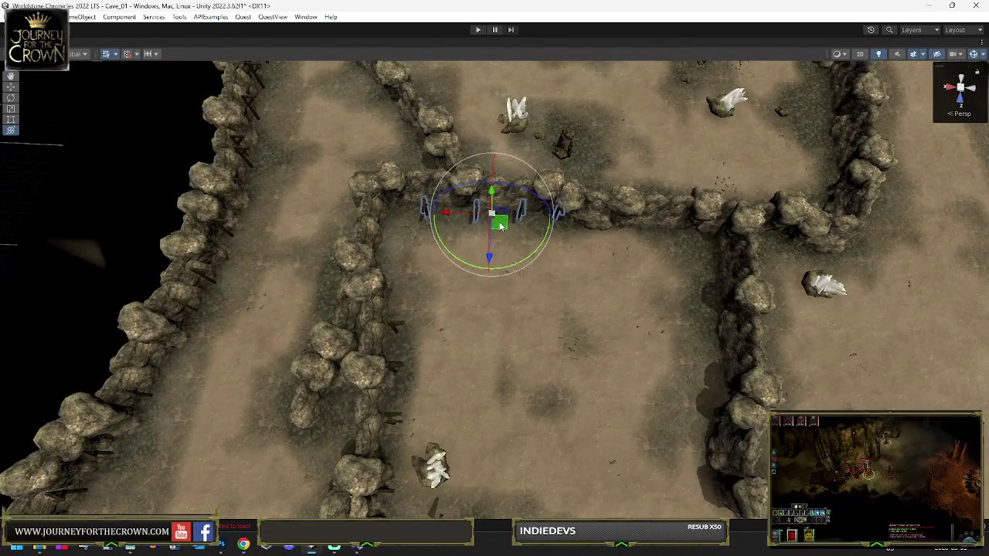
key("w")
mouse_move(496, 226)
left_mouse_down()
mouse_move(485, 227)
mouse_move(642, 232)
mouse_move(646, 281)
mouse_move(640, 260)
left_mouse_up()
- Turn the supports to follow the wall and move them up against it
key("e")
key("w")
key("e")
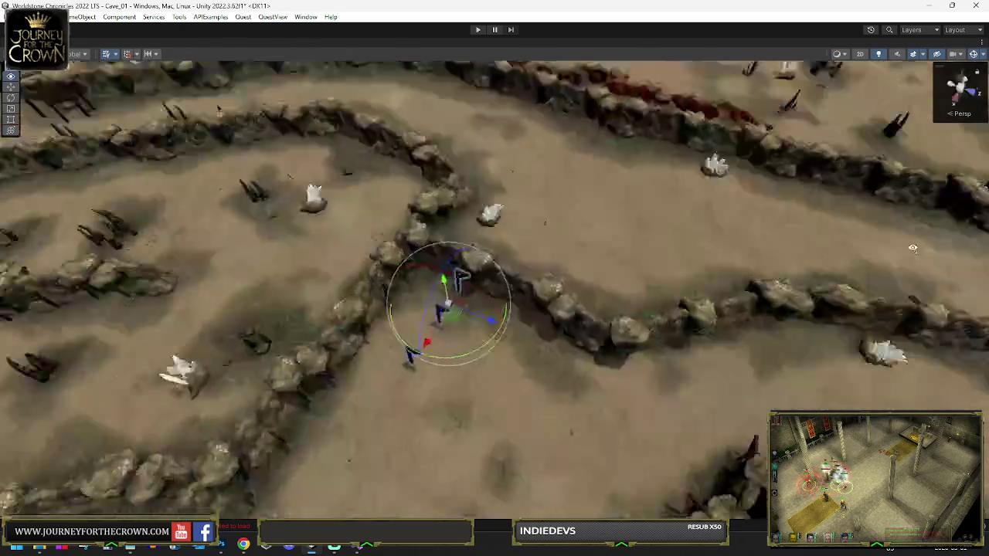
mouse_move(417, 382)
left_mouse_down()
mouse_move(154, 363)
mouse_move(177, 357)
left_mouse_up()
key("w")
left_click_drag(383, 354, 410, 331)
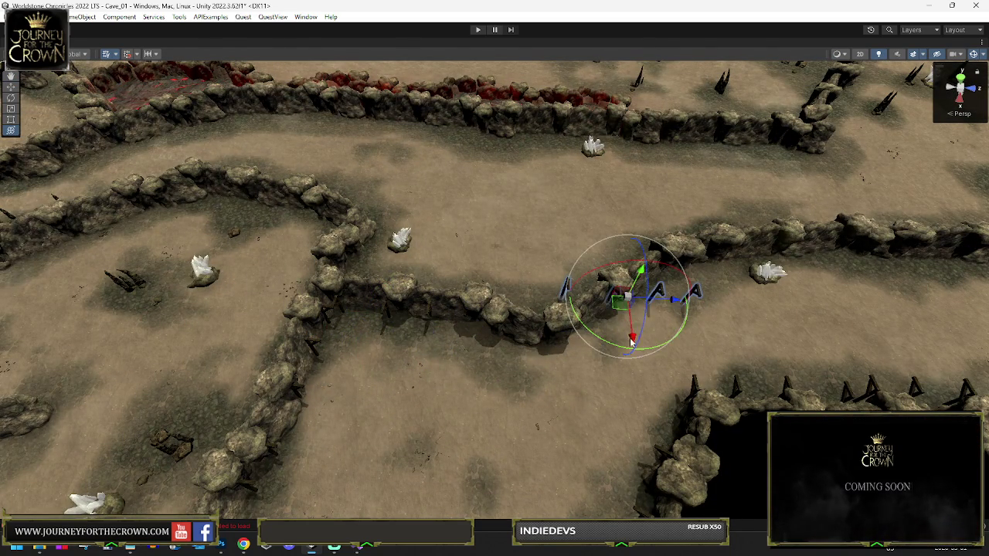
left_click_drag(715, 329, 714, 329)
key("f")
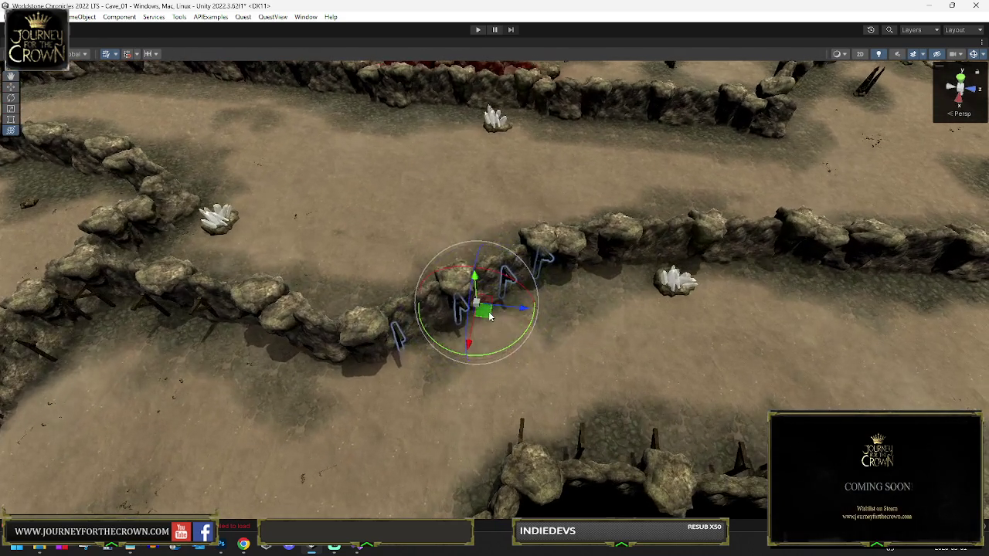
- Slide the supports along the wall and align them beside the crystal cluster and dark spikes
mouse_move(489, 315)
left_mouse_down()
mouse_move(478, 317)
mouse_move(610, 305)
mouse_move(849, 313)
left_mouse_up()
key("e")
mouse_move(398, 414)
left_mouse_down()
mouse_move(363, 433)
mouse_move(342, 417)
left_mouse_up()
key("w")
mouse_move(357, 379)
left_mouse_down()
mouse_move(286, 378)
mouse_move(596, 256)
mouse_move(551, 227)
left_mouse_up()
key("e")
left_click_drag(533, 272, 503, 277)
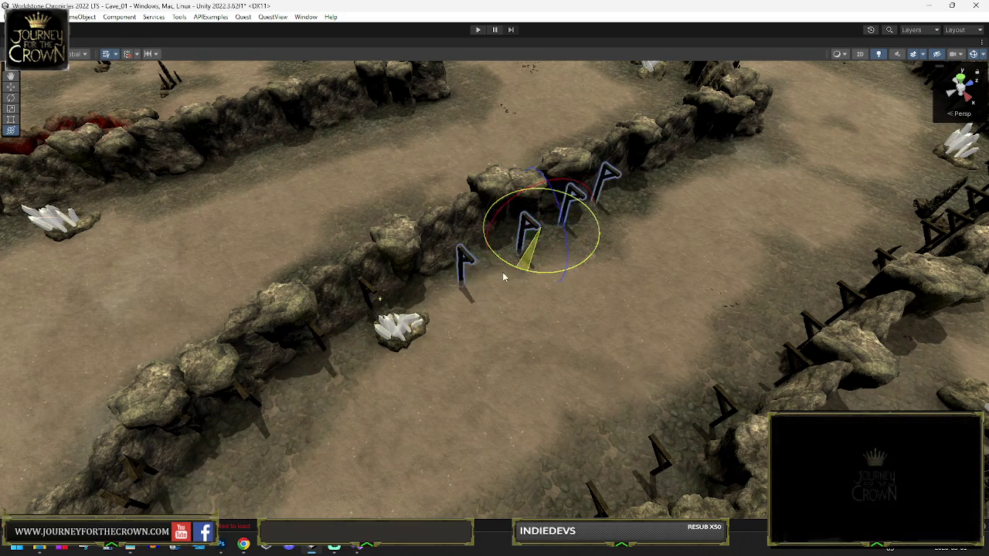
mouse_move(539, 241)
left_mouse_down()
mouse_move(672, 188)
mouse_move(696, 161)
left_mouse_up()
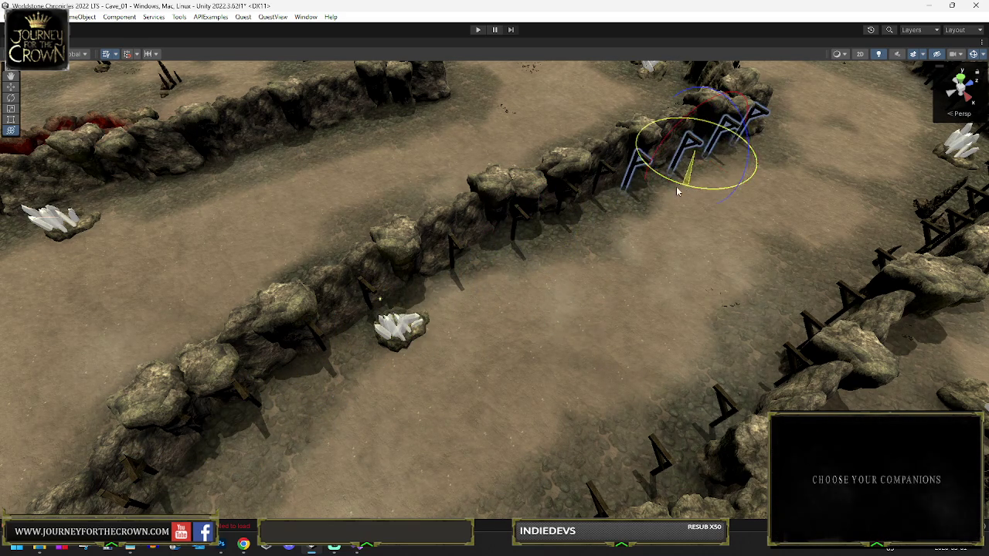
key("w")
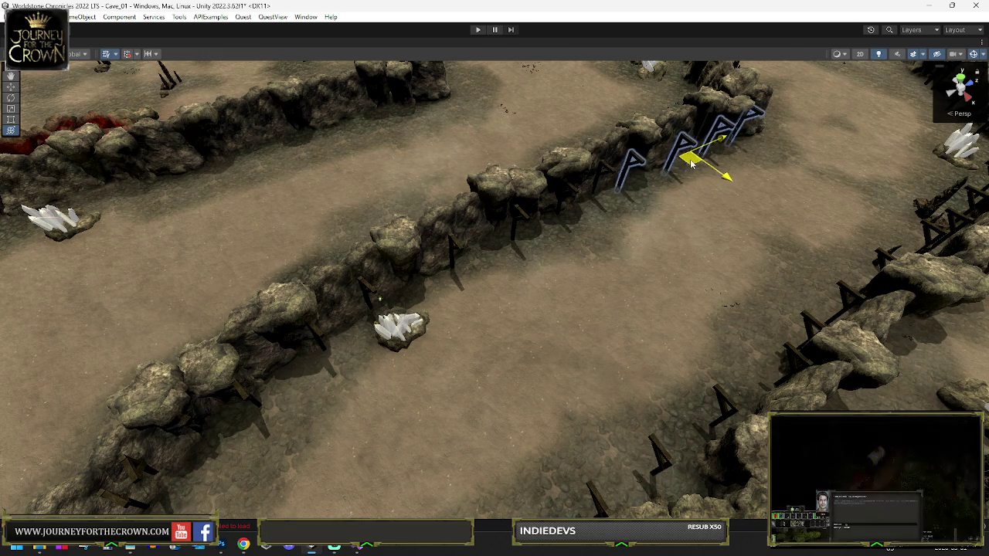
mouse_move(734, 172)
left_mouse_down()
mouse_move(653, 141)
mouse_move(424, 258)
mouse_move(353, 309)
mouse_move(340, 339)
mouse_move(430, 319)
left_mouse_up()
- Move the A-frame support group right and up toward the rock wall, undoing one misplaced move
key("e")
key("w")
mouse_move(318, 315)
left_mouse_down()
mouse_move(402, 314)
mouse_move(510, 270)
mouse_move(525, 243)
mouse_move(807, 166)
left_mouse_up()
key("e")
key("f")
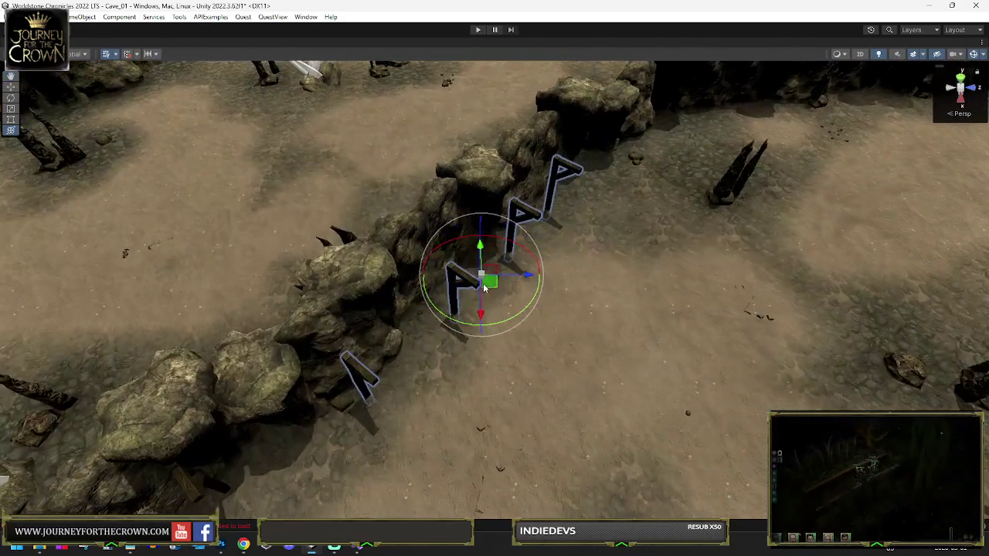
key("w")
left_click_drag(491, 263, 719, 182)
key("e")
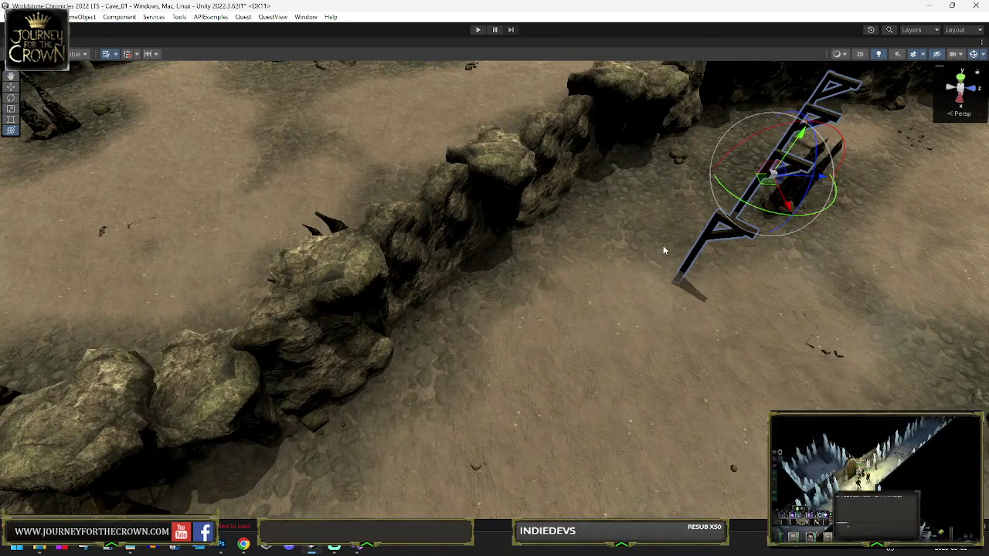
key("ctrl+z")
key("w")
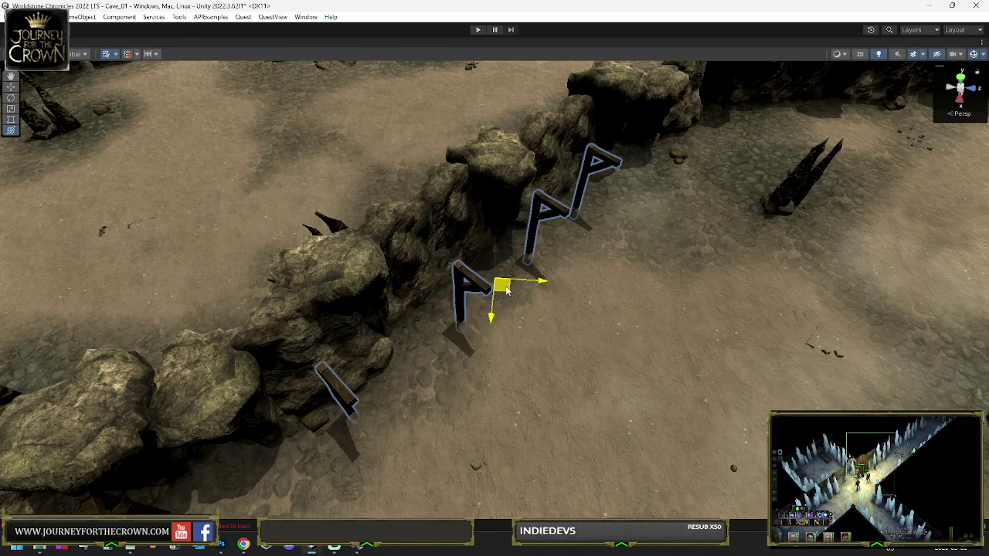
mouse_move(506, 283)
left_mouse_down()
mouse_move(640, 232)
mouse_move(728, 177)
left_mouse_up()
- Turn the beams to run along the wall and slide them up against the rock face
key("e")
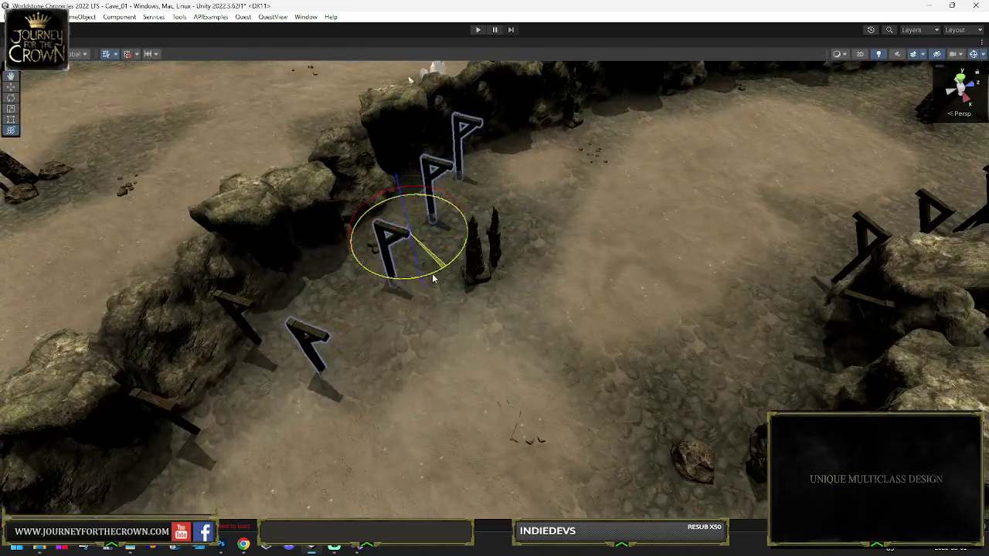
mouse_move(433, 276)
left_mouse_down()
mouse_move(384, 287)
mouse_move(393, 290)
left_mouse_up()
key("w")
mouse_move(406, 224)
left_mouse_down()
mouse_move(470, 205)
mouse_move(541, 131)
left_mouse_up()
key("f")
key("e")
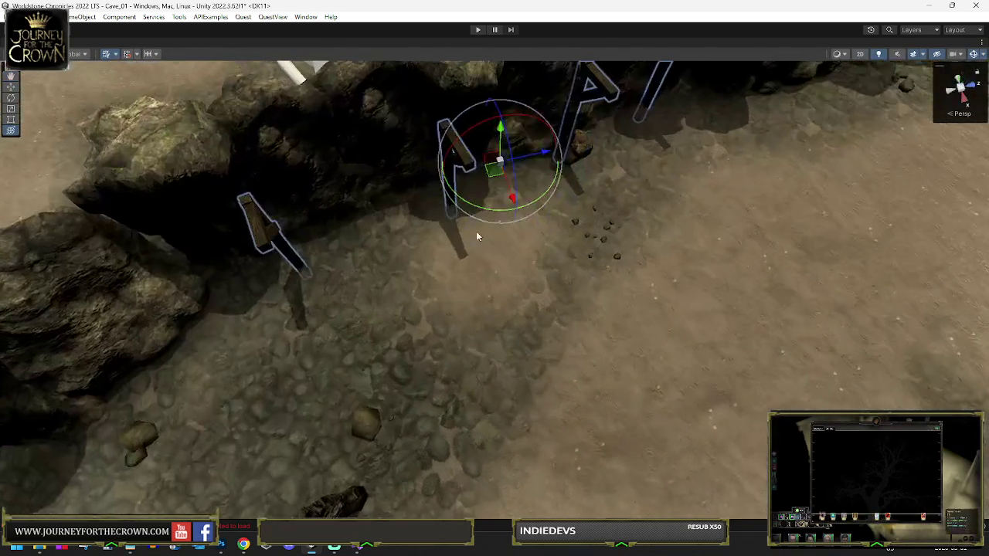
left_click_drag(488, 210, 480, 208)
key("w")
left_click_drag(493, 174, 478, 177)
- Shift the beams up-right along the wall and rotate them to line up with it
left_click(643, 192)
key("e")
mouse_move(643, 191)
left_mouse_down()
mouse_move(790, 187)
mouse_move(464, 232)
left_mouse_up()
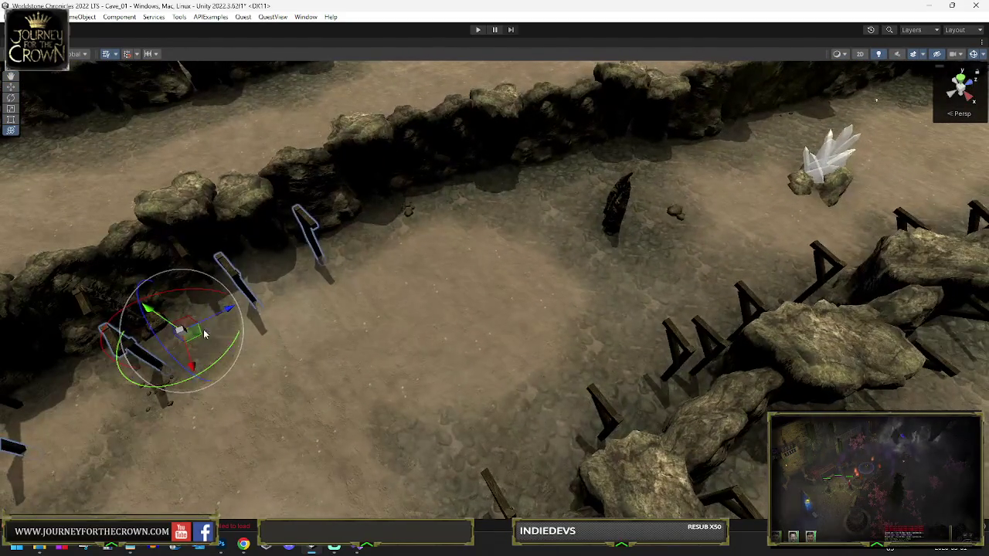
key("w")
left_click_drag(292, 299, 494, 218)
key("e")
mouse_move(463, 257)
left_mouse_down()
mouse_move(443, 264)
mouse_move(454, 245)
mouse_move(381, 224)
mouse_move(811, 174)
mouse_move(750, 181)
left_mouse_up()
key("w")
key("e")
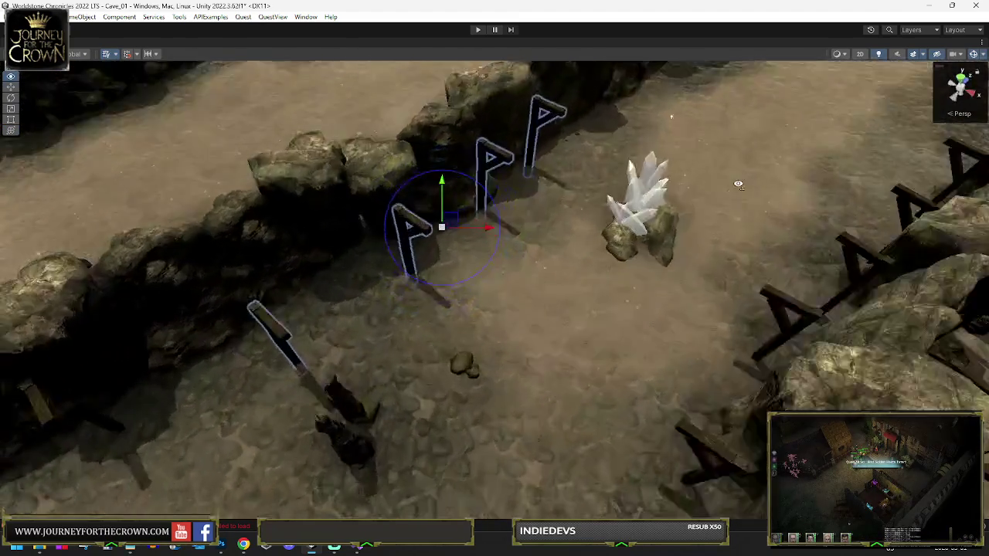
key("f")
left_click_drag(522, 340, 506, 339)
- Fine-tune the beams' position and vertical rotation until they sit flush on the ridge near the dark pit
key("w")
left_click_drag(516, 289, 531, 272)
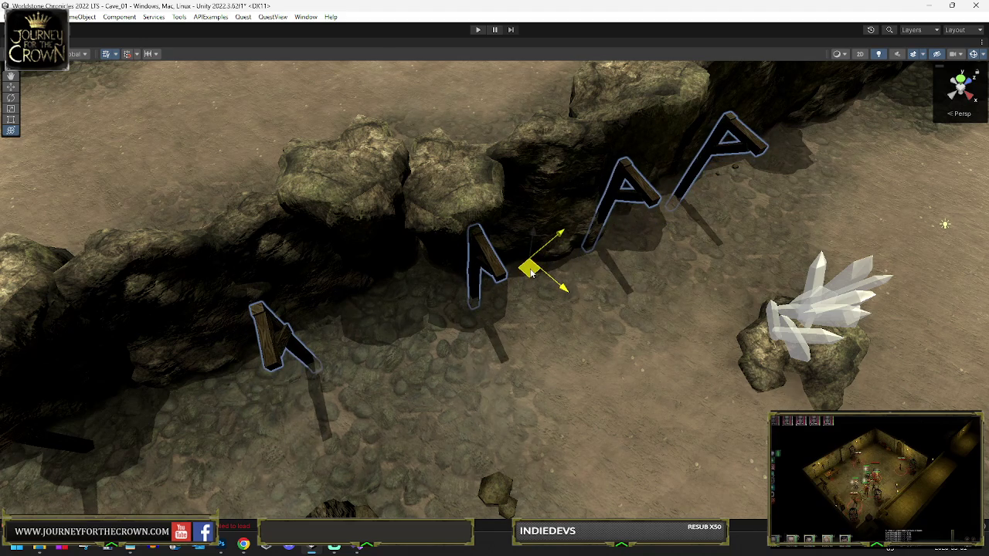
left_click_drag(518, 309, 524, 307)
key("w")
mouse_move(556, 265)
left_mouse_down()
mouse_move(608, 246)
mouse_move(718, 177)
mouse_move(699, 189)
left_mouse_up()
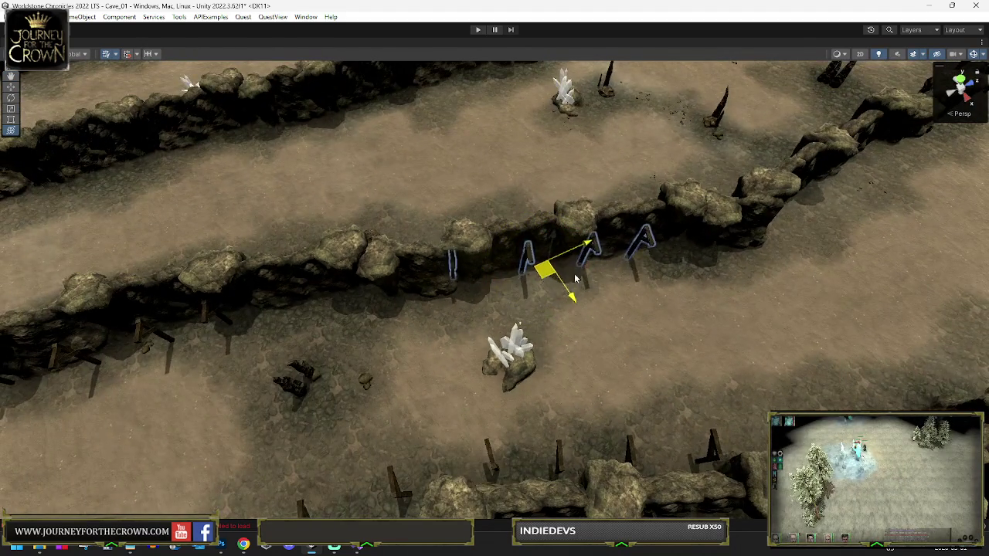
key("e")
key("f")
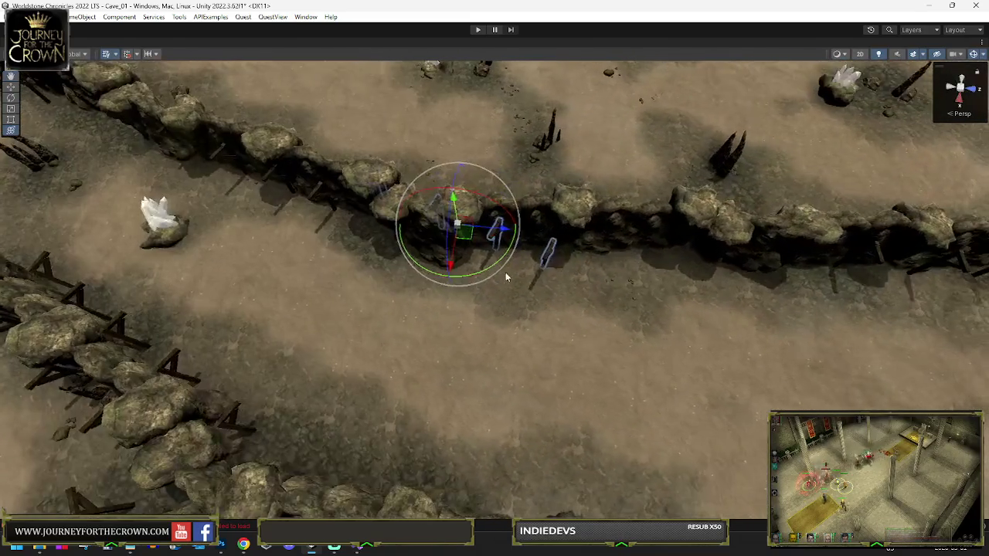
mouse_move(479, 271)
left_mouse_down()
mouse_move(583, 272)
mouse_move(564, 263)
mouse_move(555, 290)
mouse_move(853, 280)
mouse_move(808, 258)
mouse_move(646, 283)
mouse_move(624, 255)
mouse_move(616, 316)
mouse_move(532, 262)
mouse_move(482, 331)
left_mouse_up()
key("w")
left_click_drag(405, 245, 396, 243)
mouse_move(399, 280)
left_mouse_down()
mouse_move(767, 246)
mouse_move(747, 254)
left_mouse_up()
left_click_drag(370, 230, 352, 234)
- Carry the beam supports along the wall past the bend and turn them to follow it
scroll(565, 259, "down", 3)
key("e")
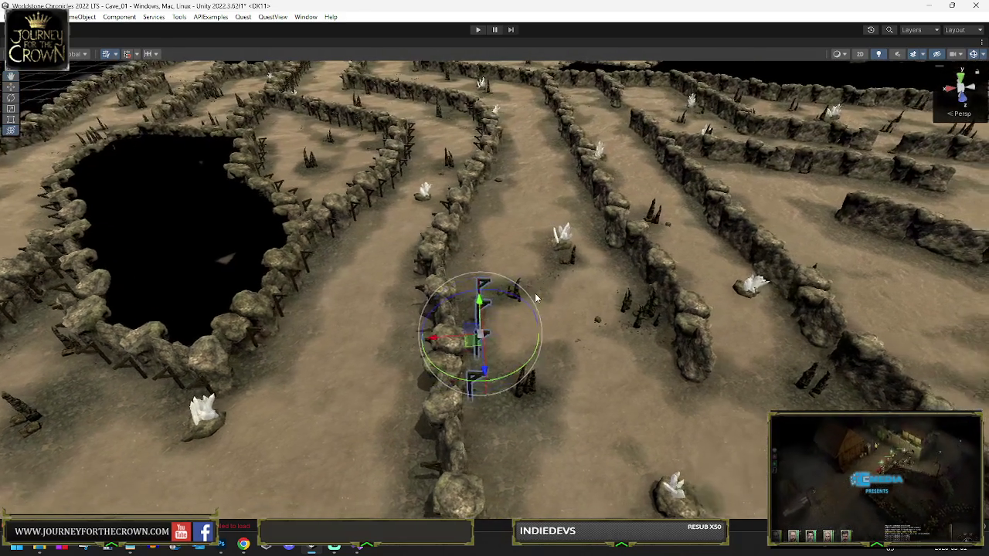
mouse_move(541, 347)
left_mouse_down()
mouse_move(927, 388)
mouse_move(773, 396)
mouse_move(744, 410)
mouse_move(610, 403)
left_mouse_up()
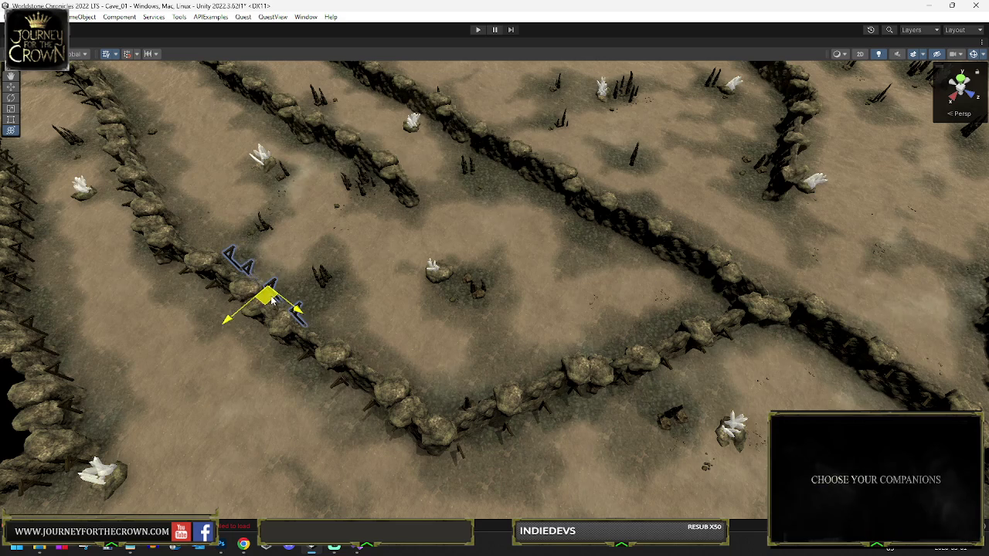
key("e")
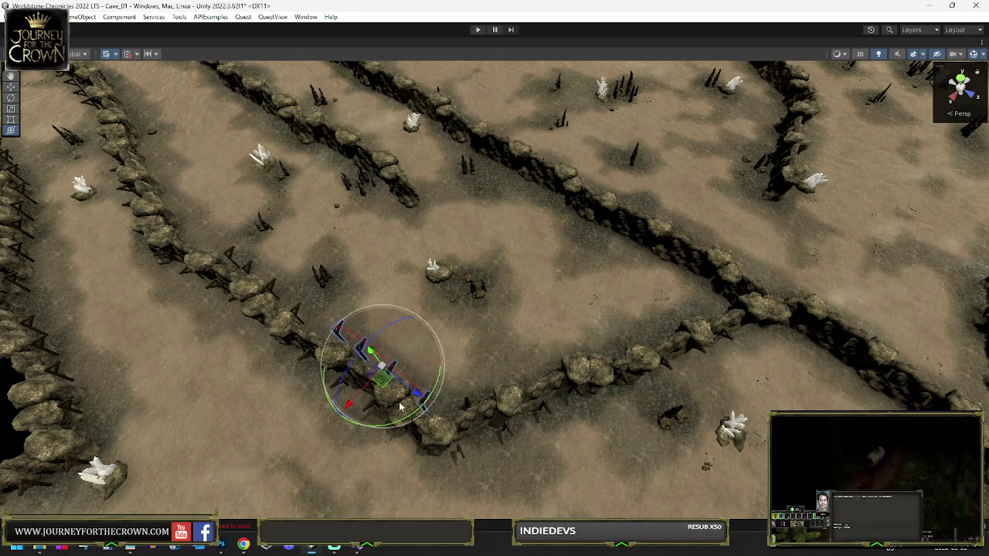
mouse_move(406, 381)
left_mouse_down()
mouse_move(506, 354)
mouse_move(514, 397)
left_mouse_up()
mouse_move(666, 342)
left_mouse_down()
mouse_move(658, 336)
mouse_move(803, 325)
left_mouse_up()
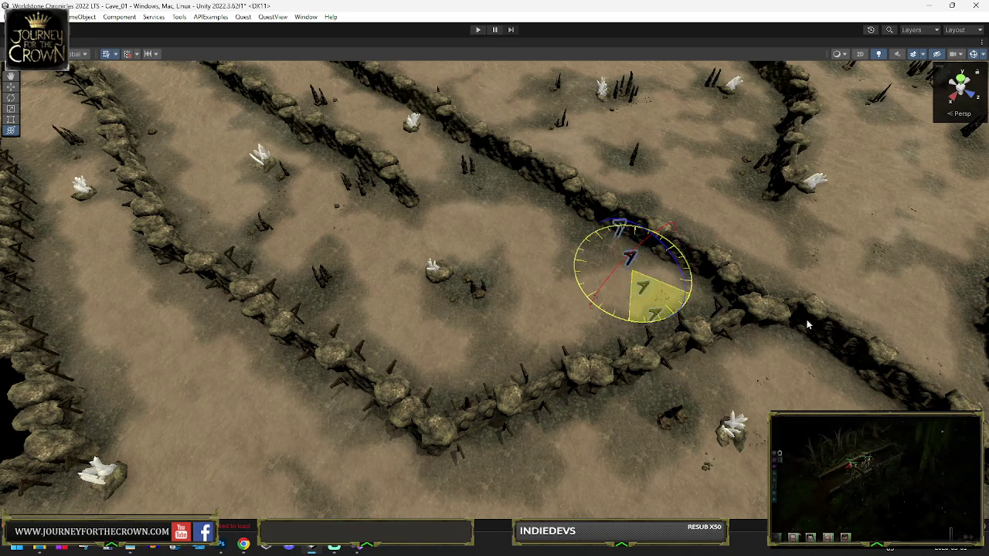
left_click_drag(869, 315, 881, 308)
mouse_move(819, 304)
left_mouse_down()
mouse_move(768, 287)
mouse_move(533, 317)
left_mouse_up()
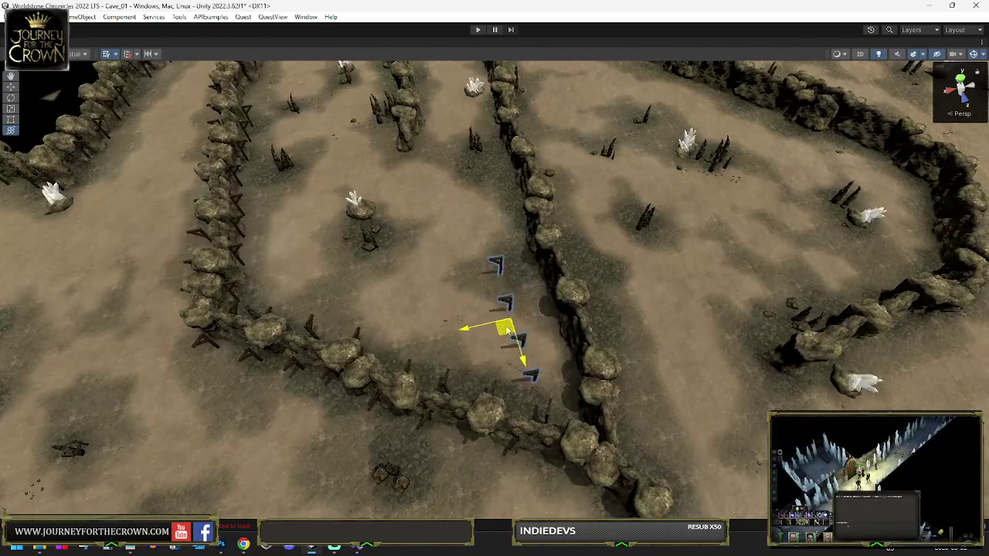
- Slide the beams along the neighbouring corridor wall onto the ridge beside the white crystal cluster
left_click_drag(510, 269, 498, 202)
key("e")
key("y")
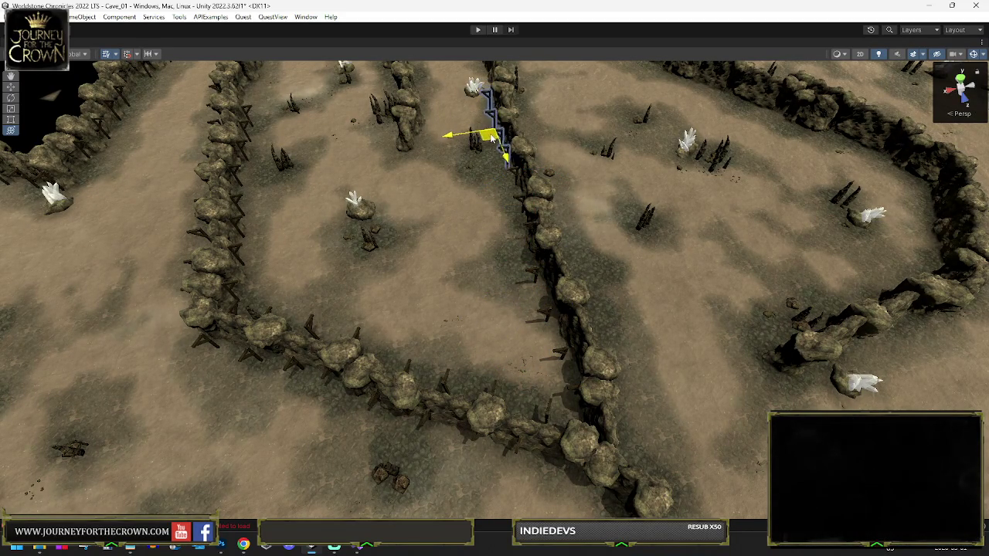
mouse_move(475, 89)
left_mouse_down()
mouse_move(483, 87)
mouse_move(475, 93)
mouse_move(502, 221)
left_mouse_up()
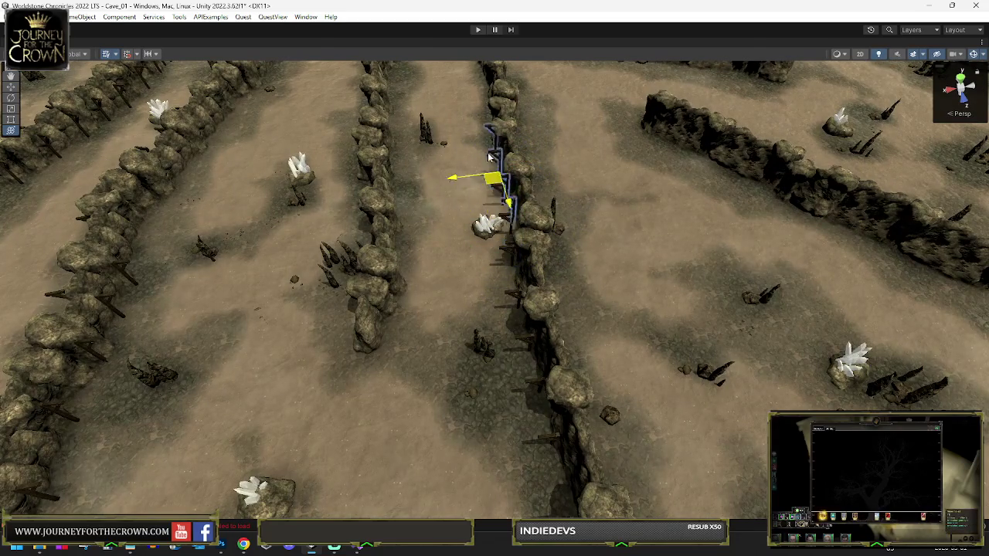
left_click_drag(491, 169, 481, 120)
key("f")
mouse_move(506, 196)
left_mouse_down()
mouse_move(538, 226)
mouse_move(494, 268)
left_mouse_up()
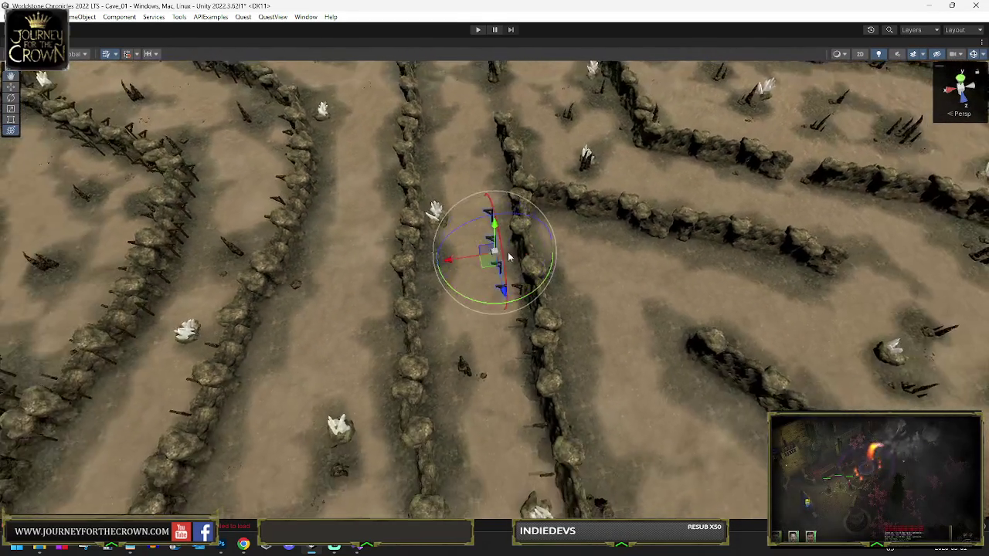
mouse_move(504, 185)
left_mouse_down()
mouse_move(502, 166)
mouse_move(506, 232)
left_mouse_up()
key("e")
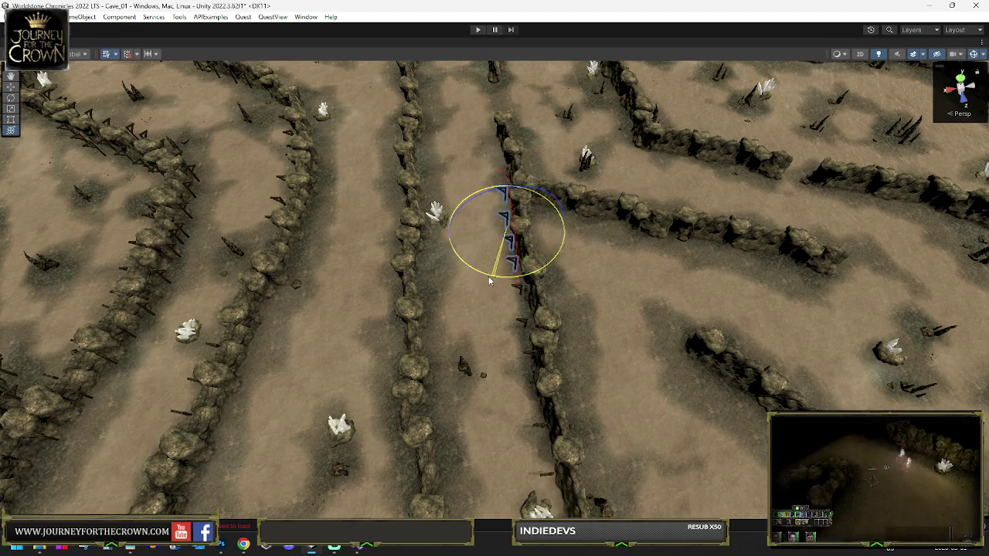
key("w")
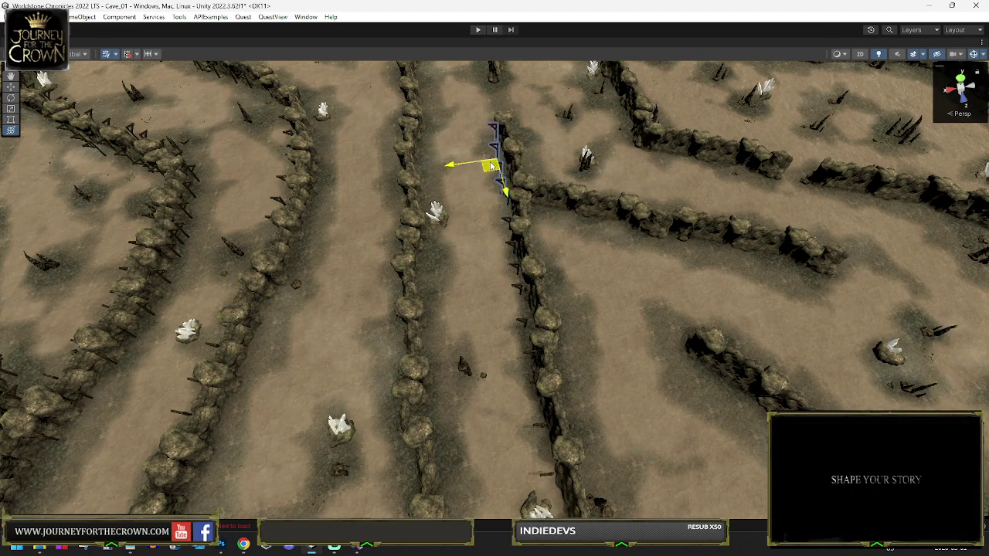
- Rotate the beam group to face the corridor and move it down the path
key("e")
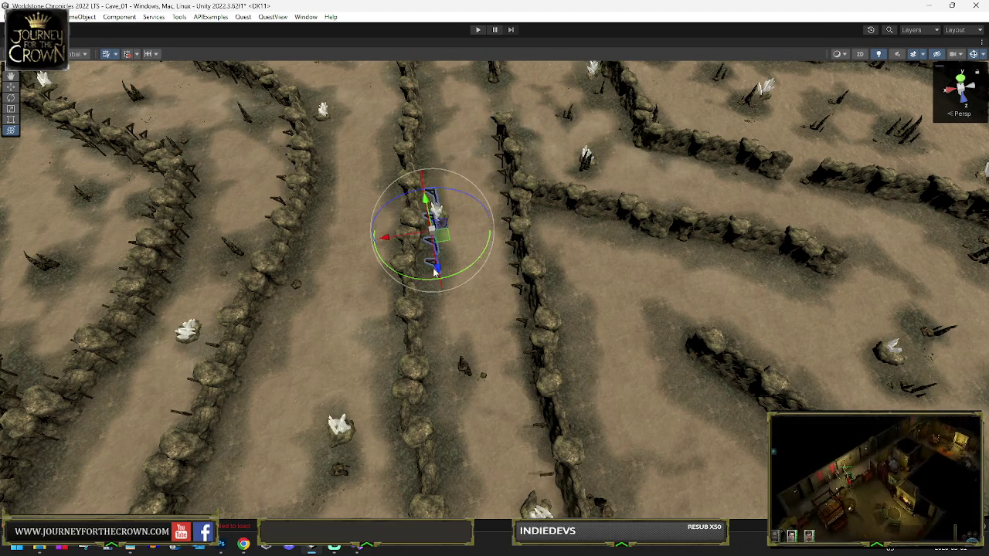
left_click_drag(486, 228, 736, 238)
left_click_drag(795, 228, 794, 228)
key("w")
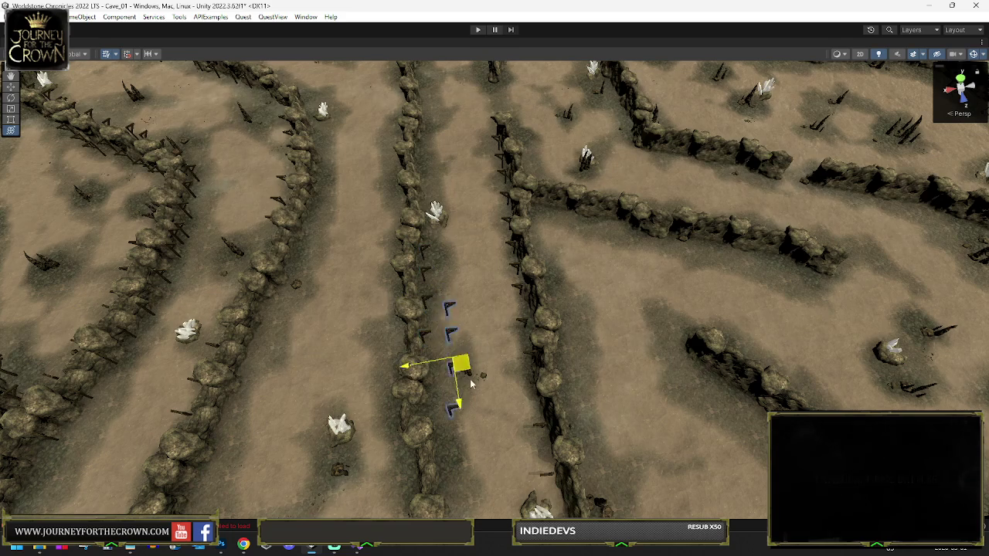
left_click_drag(471, 378, 468, 423)
key("e")
key("f")
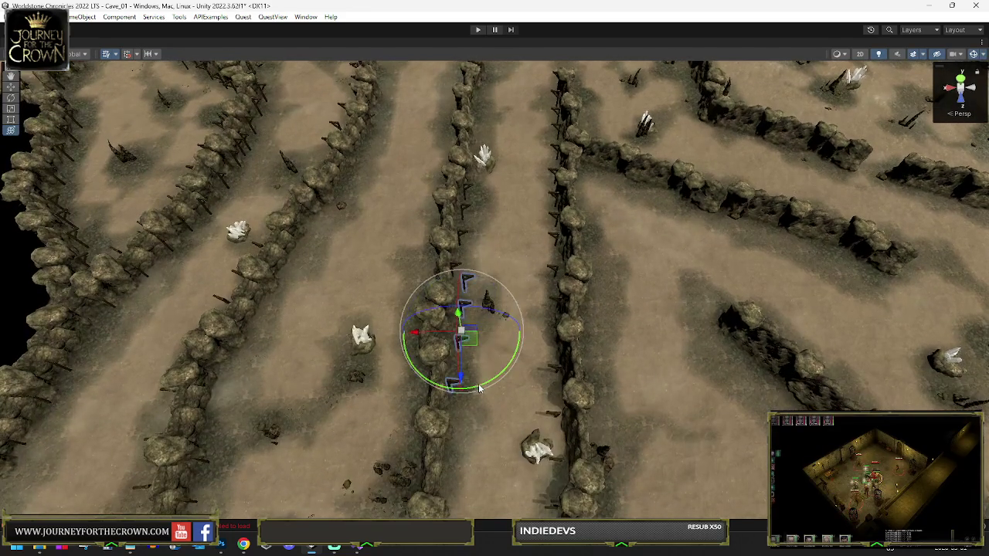
key("w")
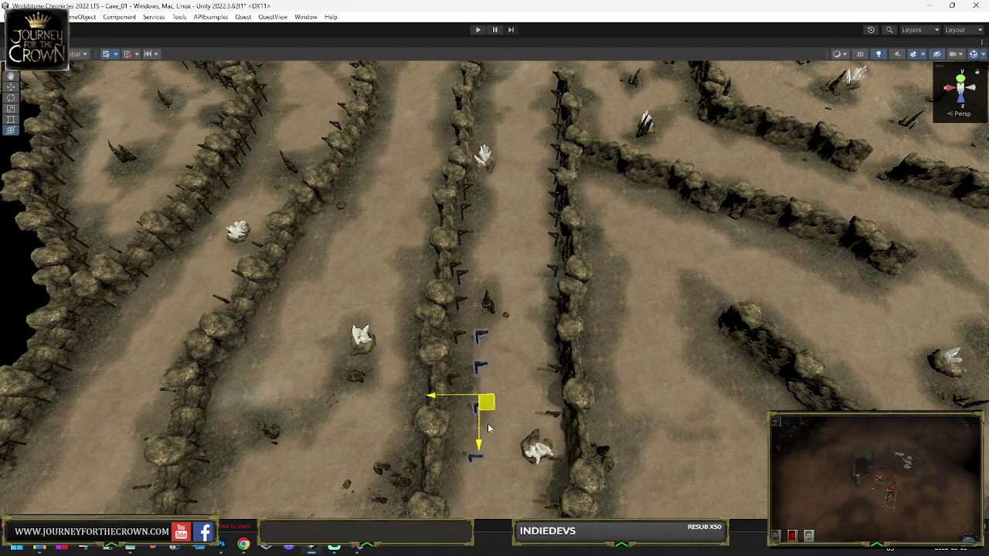
left_click_drag(490, 418, 469, 501)
key("e")
key("f")
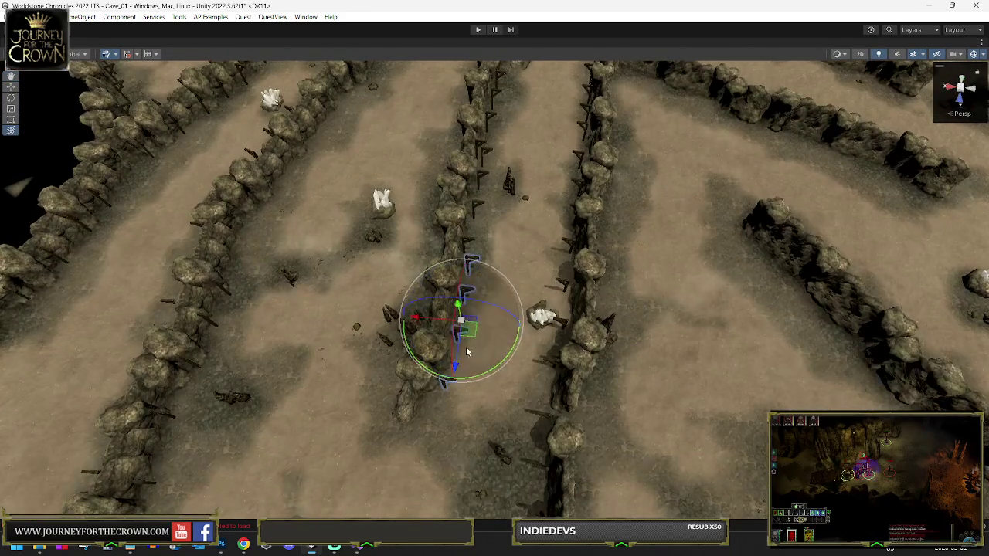
key("w")
- Move the beams back up the path and rotate them to face the wall
left_click_drag(494, 305, 504, 217)
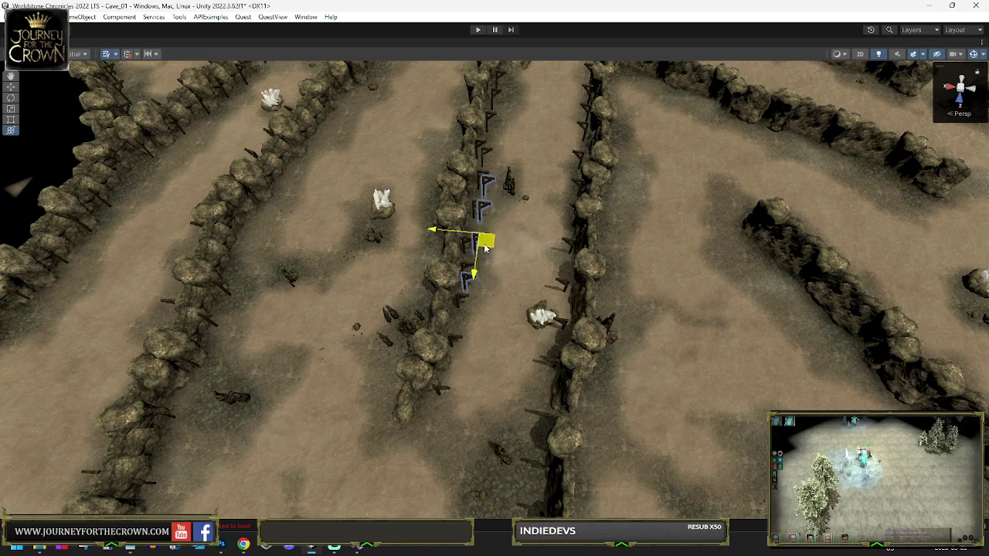
key("e")
mouse_move(223, 304)
left_mouse_down()
mouse_move(120, 299)
mouse_move(404, 265)
mouse_move(477, 279)
left_mouse_up()
key("e")
key("w")
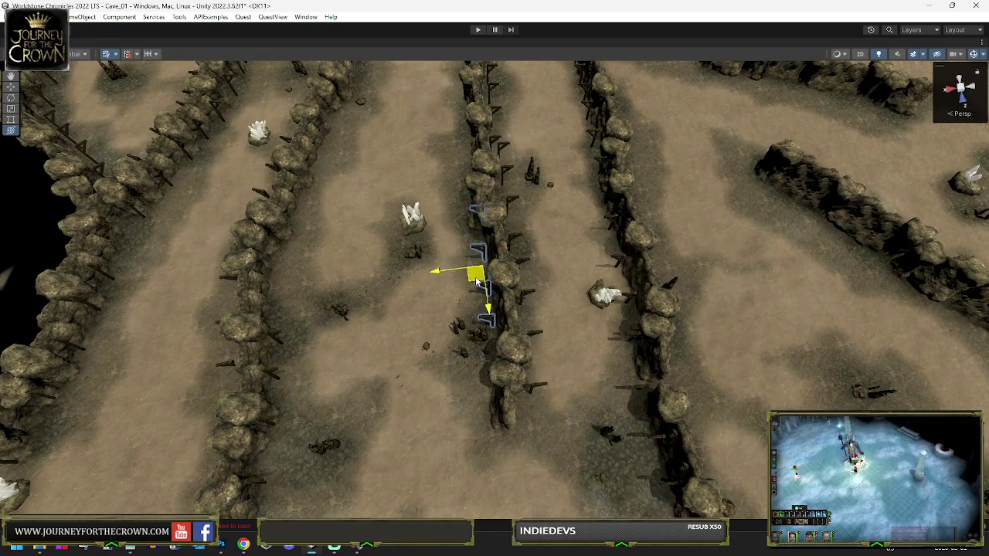
key("e")
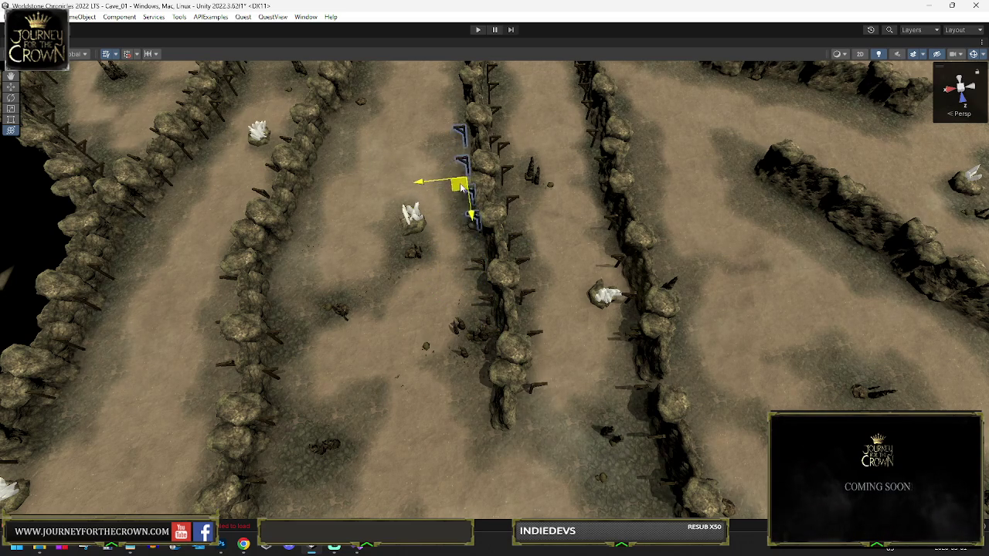
mouse_move(460, 77)
left_mouse_down()
mouse_move(467, 107)
mouse_move(445, 241)
left_mouse_up()
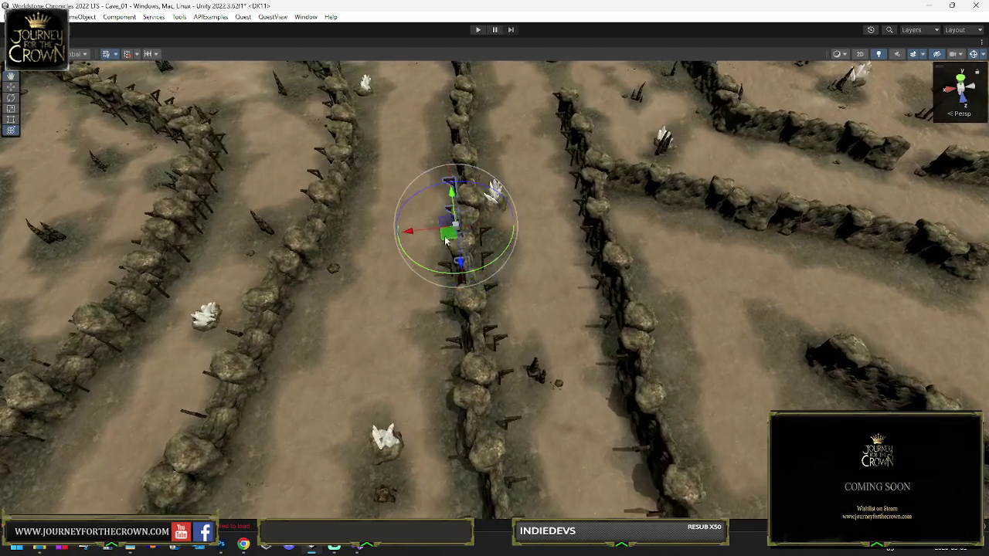
key("e")
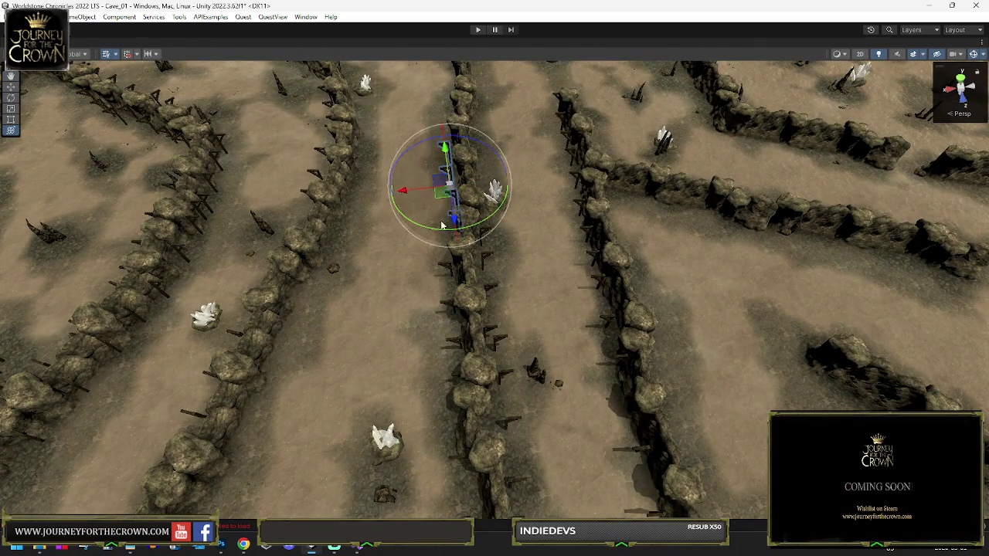
key("w")
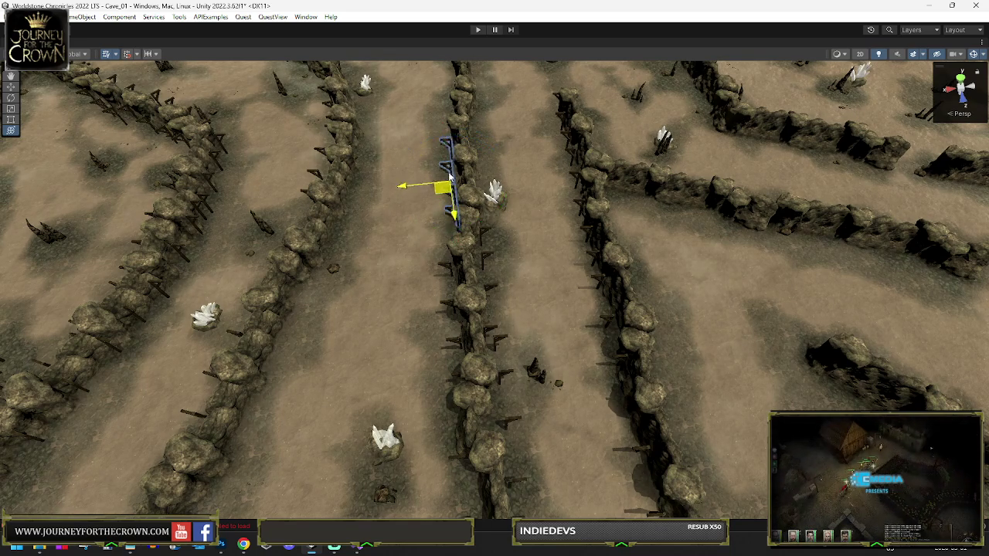
mouse_move(450, 133)
left_mouse_down()
mouse_move(459, 217)
mouse_move(496, 286)
left_mouse_up()
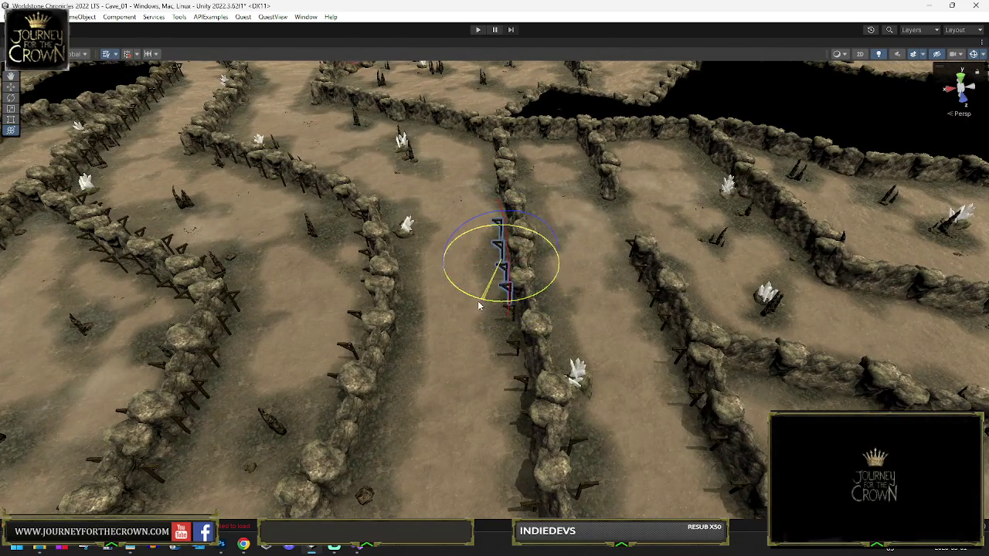
key("w")
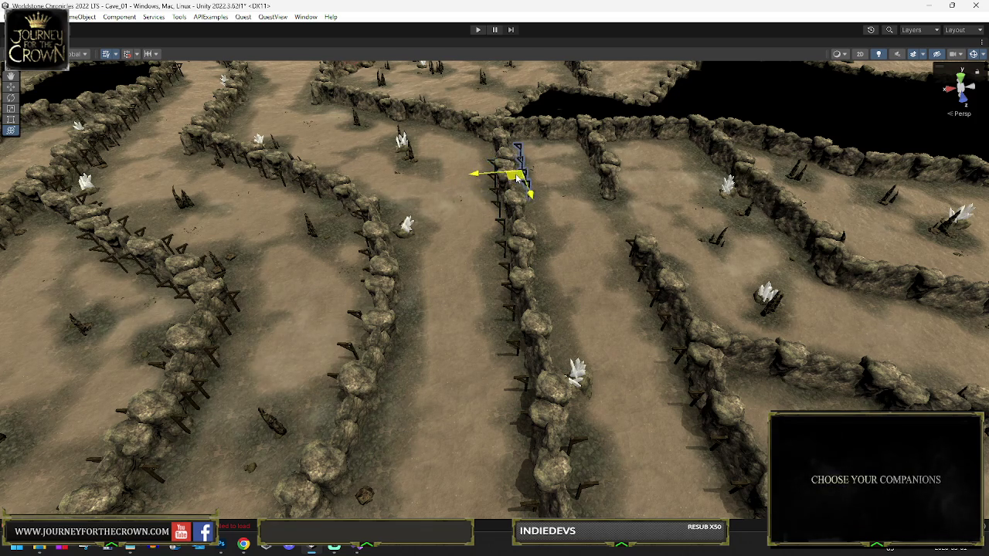
key("e")
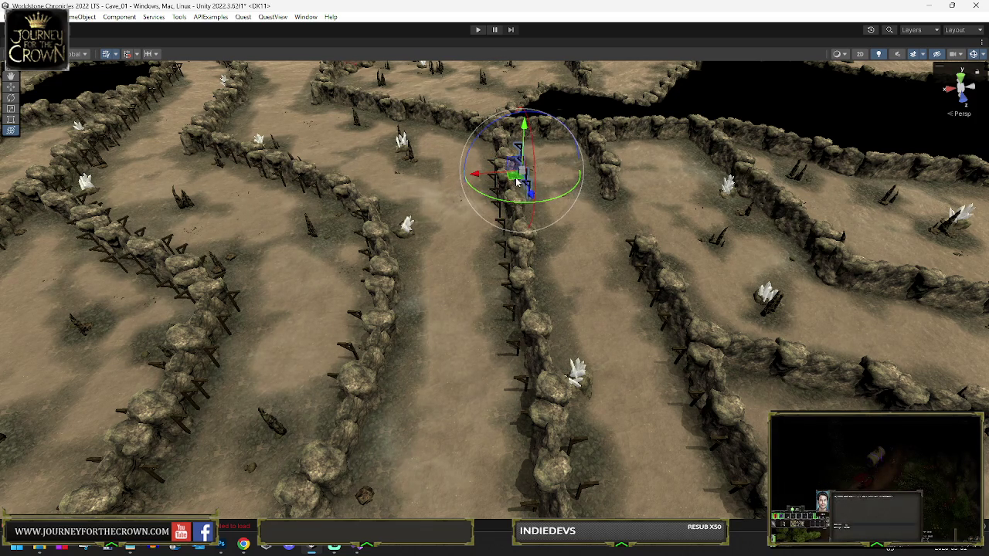
- Nudge and turn the beams onto the diagonal ridge below the dark pit, between two crystal clusters
left_click_drag(584, 182, 583, 179)
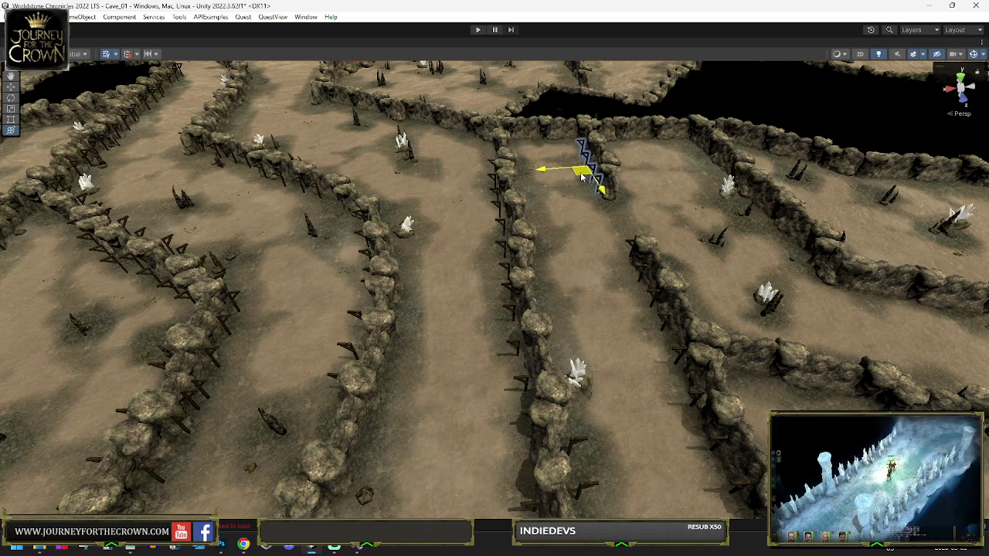
left_click_drag(696, 153, 750, 222)
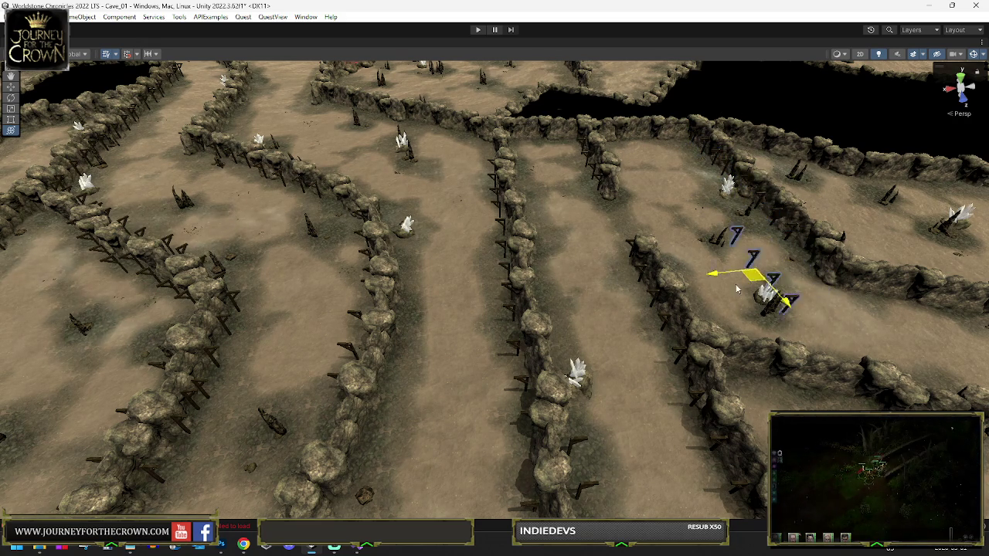
mouse_move(656, 328)
left_mouse_down()
mouse_move(687, 336)
mouse_move(738, 313)
left_mouse_up()
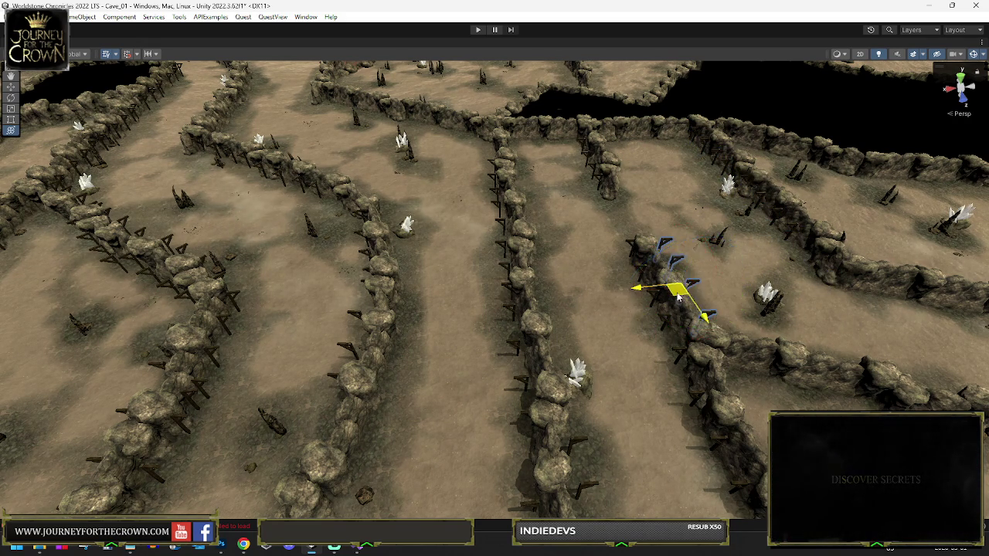
left_click_drag(674, 298, 632, 191)
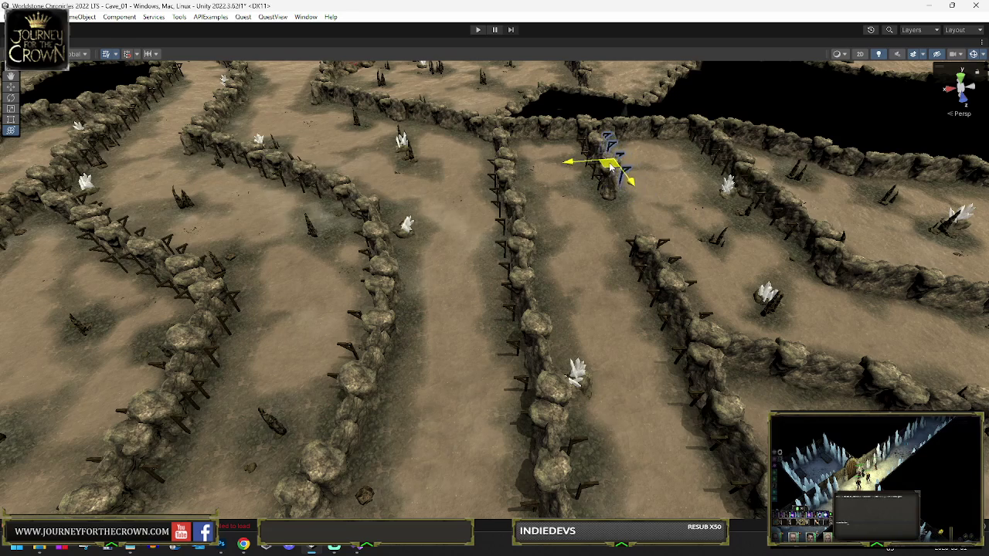
left_click_drag(521, 174, 533, 197)
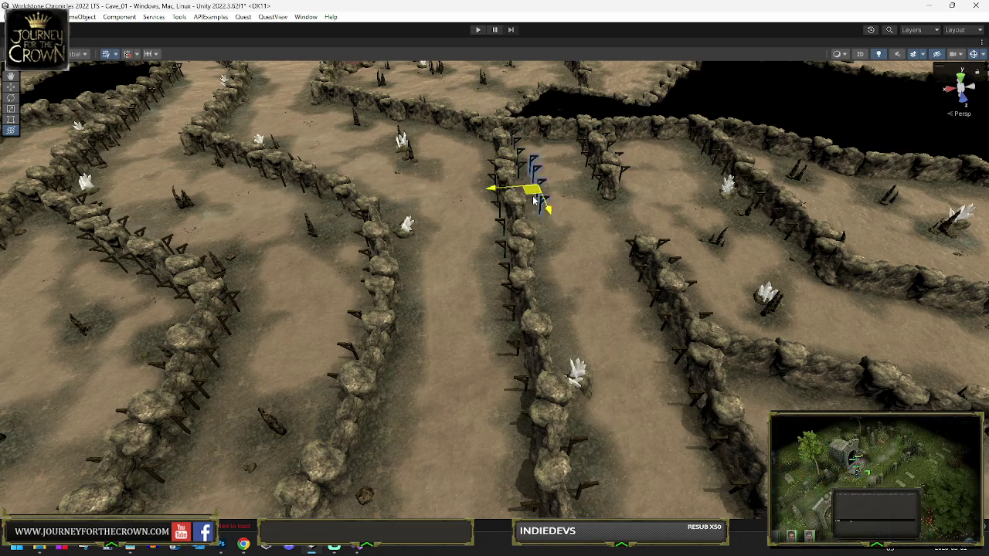
left_click_drag(543, 287, 541, 303)
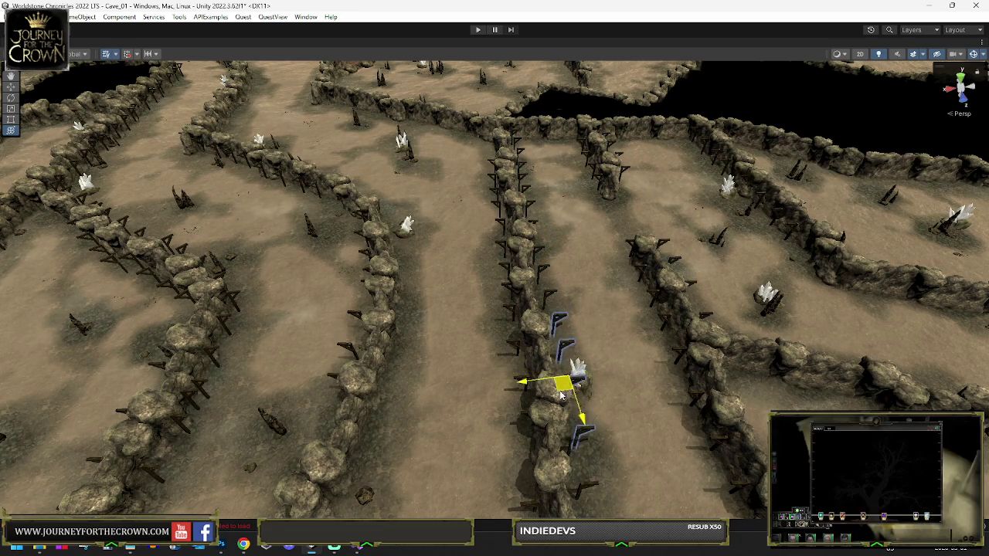
key("f")
mouse_move(563, 380)
left_mouse_down()
mouse_move(642, 435)
mouse_move(577, 421)
left_mouse_up()
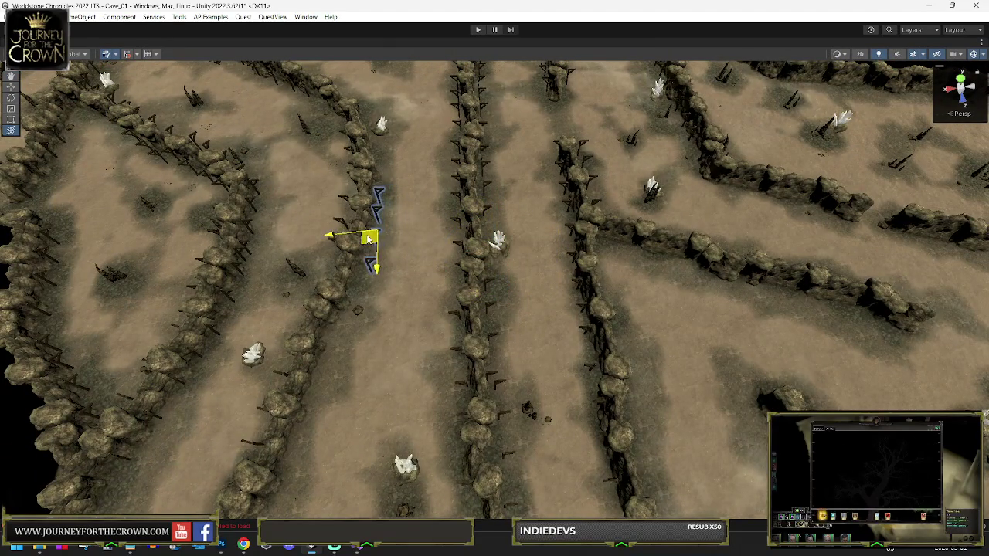
left_click_drag(369, 239, 319, 424)
key("e")
key("f")
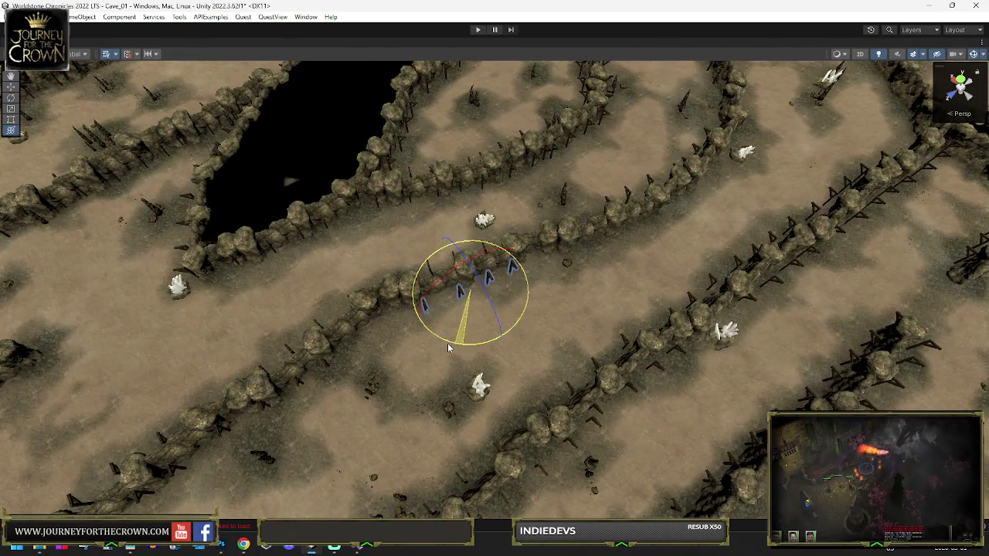
- Move the beam group up-right and along to the next rock wall
key("w")
left_click_drag(438, 307, 535, 269)
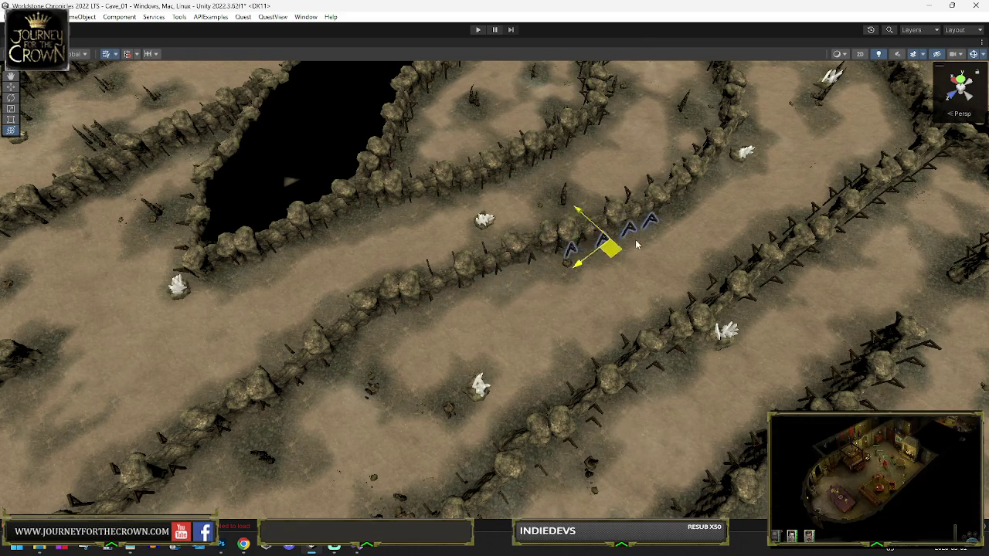
left_click_drag(635, 236, 714, 185)
key("e")
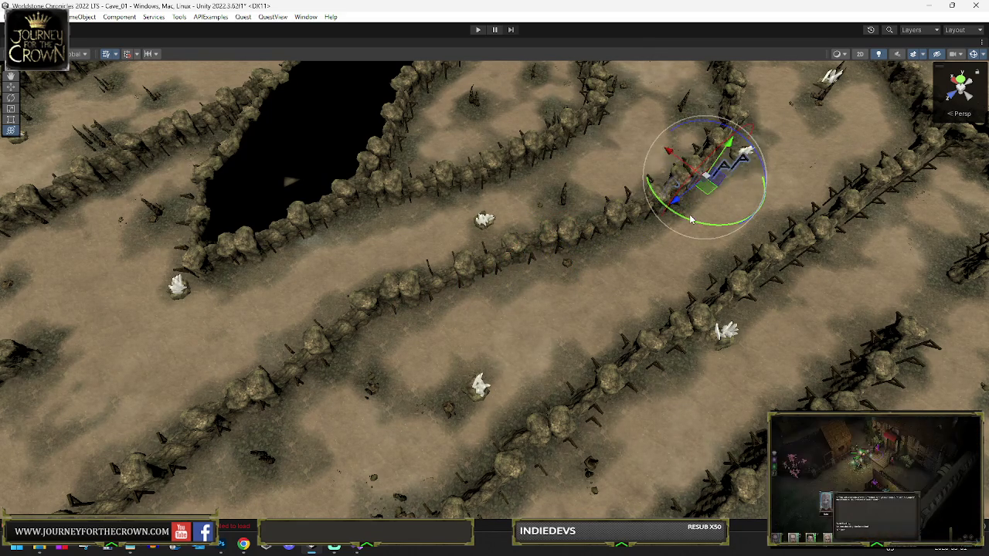
key("w")
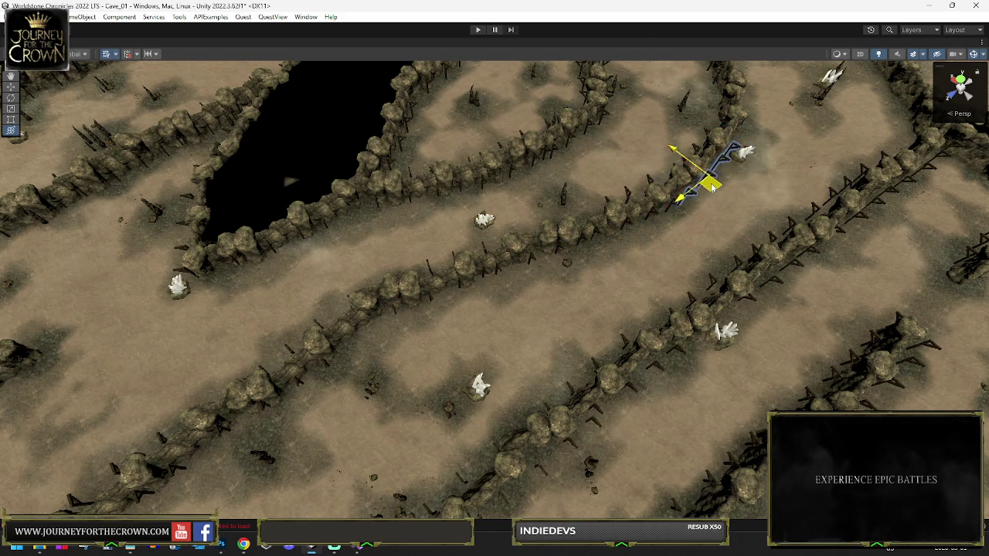
key("f")
scroll(688, 178, "down", 5)
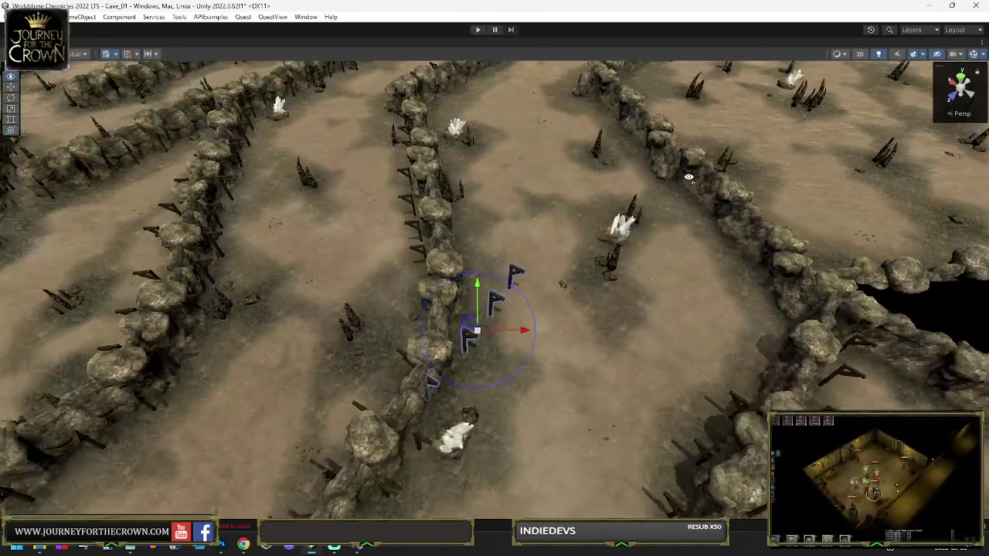
left_click_drag(688, 178, 587, 201)
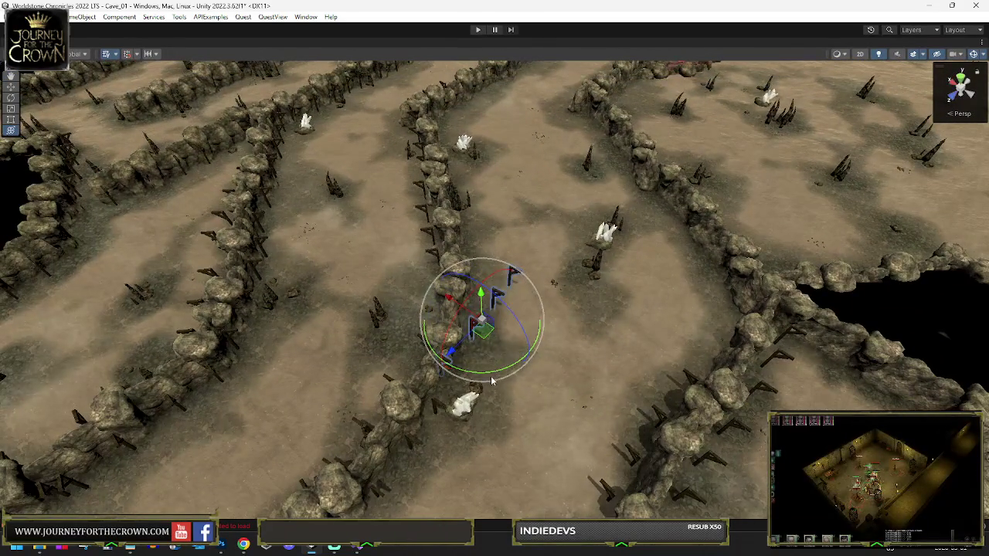
- Rotate the beams to follow the wall and snug them onto the straight ridge near the crystal cluster
mouse_move(529, 369)
left_mouse_down()
mouse_move(481, 326)
mouse_move(479, 346)
left_mouse_up()
key("w")
mouse_move(478, 272)
left_mouse_down()
mouse_move(532, 267)
mouse_move(493, 296)
left_mouse_up()
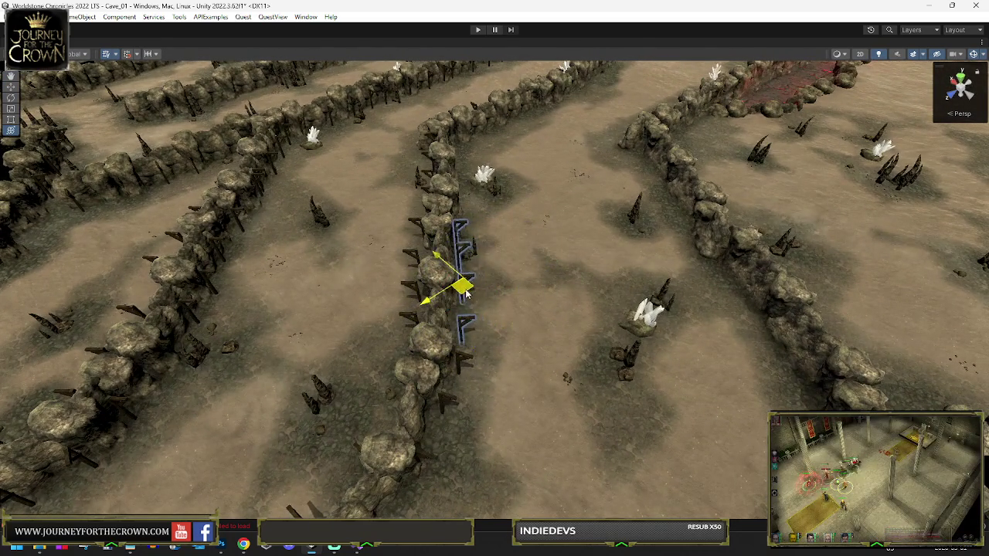
key("e")
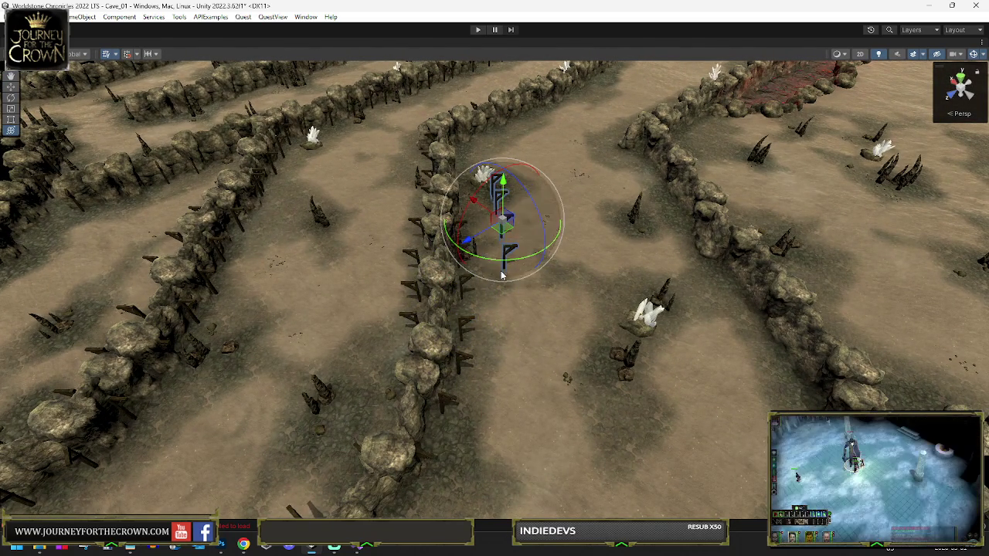
key("ctrl+z")
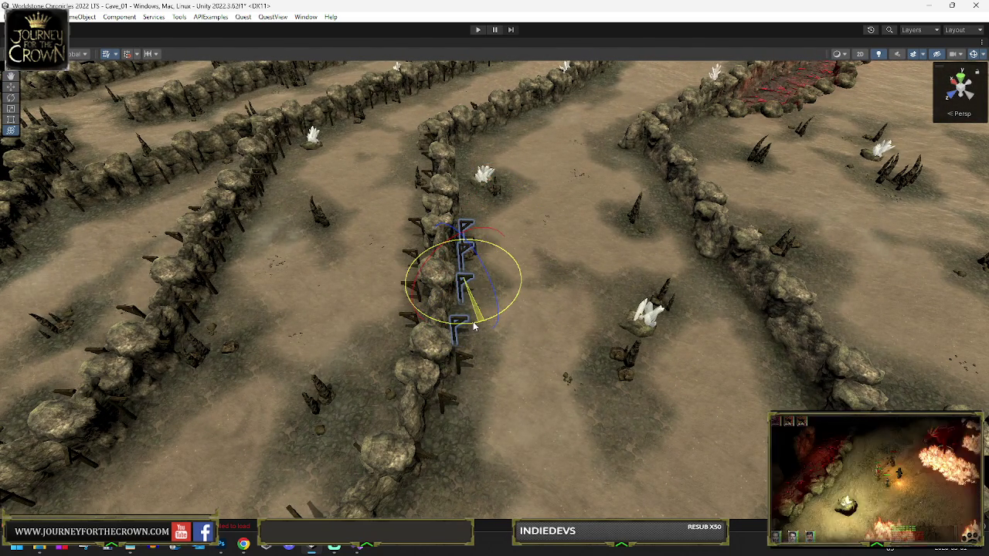
key("w")
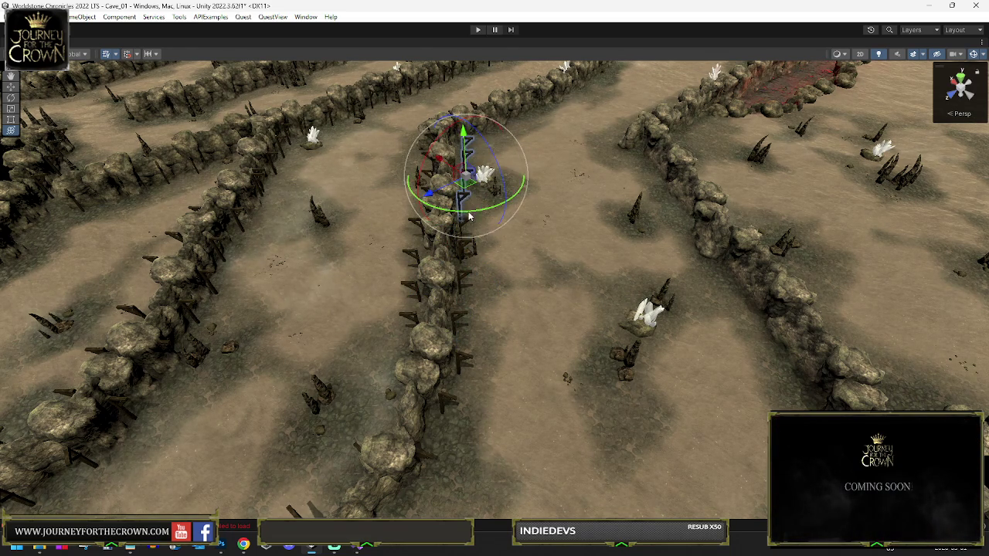
mouse_move(499, 206)
left_mouse_down("alt")
mouse_move(453, 177)
mouse_move(481, 210)
mouse_move(464, 240)
left_mouse_up("alt")
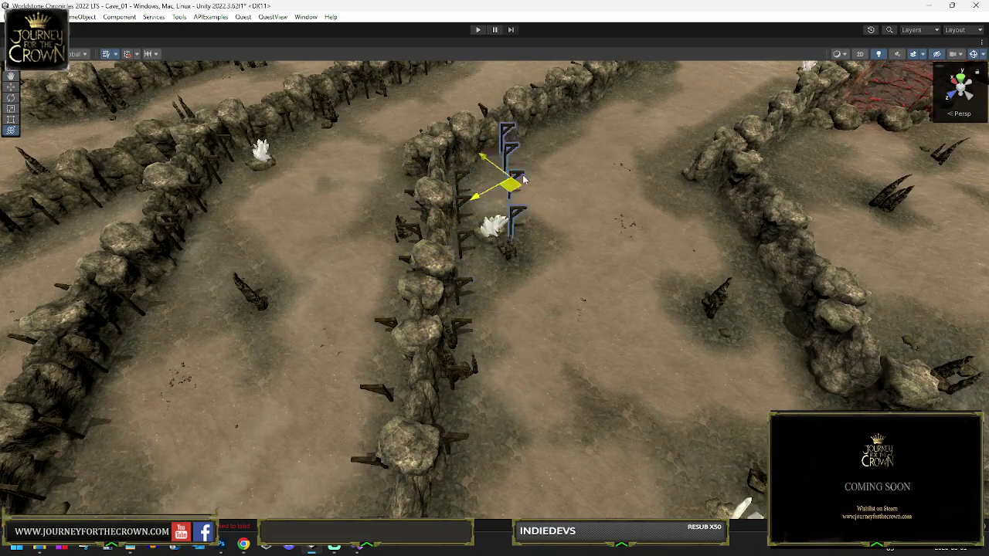
mouse_move(528, 198)
left_mouse_down("alt")
mouse_move(558, 188)
mouse_move(647, 203)
mouse_move(596, 222)
left_mouse_up("alt")
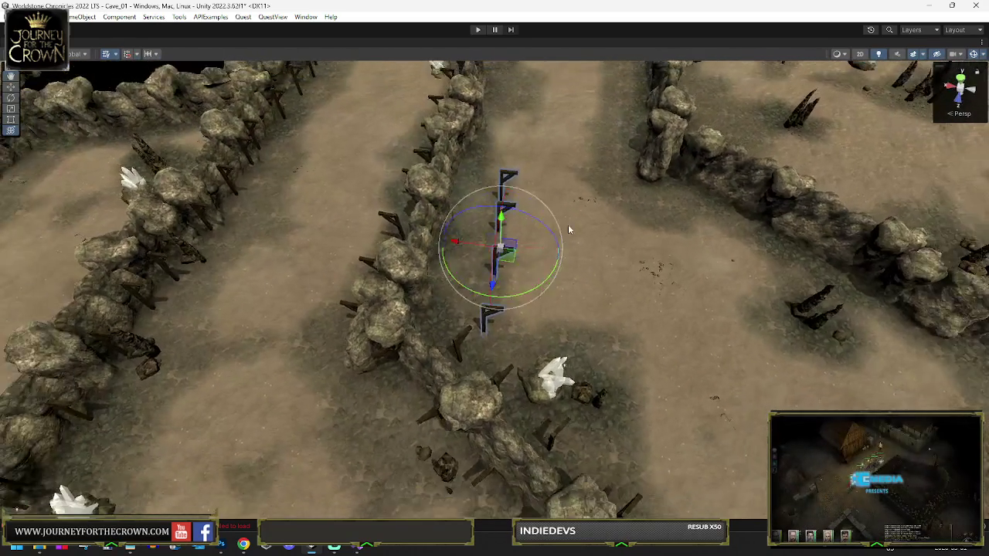
left_click_drag(508, 260, 462, 225)
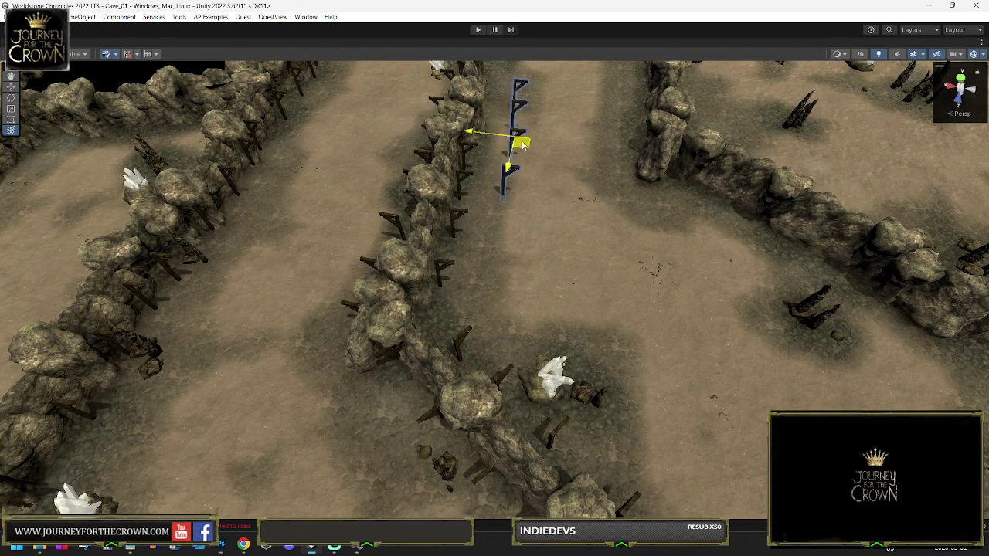
key("f")
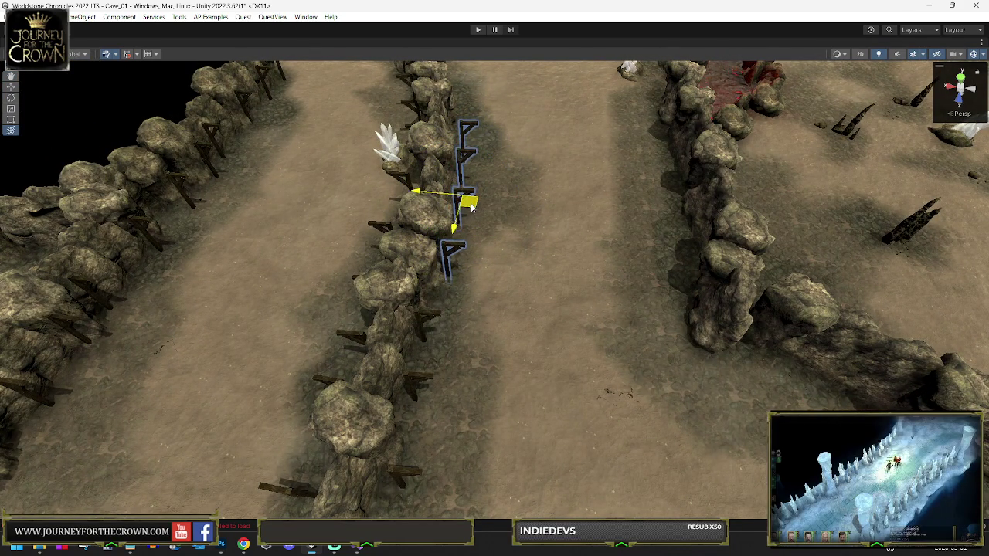
mouse_move(485, 106)
left_mouse_down()
mouse_move(486, 256)
mouse_move(475, 224)
left_mouse_up()
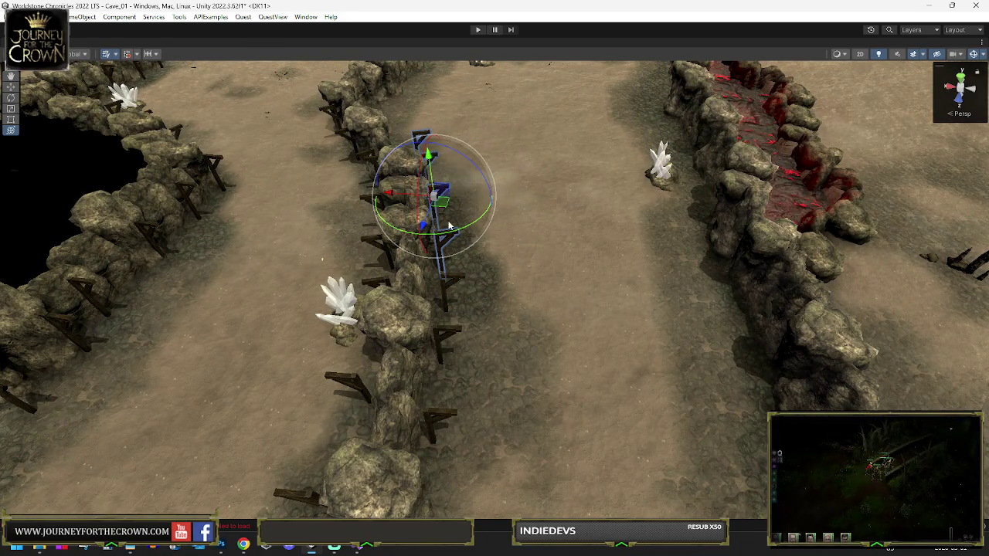
- Adjust the beams' angle, then pull the copied group off the wall and bring it back toward the rocks
left_click_drag(487, 225, 494, 255)
mouse_move(464, 320)
left_mouse_down()
mouse_move(444, 312)
mouse_move(432, 104)
mouse_move(430, 242)
mouse_move(385, 249)
mouse_move(379, 262)
mouse_move(432, 280)
left_mouse_up()
key("w")
key("e")
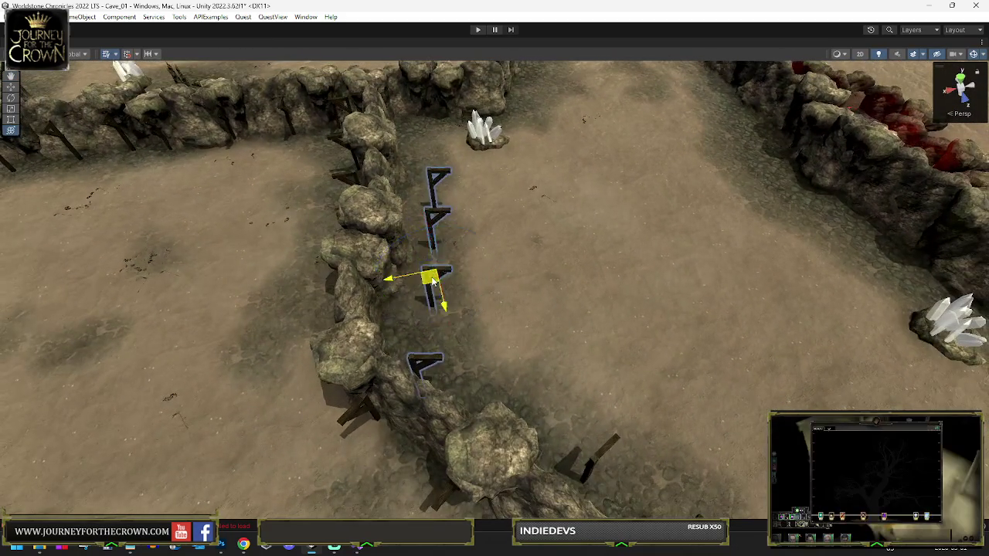
left_click_drag(409, 248, 556, 180)
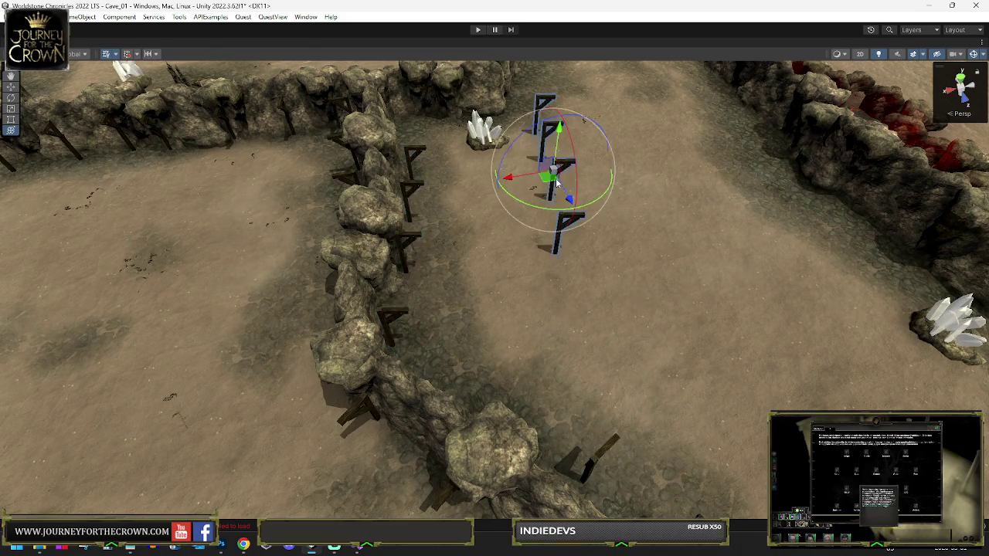
key("f")
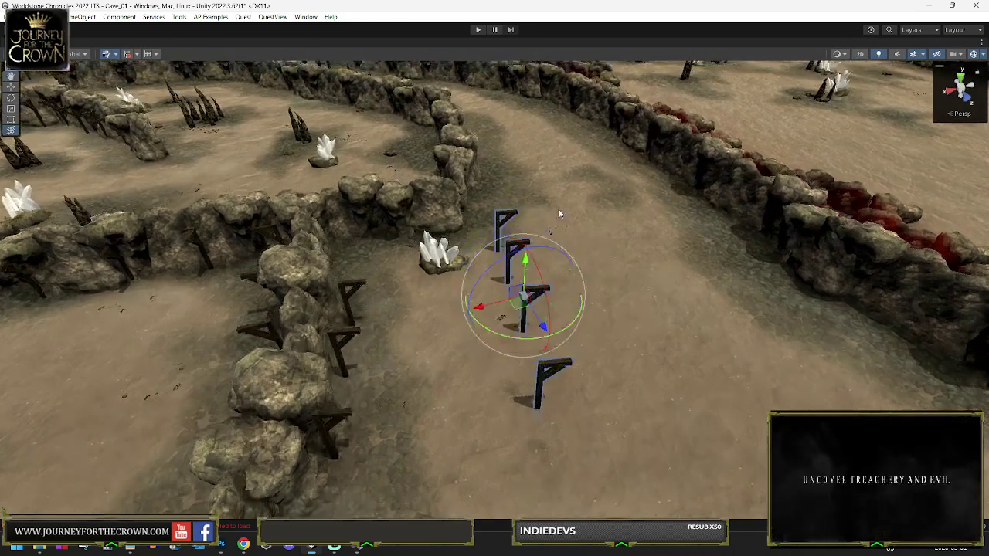
mouse_move(519, 308)
left_mouse_down()
mouse_move(495, 210)
mouse_move(522, 226)
mouse_move(505, 272)
mouse_move(498, 158)
mouse_move(533, 163)
mouse_move(479, 202)
mouse_move(414, 183)
left_mouse_up()
- Slide the copied beams along the ridge toward its end by the wooden deck and purple crystals
key("w")
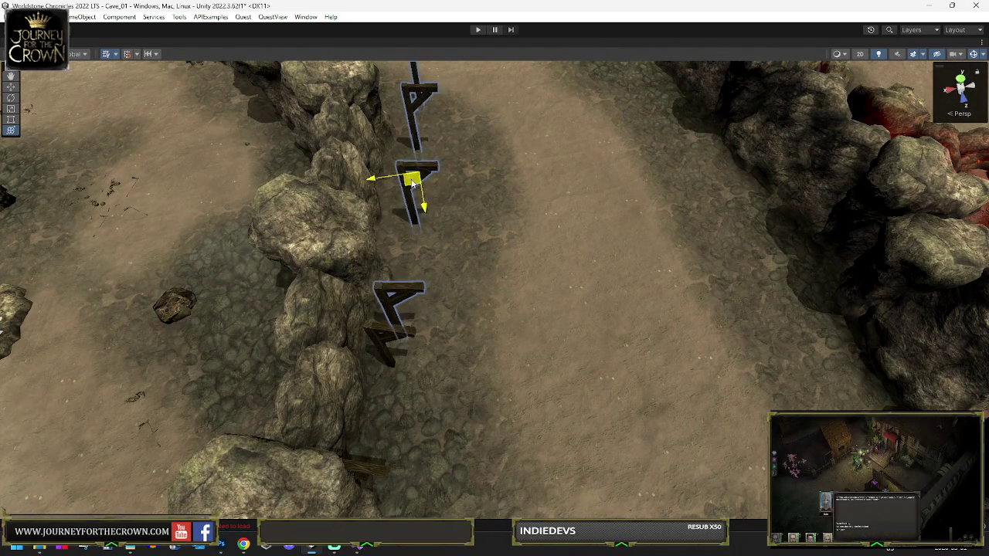
mouse_move(502, 187)
left_mouse_down()
mouse_move(447, 331)
mouse_move(486, 110)
left_mouse_up()
mouse_move(569, 119)
left_mouse_down()
mouse_move(483, 197)
mouse_move(445, 214)
mouse_move(453, 201)
mouse_move(452, 224)
left_mouse_up()
key("e")
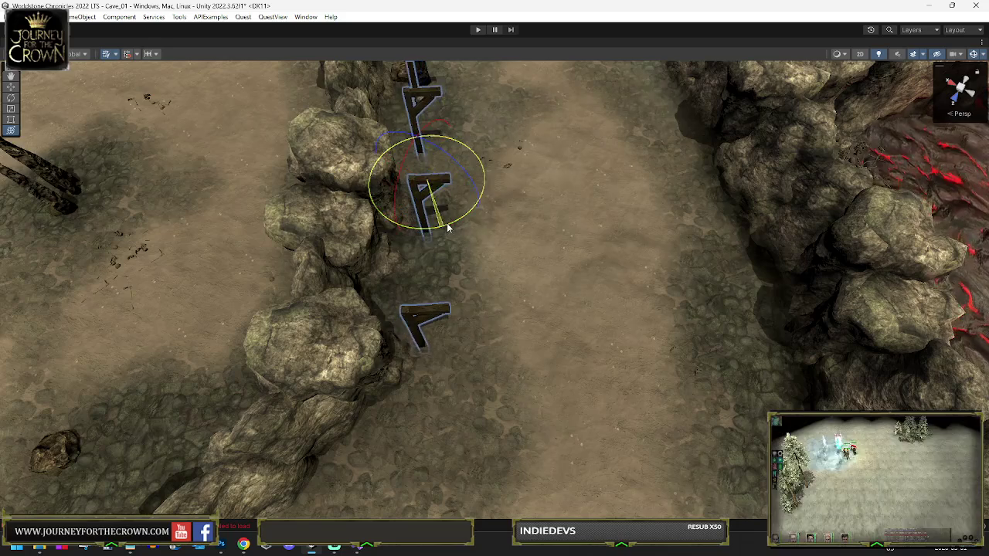
key("w")
left_click_drag(429, 190, 414, 193)
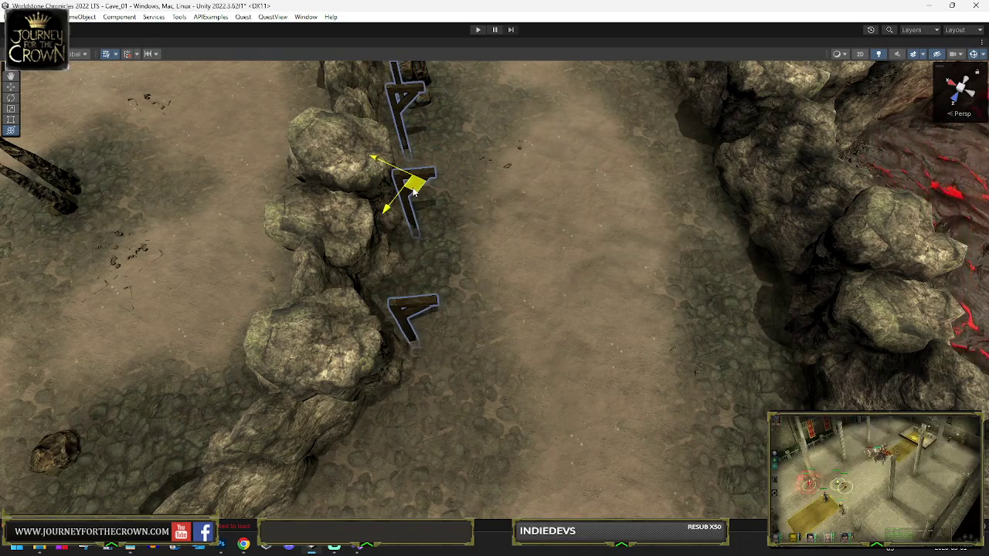
key("e")
left_click_drag(445, 154, 476, 257)
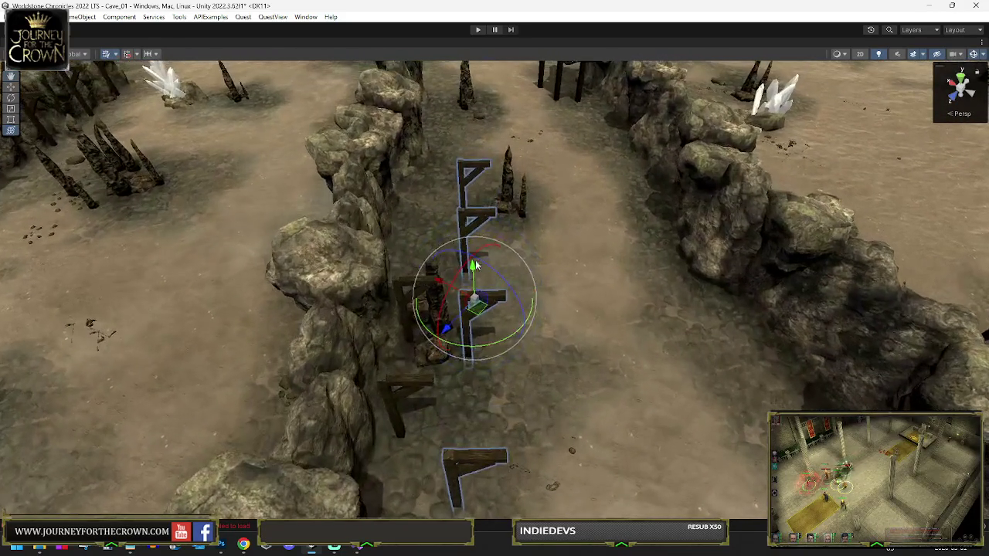
mouse_move(476, 309)
left_mouse_down()
mouse_move(438, 176)
mouse_move(442, 84)
left_mouse_up()
- Frame the A-frame beams and slide them up-left along the rock wall
key("f")
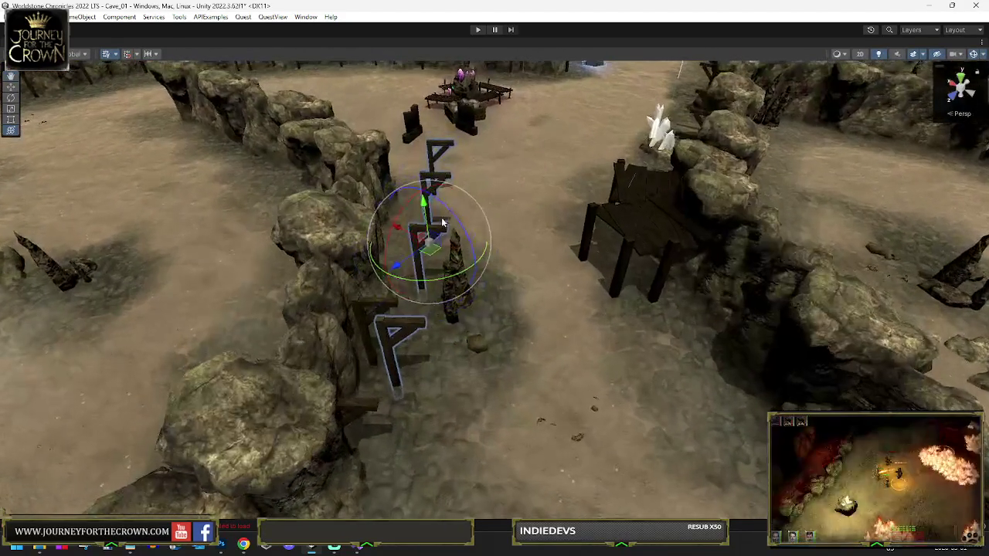
mouse_move(421, 239)
left_mouse_down()
mouse_move(410, 246)
mouse_move(420, 246)
left_mouse_up()
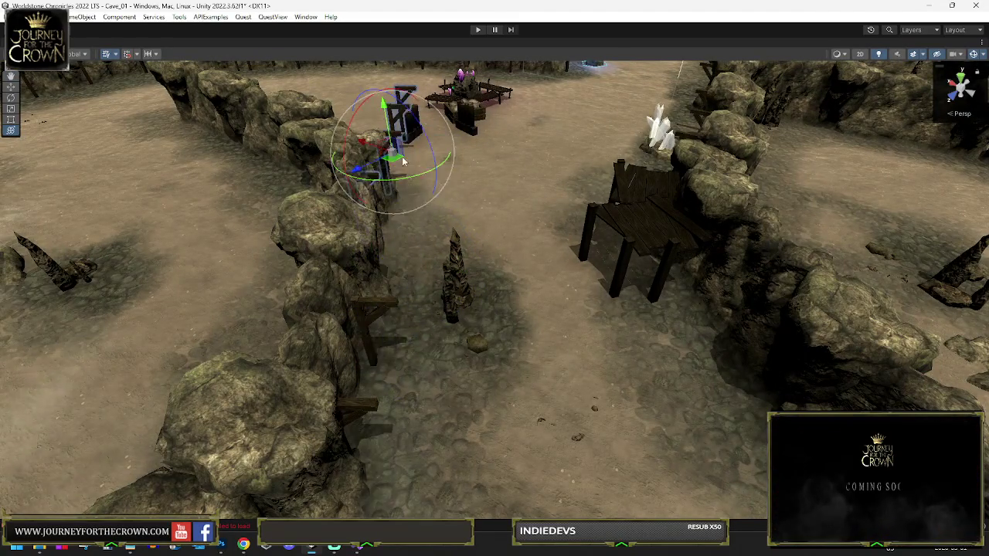
key("f")
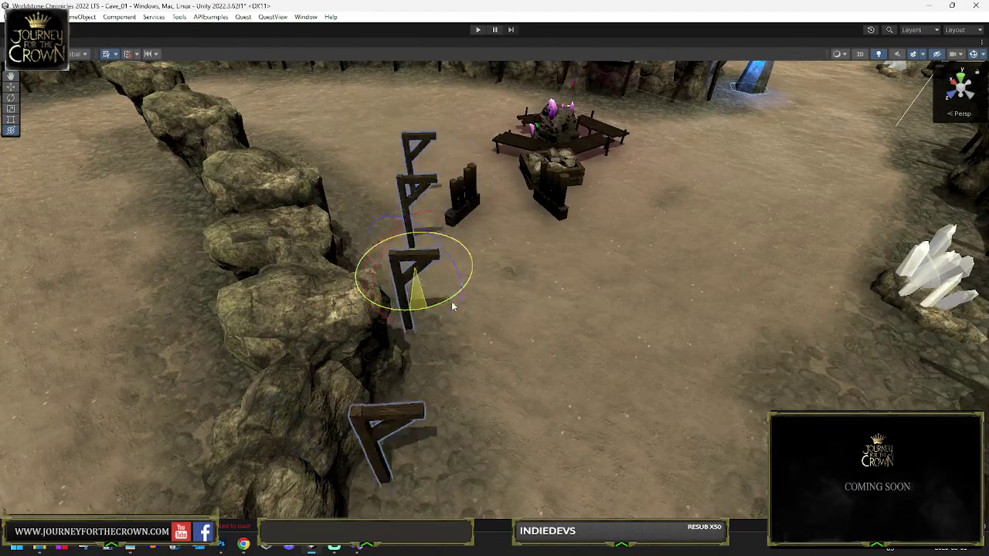
mouse_move(453, 306)
left_mouse_down()
mouse_move(517, 289)
mouse_move(452, 283)
left_mouse_up()
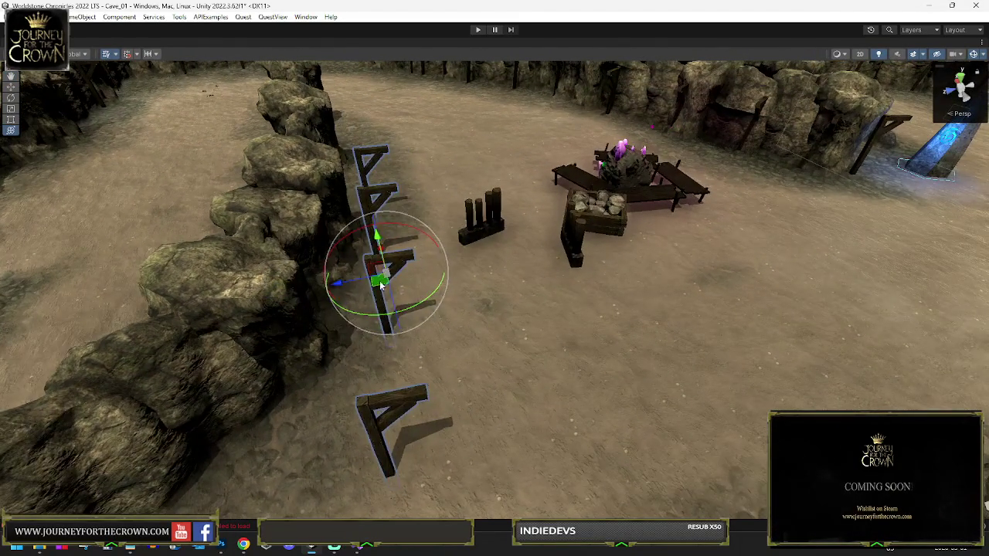
left_click_drag(380, 286, 355, 207)
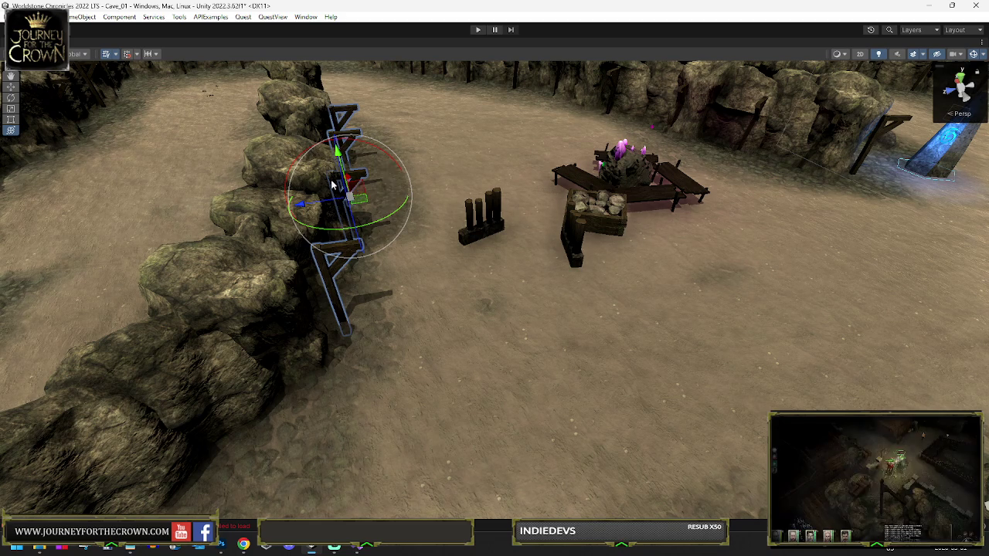
left_click_drag(360, 205, 357, 188)
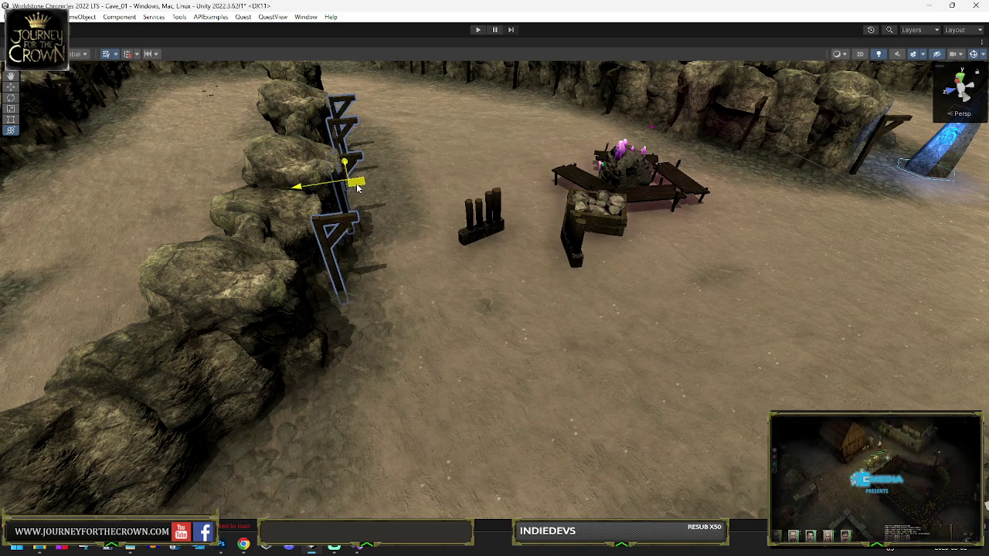
- Drop the beam group onto the rock wall, then shift it off the rock line onto the floor
mouse_move(340, 139)
left_mouse_down()
mouse_move(270, 137)
mouse_move(541, 186)
mouse_move(888, 210)
left_mouse_up()
key("e")
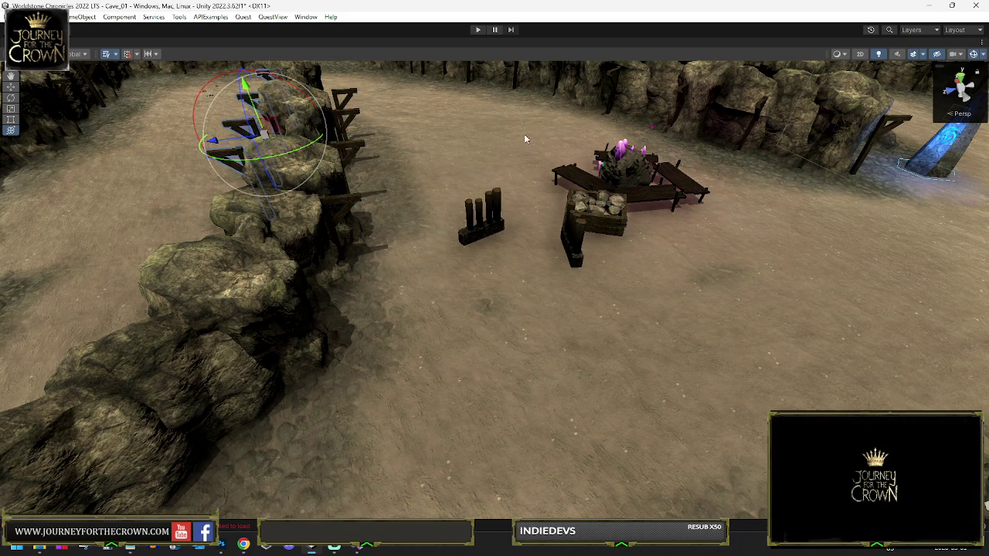
left_click_drag(399, 137, 342, 331)
left_click(384, 229)
mouse_move(464, 309)
left_mouse_down()
mouse_move(569, 393)
mouse_move(410, 276)
mouse_move(328, 305)
mouse_move(329, 287)
left_mouse_up()
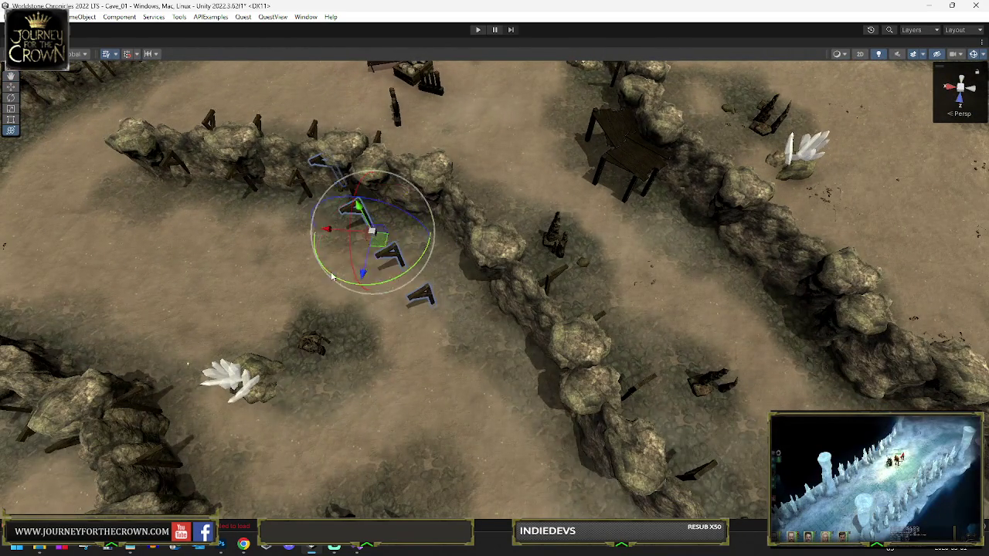
- Set one beam group onto its wall, then turn another group to face its wall and slide it along
mouse_move(375, 239)
left_mouse_down()
mouse_move(500, 330)
mouse_move(487, 298)
left_mouse_up()
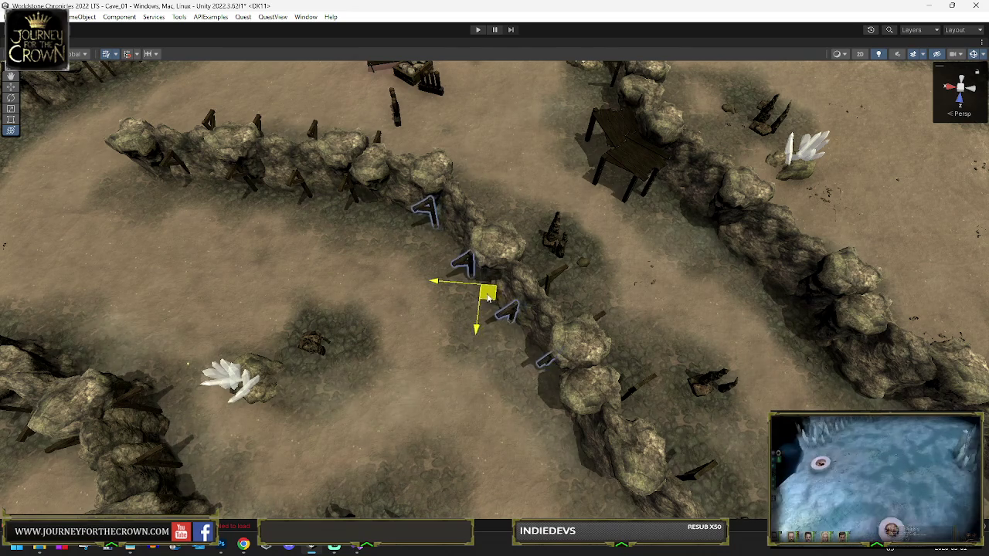
left_click(576, 409)
key("e")
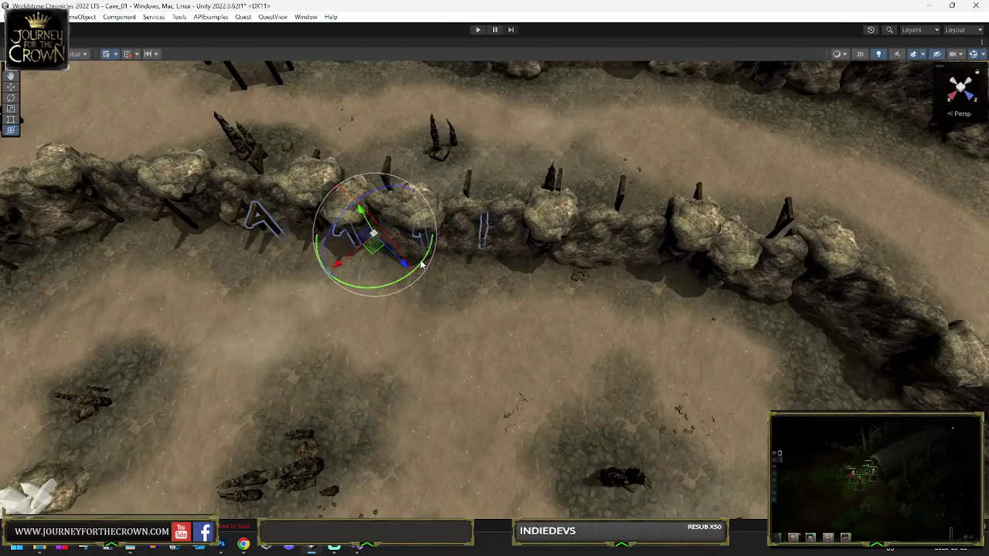
mouse_move(422, 265)
left_mouse_down()
mouse_move(417, 272)
mouse_move(509, 295)
mouse_move(556, 278)
mouse_move(832, 320)
mouse_move(602, 270)
left_mouse_up()
mouse_move(466, 273)
left_mouse_down()
mouse_move(388, 296)
mouse_move(405, 281)
left_mouse_up()
mouse_move(425, 247)
left_mouse_down()
mouse_move(556, 228)
mouse_move(529, 219)
left_mouse_up()
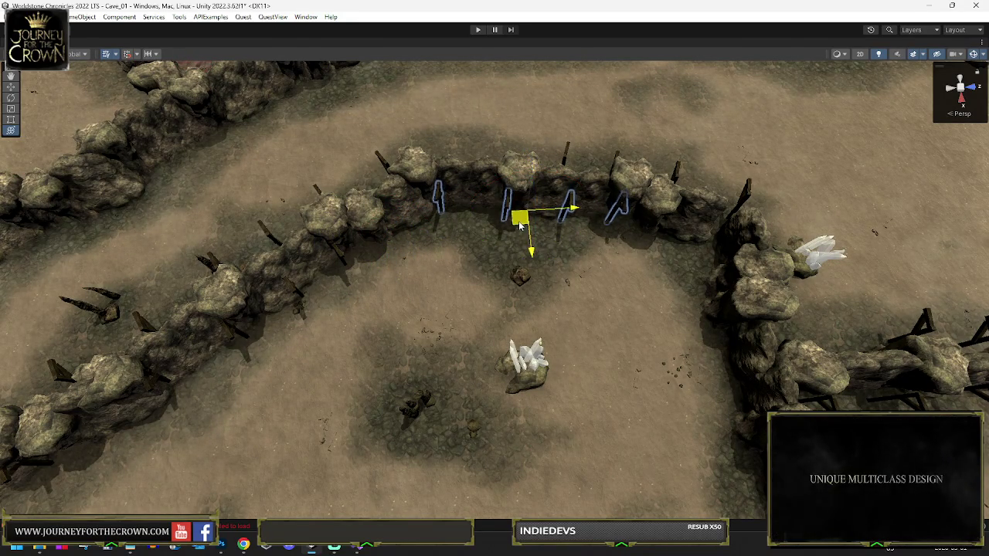
left_click_drag(519, 224, 695, 232)
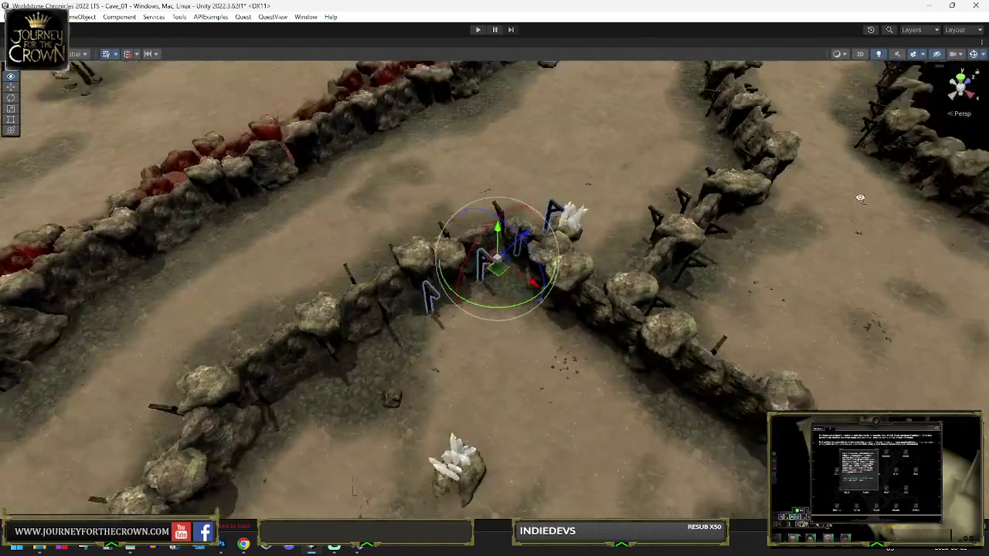
- Fine-tune the second group's angle and nudge it right until it lines the wall
mouse_move(860, 198)
left_mouse_down()
mouse_move(925, 180)
mouse_move(644, 269)
left_mouse_up()
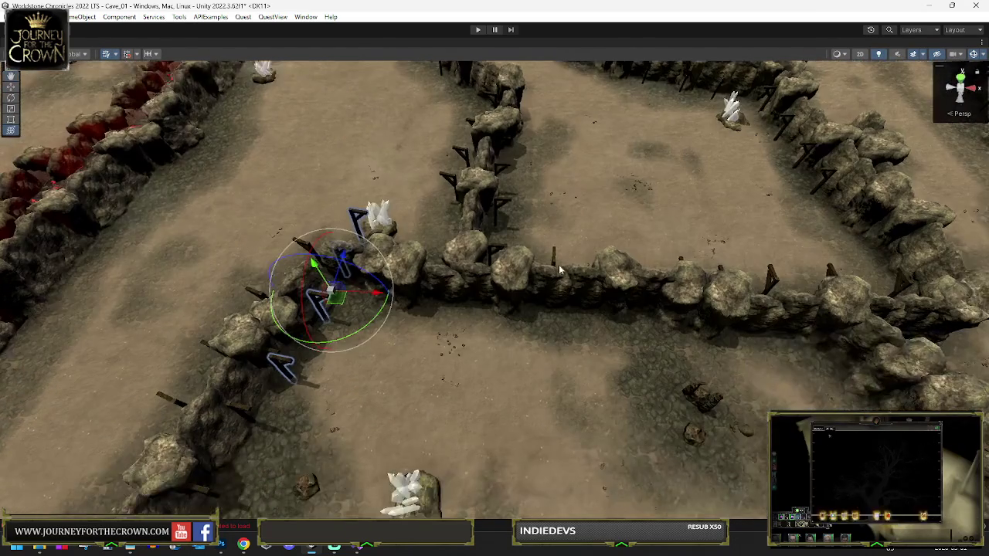
mouse_move(166, 369)
left_mouse_down()
mouse_move(305, 324)
mouse_move(494, 324)
left_mouse_up()
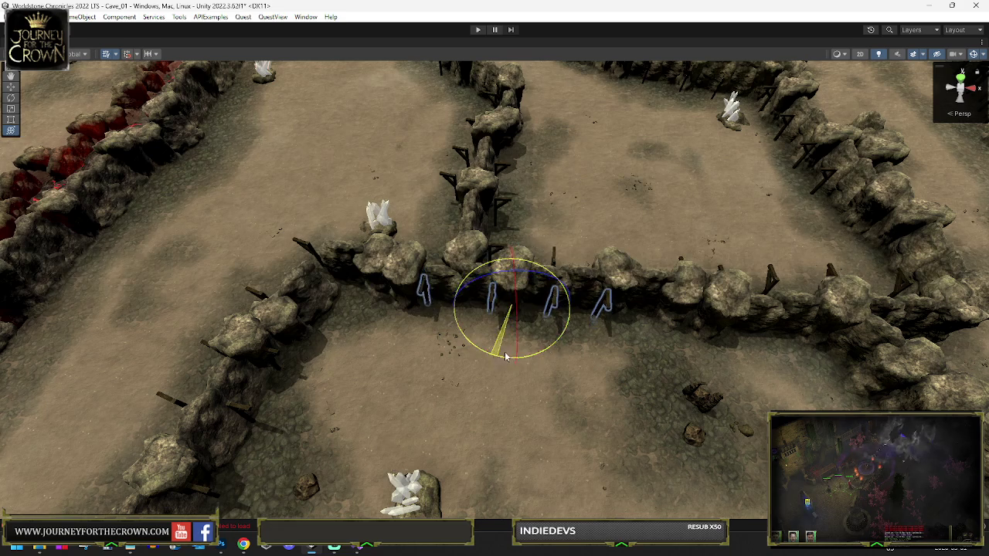
mouse_move(501, 319)
left_mouse_down()
mouse_move(657, 344)
mouse_move(732, 344)
mouse_move(554, 354)
left_mouse_up()
key("e")
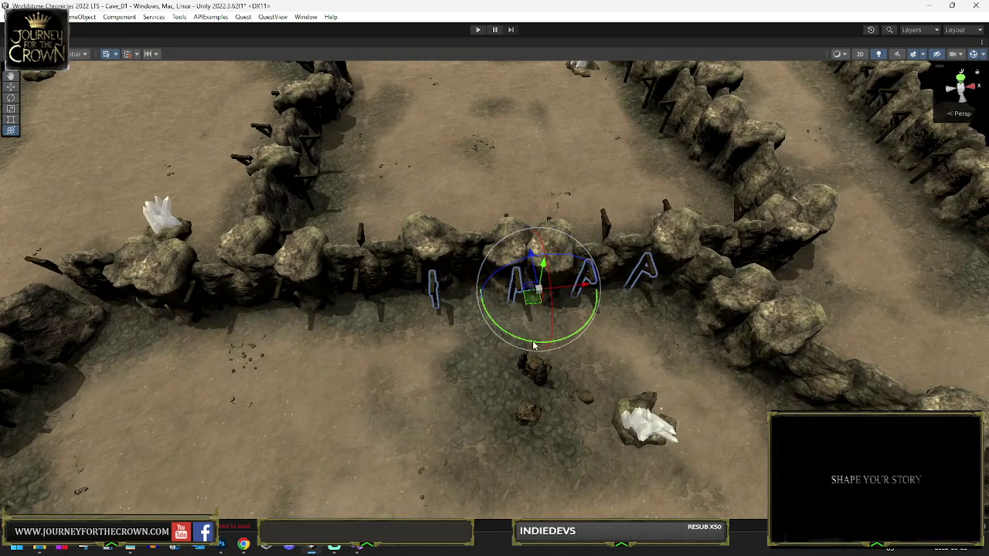
key("w")
mouse_move(533, 301)
left_mouse_down()
mouse_move(546, 302)
mouse_move(527, 336)
mouse_move(384, 346)
left_mouse_up()
key("e")
key("w")
mouse_move(453, 302)
left_mouse_down()
mouse_move(575, 306)
mouse_move(619, 291)
left_mouse_up()
key("e")
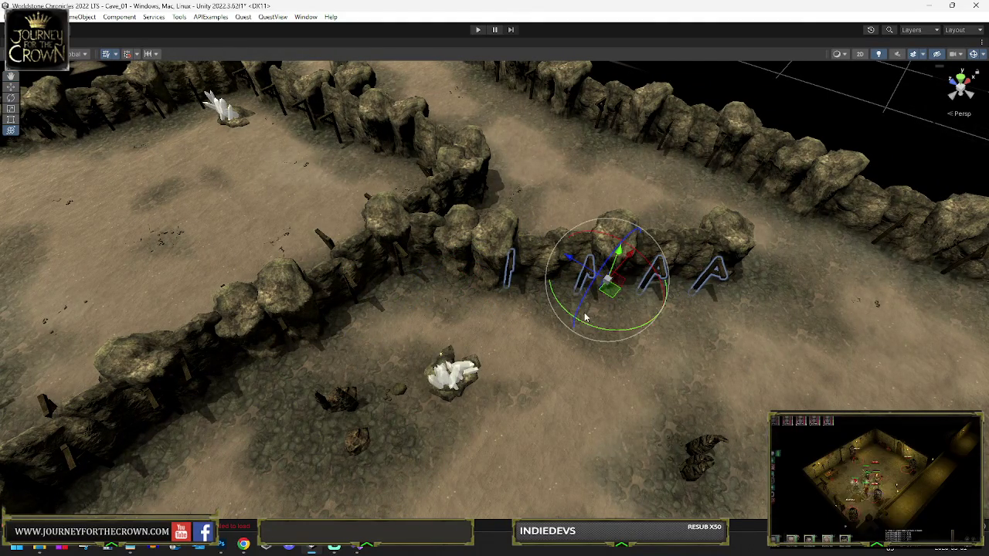
key("w")
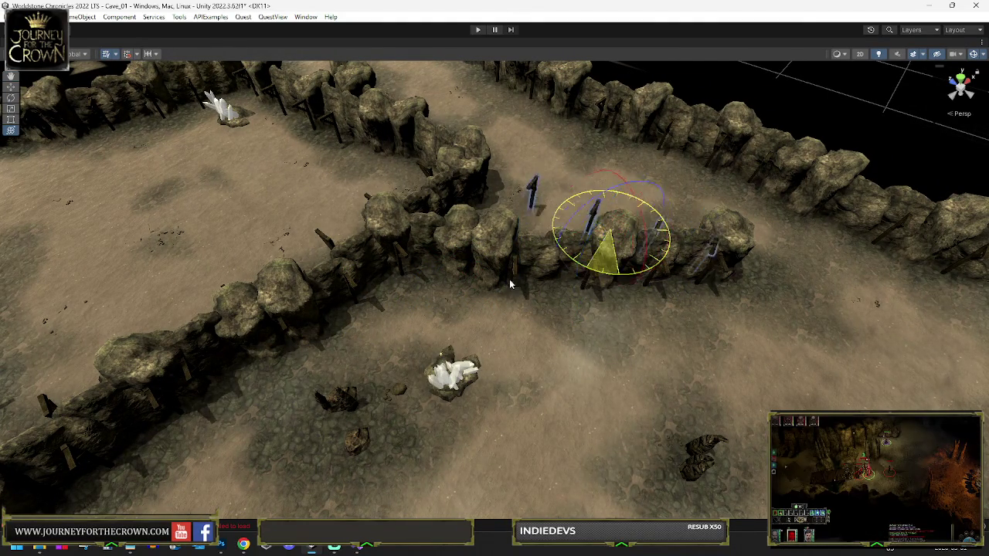
mouse_move(237, 261)
left_mouse_down()
mouse_move(471, 246)
mouse_move(797, 255)
mouse_move(433, 229)
mouse_move(298, 278)
left_mouse_up()
key("e")
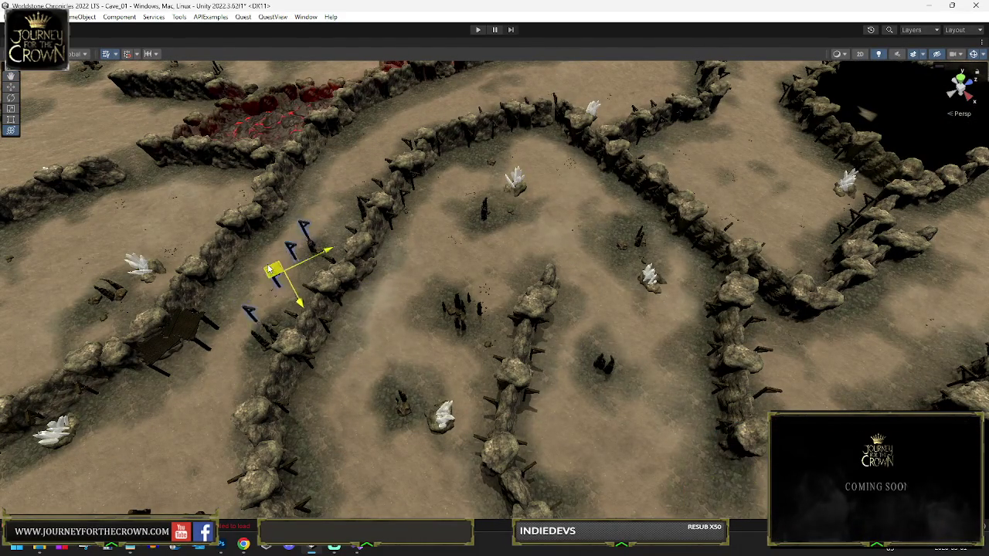
- Frame the beams, rotate them to match the wall and slide them along it
key("f")
scroll(328, 263, "down", 10)
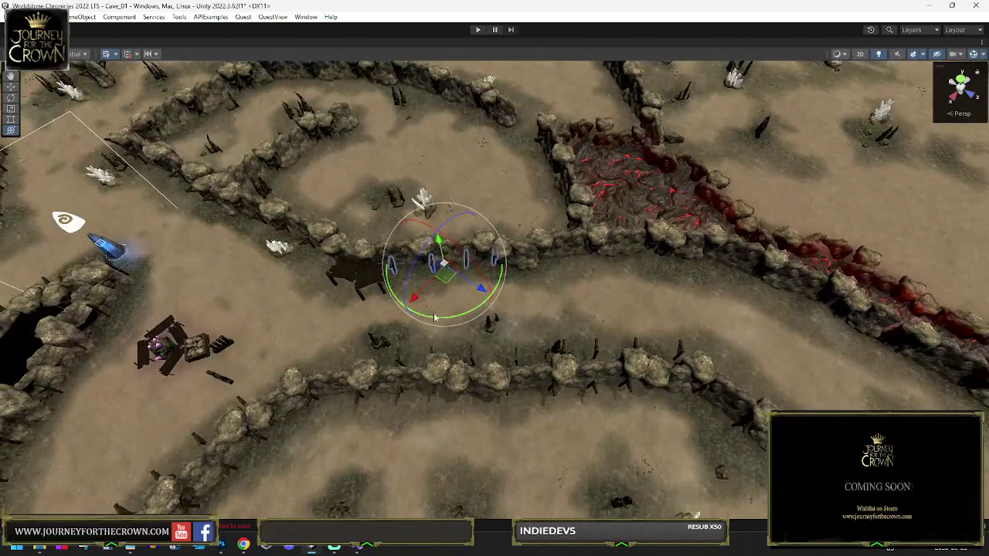
mouse_move(434, 322)
left_mouse_down()
mouse_move(444, 309)
mouse_move(437, 282)
left_mouse_up()
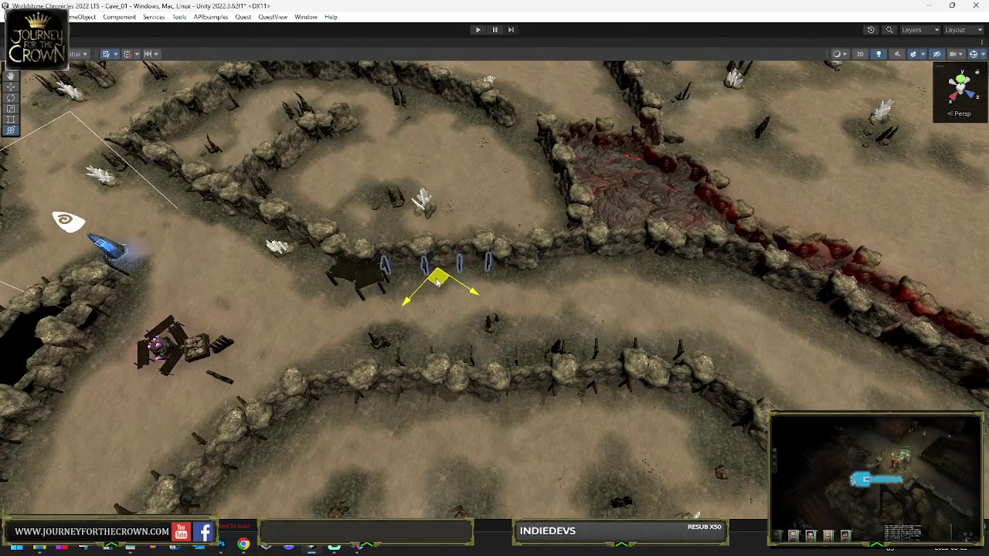
left_click_drag(512, 281, 587, 275)
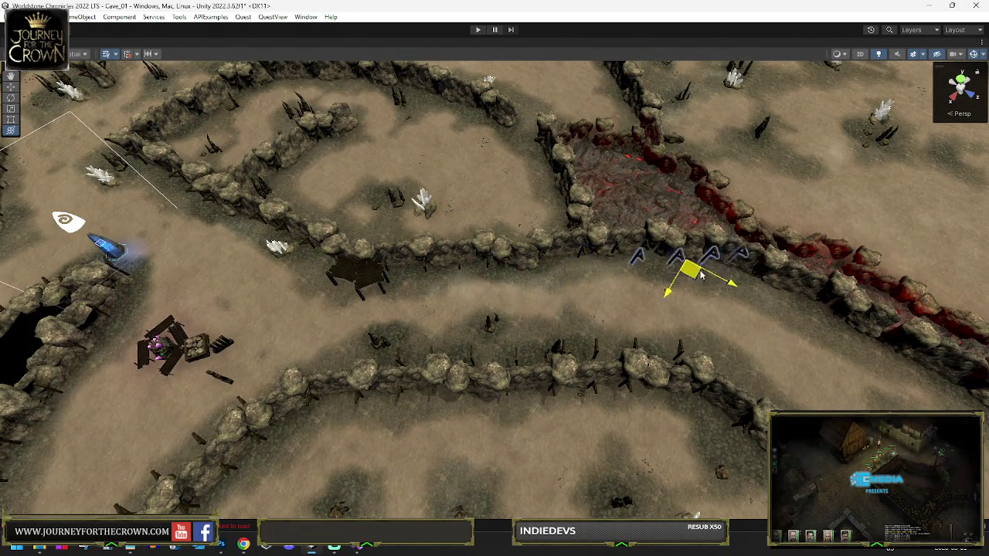
left_click_drag(690, 274, 690, 274)
- Rotate the beams and move them along the lava-side wall, shifting them closer to it
key("f")
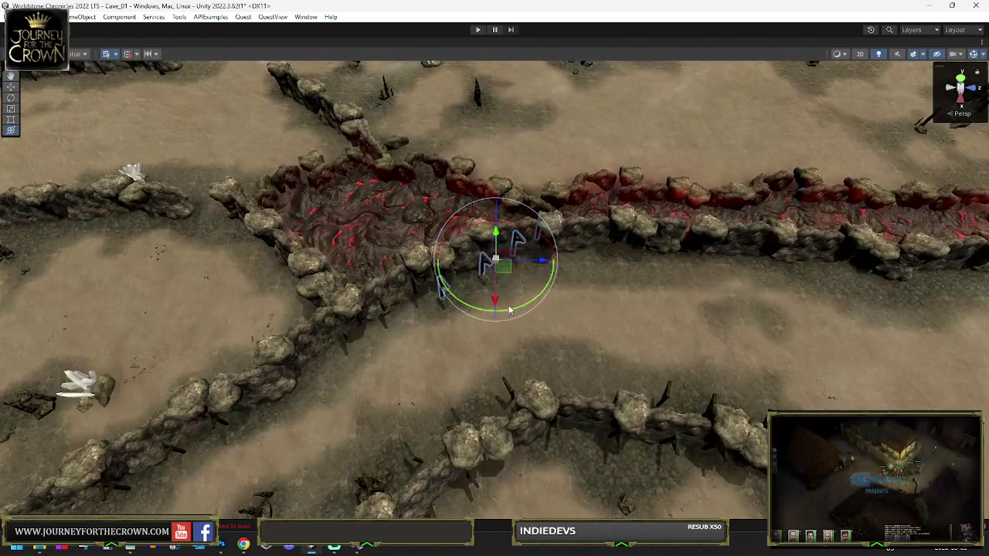
left_click_drag(509, 310, 494, 305)
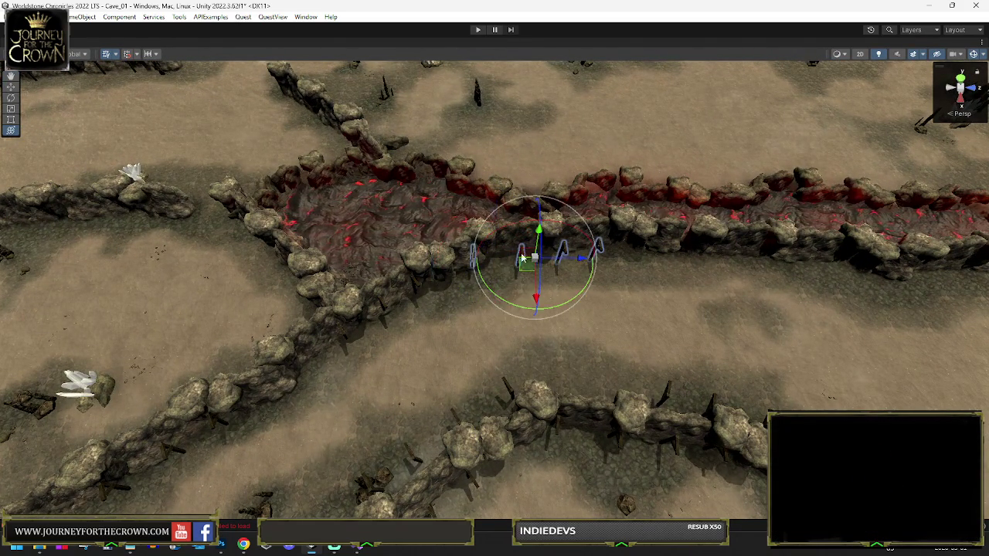
left_click_drag(519, 266, 703, 261)
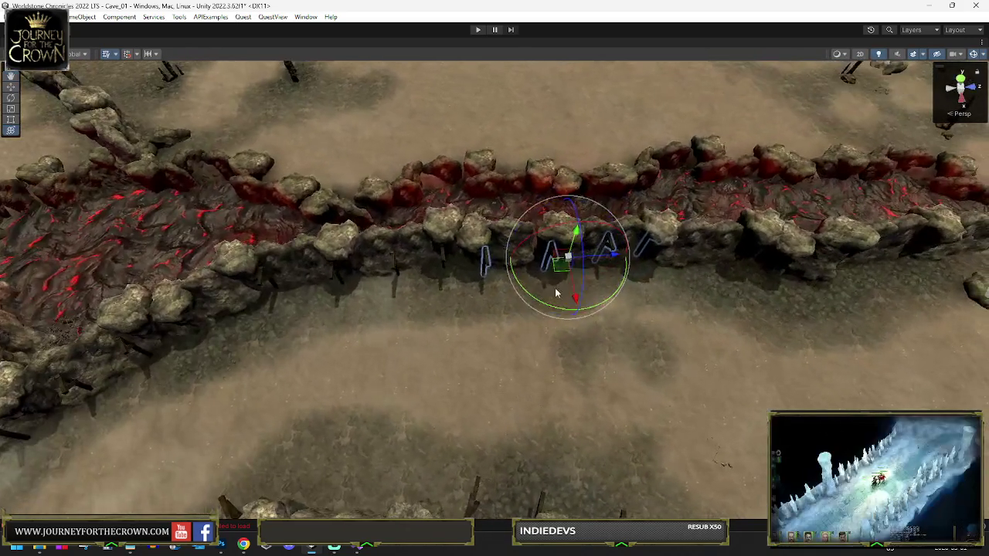
mouse_move(555, 292)
left_mouse_down()
mouse_move(539, 305)
mouse_move(583, 283)
left_mouse_up()
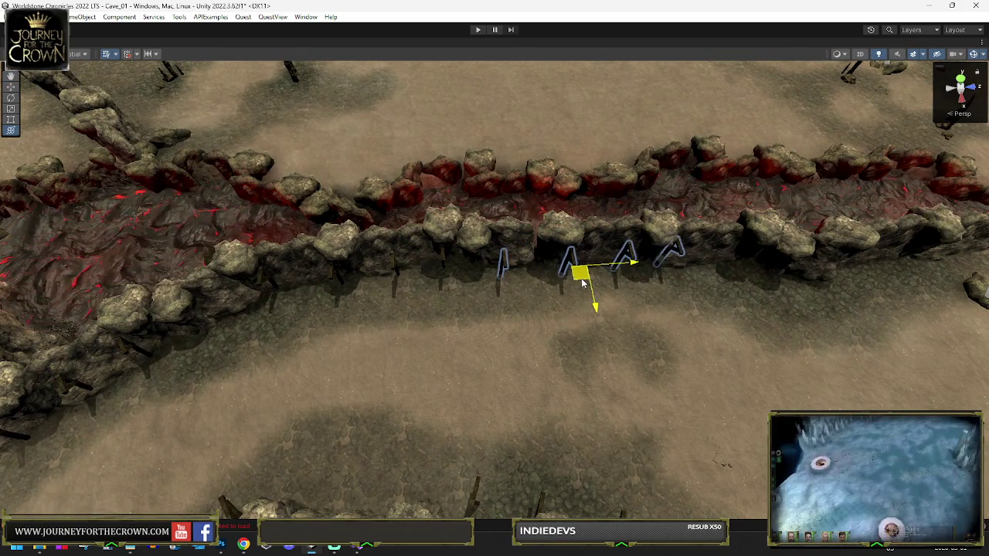
key("e")
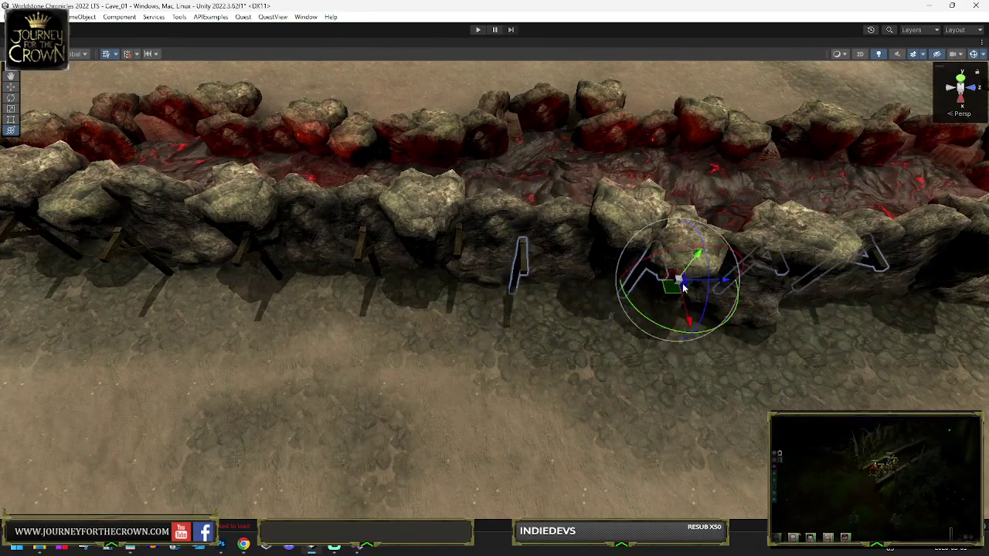
mouse_move(657, 294)
left_mouse_down("alt")
mouse_move(651, 187)
mouse_move(656, 211)
mouse_move(582, 211)
left_mouse_up("alt")
key("w")
mouse_move(482, 309)
left_mouse_down()
mouse_move(540, 344)
mouse_move(555, 328)
mouse_move(320, 290)
left_mouse_up()
key("e")
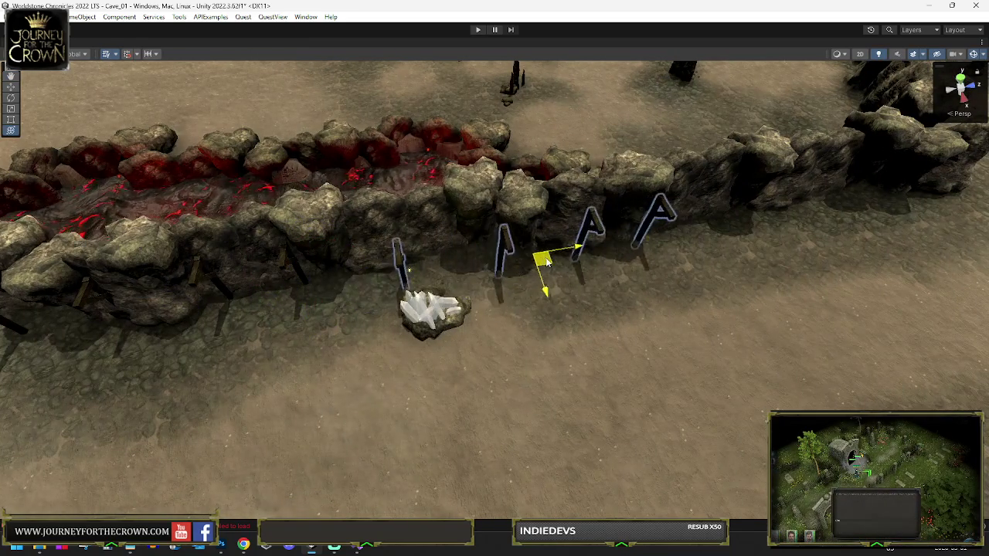
left_click_drag(559, 252, 570, 250)
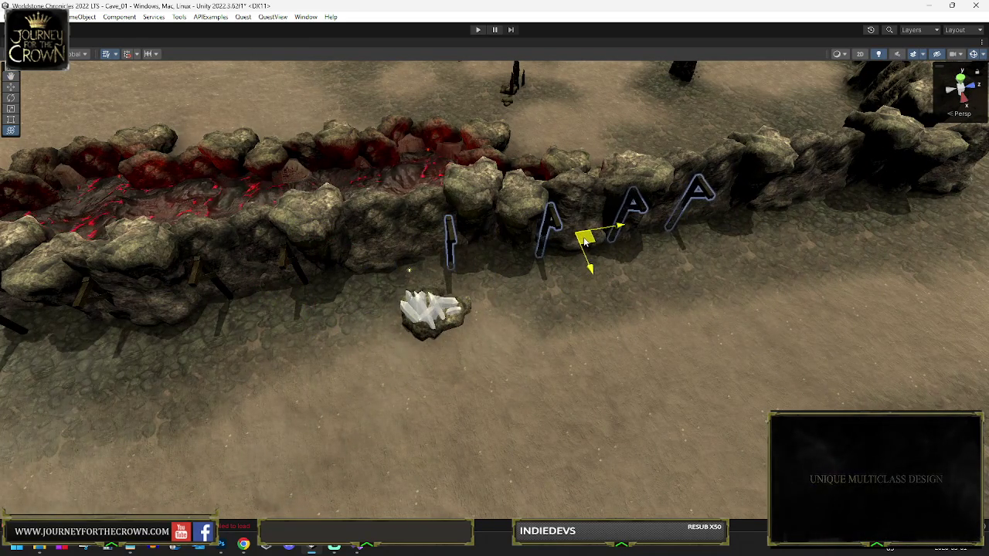
- Slide the beams right and rotate them to follow the next wall section
left_click_drag(698, 241, 575, 239)
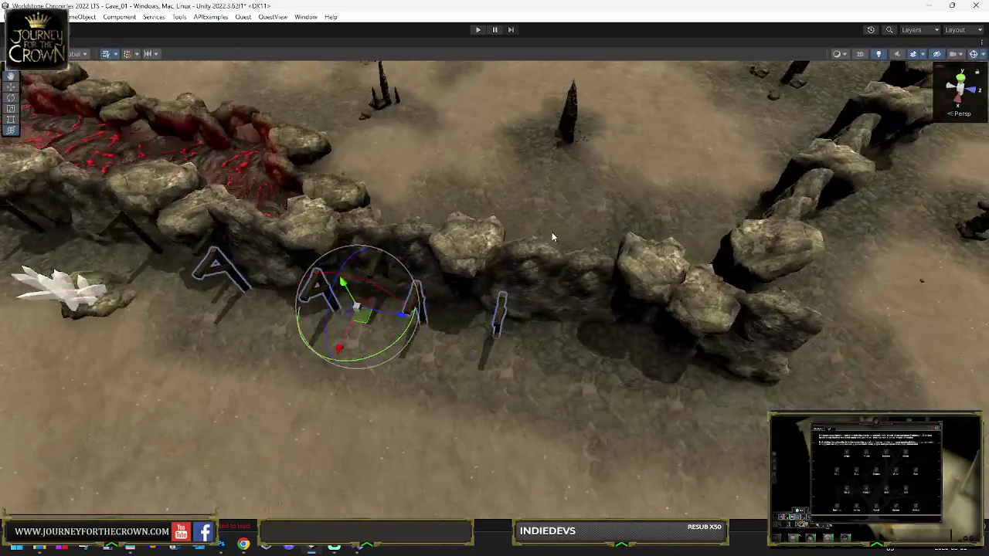
left_click_drag(505, 359, 604, 343)
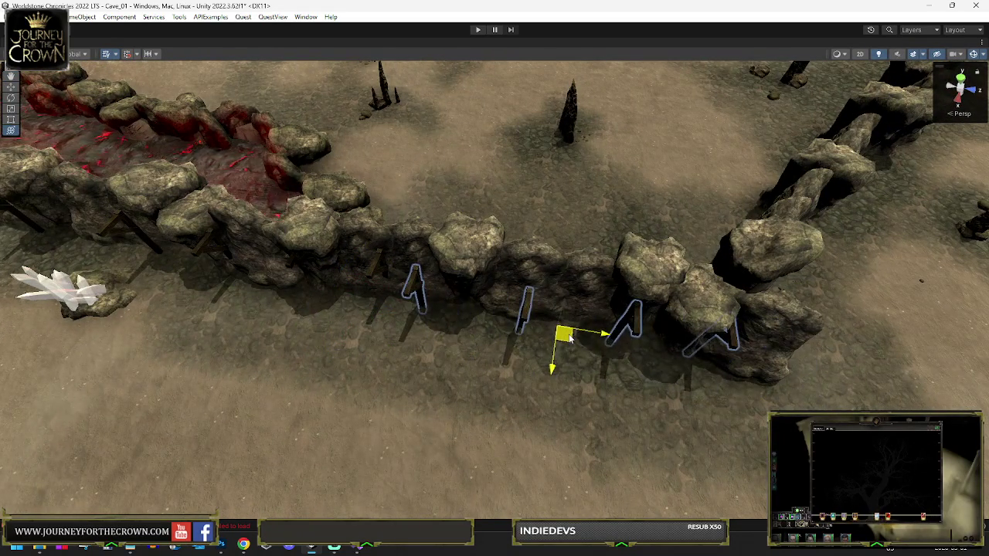
key("e")
left_click_drag(581, 380, 571, 384)
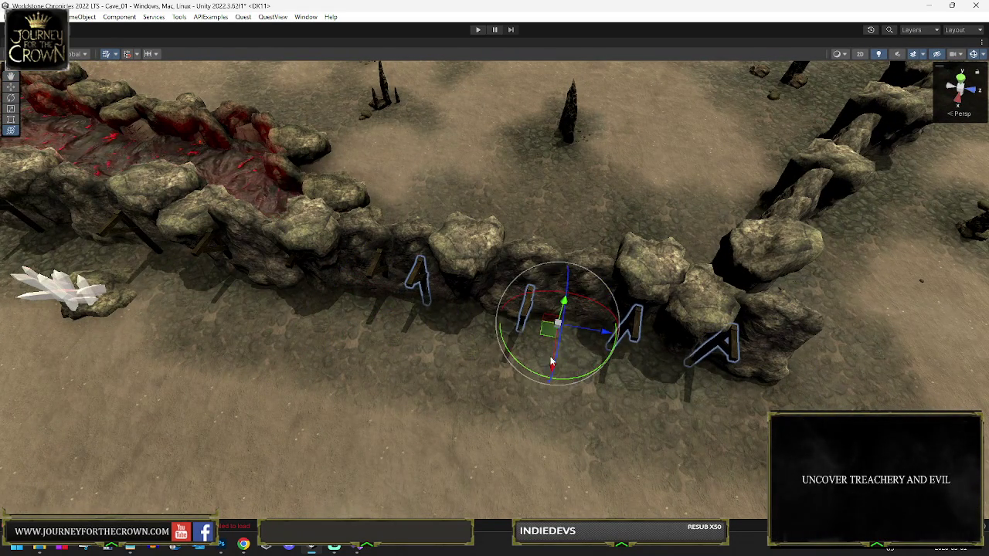
mouse_move(740, 239)
left_mouse_down()
mouse_move(564, 281)
mouse_move(644, 243)
mouse_move(672, 241)
left_mouse_up()
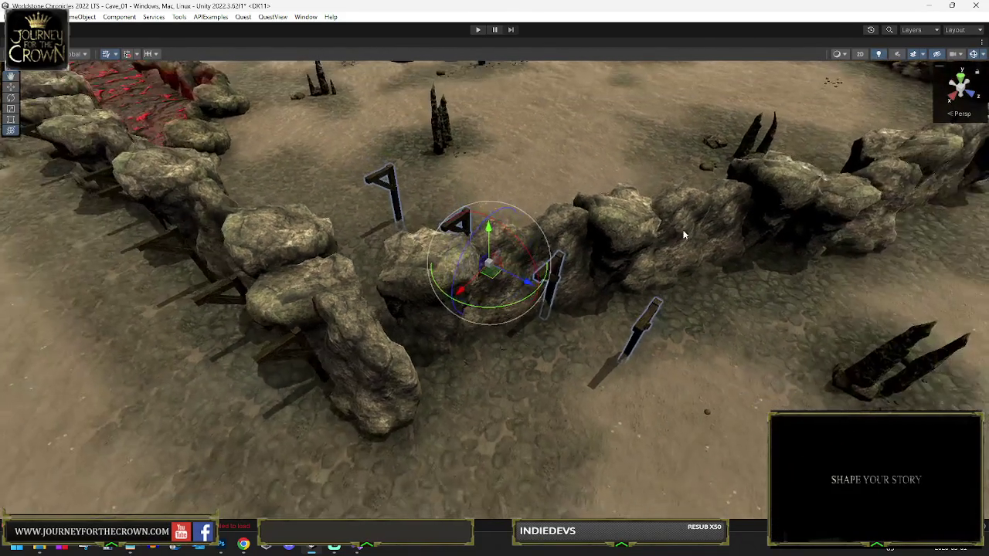
left_click(689, 225)
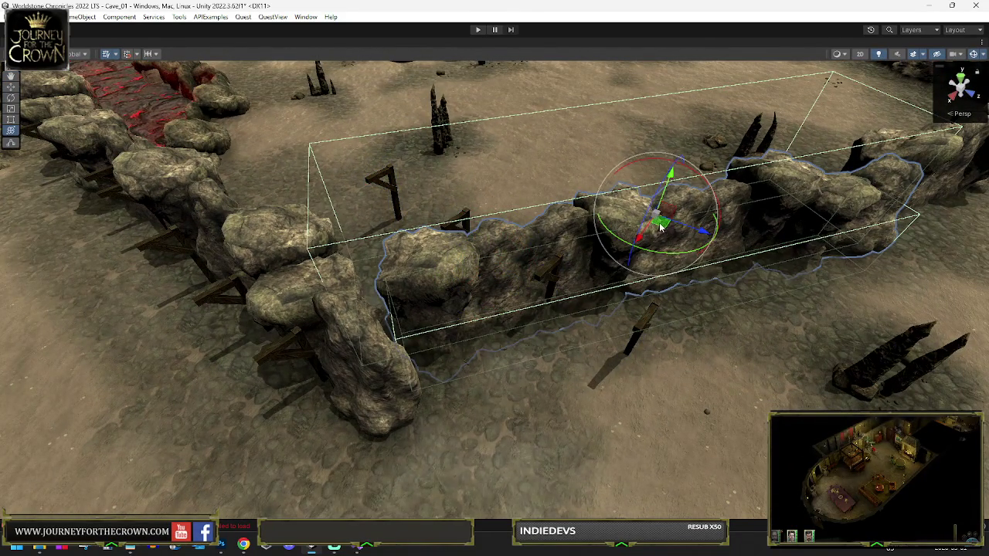
- Rotate the rock wall slightly, then select and frame the wooden beam post
mouse_move(649, 232)
left_mouse_down()
mouse_move(676, 242)
mouse_move(549, 254)
left_mouse_up()
left_click_drag(474, 237, 477, 235)
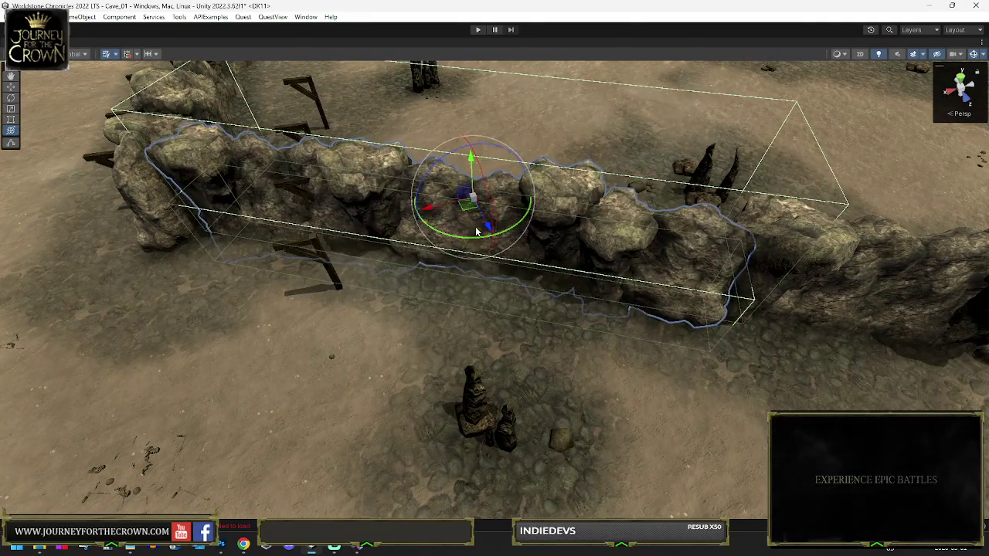
left_click(331, 278)
key("f")
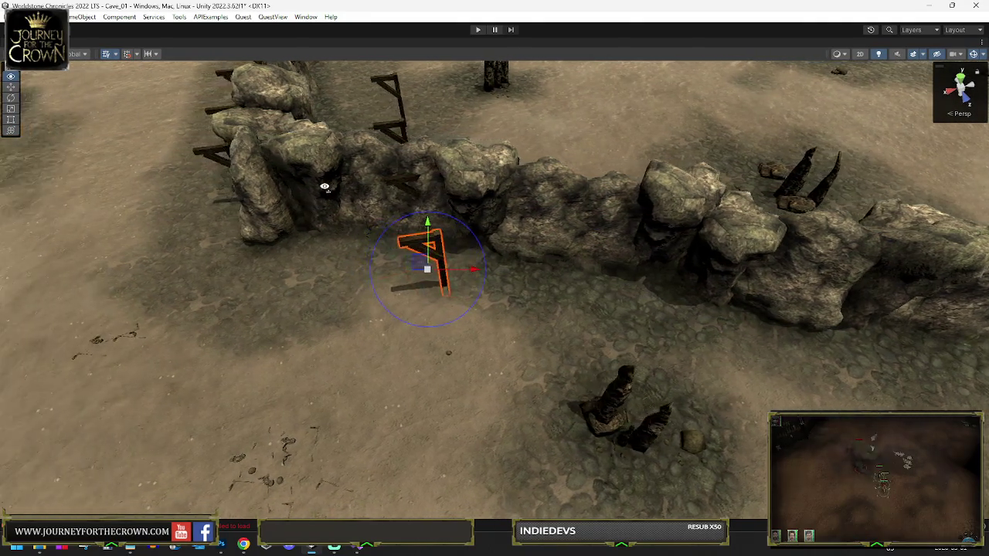
- Select the parent beam group, frame it and view it top-down in a maximized Scene view
key("shift+space")
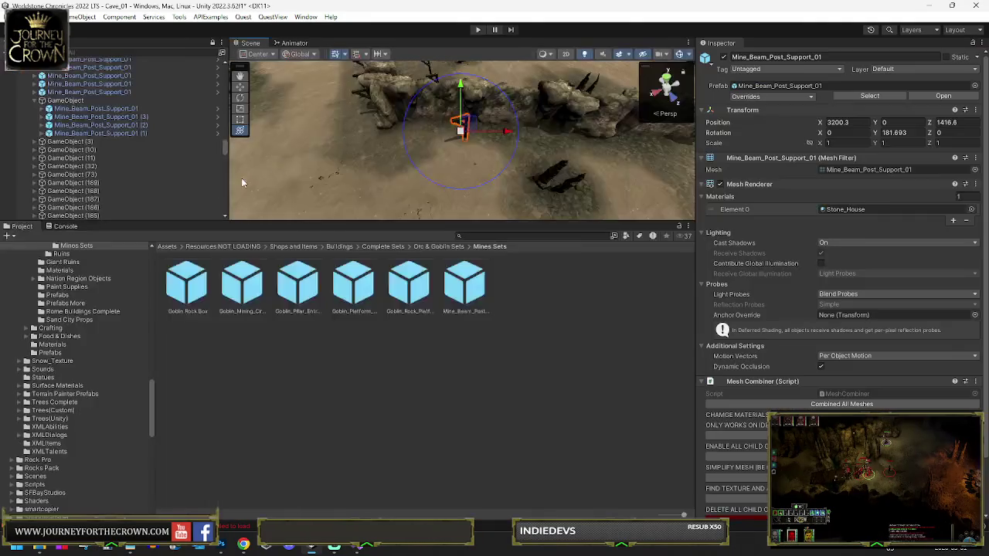
left_click(77, 175)
key("f")
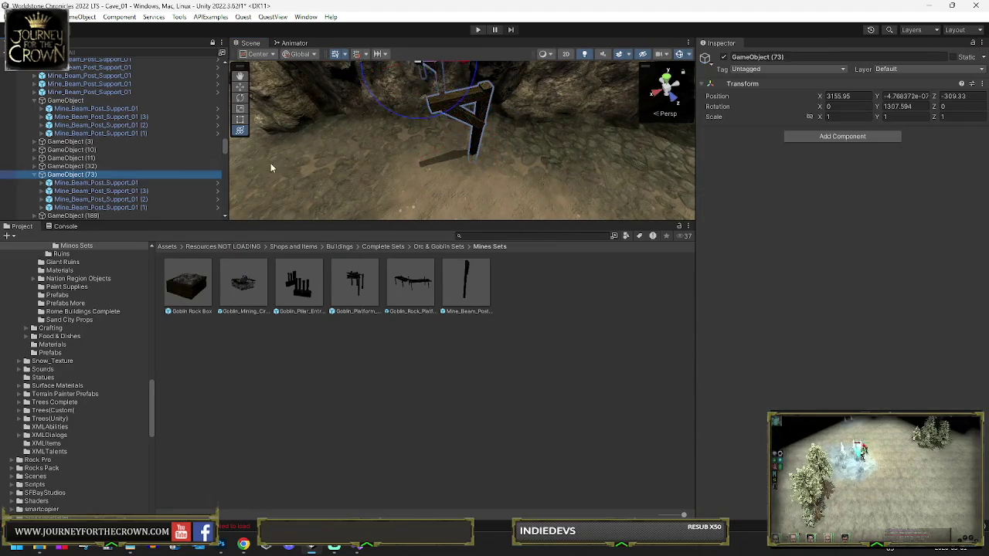
key("shift+space")
left_click_drag(442, 188, 452, 252)
scroll(448, 263, "up", 3)
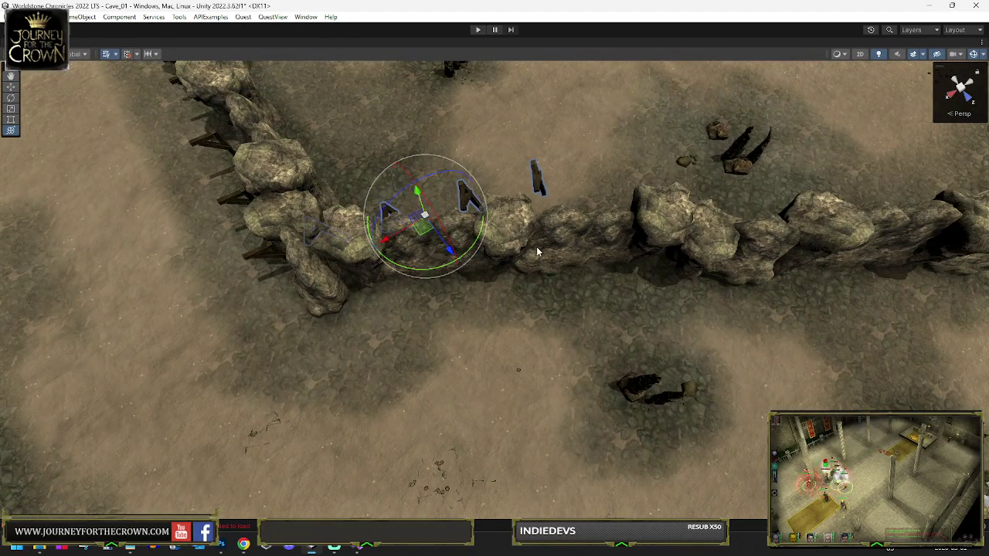
- Rotate the beam group to follow the wall and move it up against the rock
mouse_move(421, 274)
left_mouse_down()
mouse_move(552, 258)
mouse_move(464, 255)
left_mouse_up()
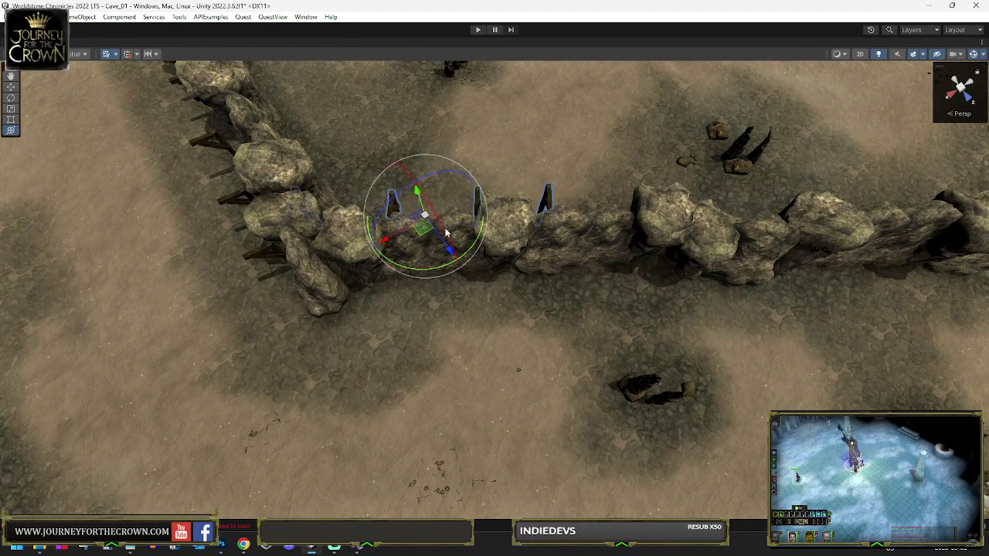
mouse_move(504, 288)
left_mouse_down()
mouse_move(507, 331)
mouse_move(500, 317)
mouse_move(673, 309)
mouse_move(850, 276)
mouse_move(872, 252)
mouse_move(574, 284)
left_mouse_up()
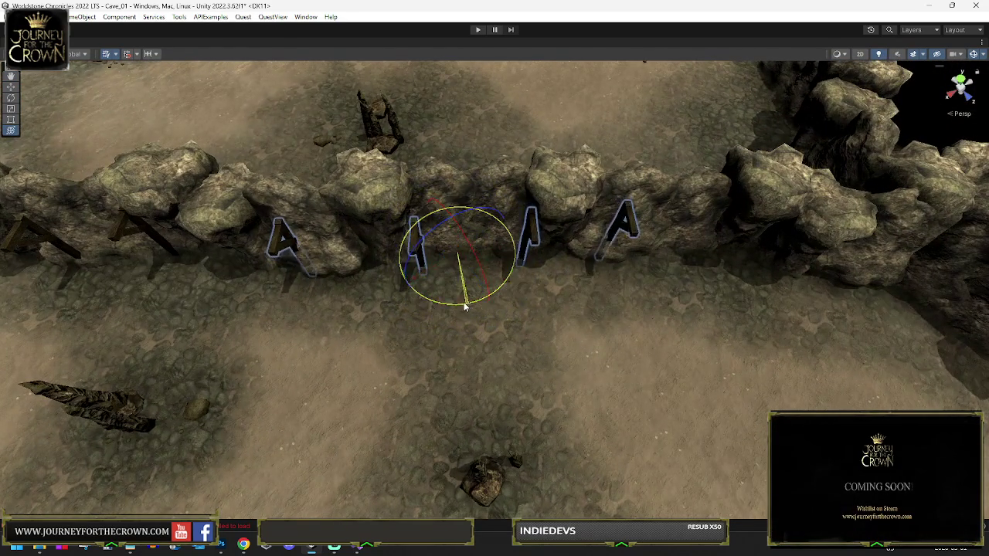
mouse_move(458, 308)
left_mouse_down()
mouse_move(513, 289)
mouse_move(403, 278)
left_mouse_up()
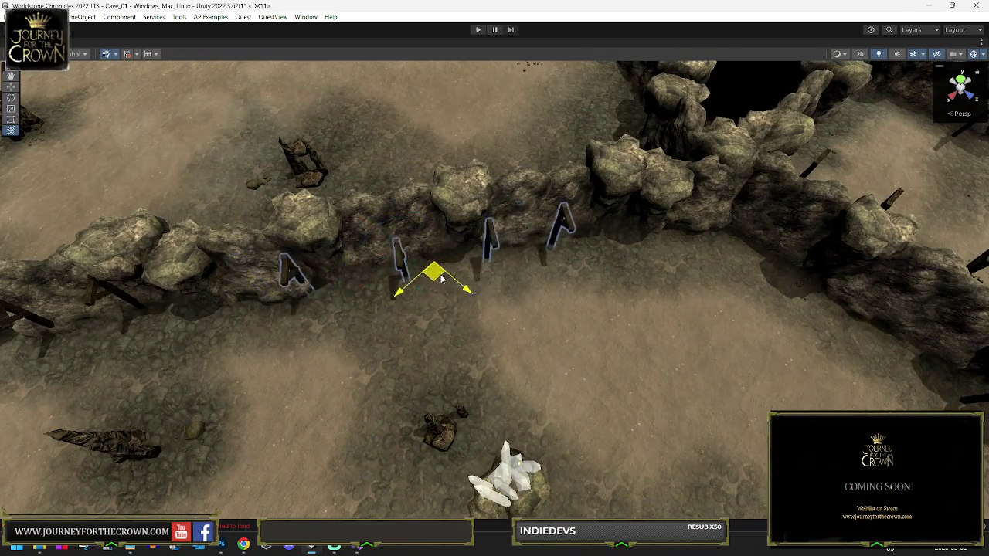
key("e")
left_click_drag(626, 284, 421, 312)
key("w")
mouse_move(511, 256)
left_mouse_down()
mouse_move(659, 217)
mouse_move(672, 202)
left_mouse_up()
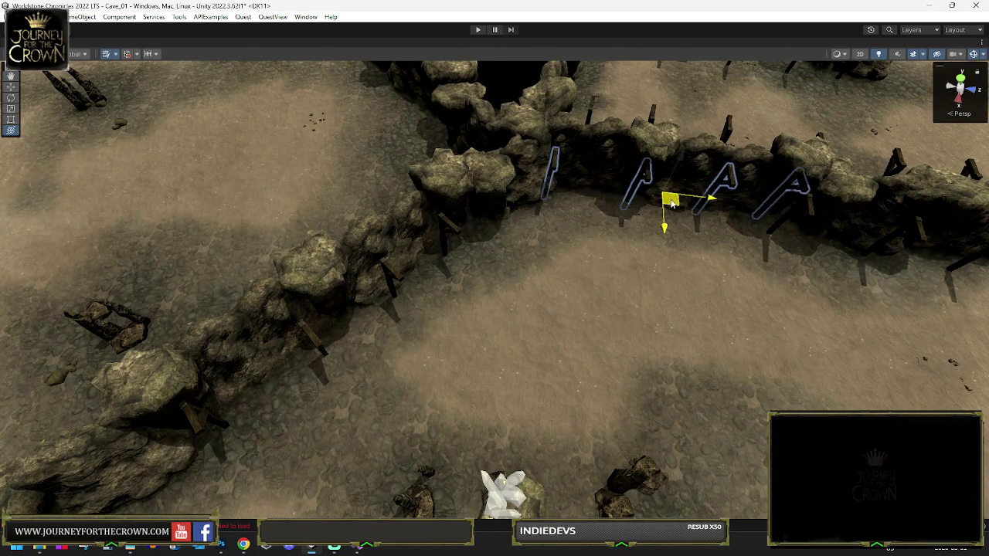
key("e")
- Carry the beams past the wall, move them up-left onto it and turn them to match it
mouse_move(636, 236)
left_mouse_down()
mouse_move(724, 217)
mouse_move(592, 261)
left_mouse_up()
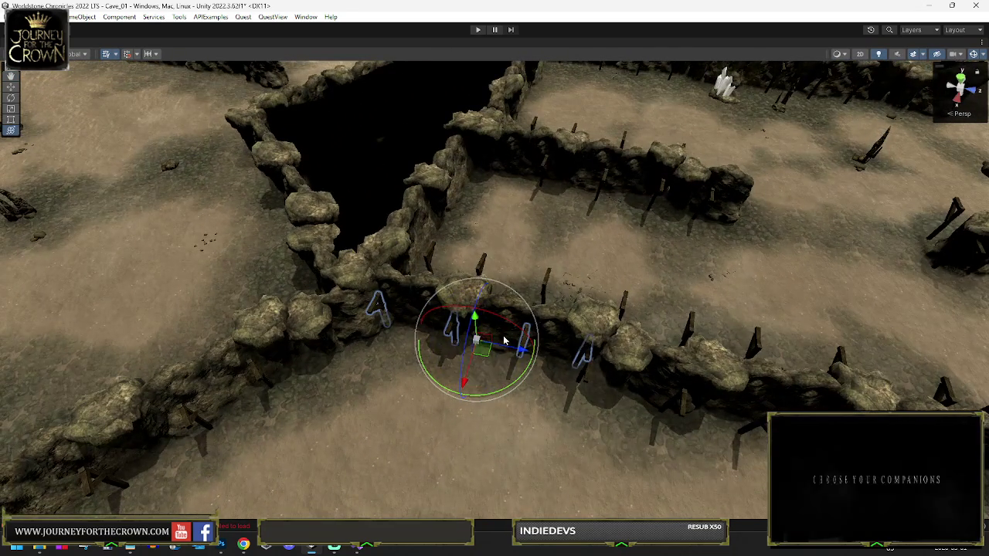
key("w")
left_click_drag(487, 356, 499, 220)
mouse_move(312, 258)
left_mouse_down()
mouse_move(398, 177)
mouse_move(470, 194)
mouse_move(442, 430)
mouse_move(416, 340)
mouse_move(410, 249)
mouse_move(422, 262)
left_mouse_up()
mouse_move(489, 410)
left_mouse_down()
mouse_move(398, 199)
mouse_move(410, 221)
mouse_move(255, 222)
left_mouse_up()
key("e")
mouse_move(305, 202)
left_mouse_down()
mouse_move(397, 214)
mouse_move(431, 201)
mouse_move(338, 197)
left_mouse_up()
mouse_move(253, 232)
left_mouse_down()
mouse_move(254, 158)
mouse_move(293, 174)
mouse_move(247, 183)
left_mouse_up()
scroll(247, 183, "down", 5)
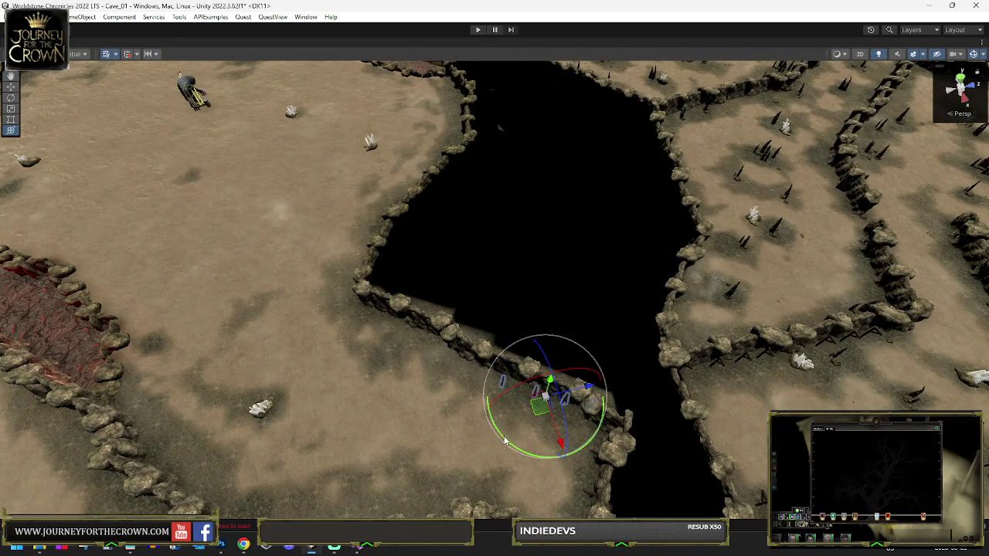
- Rotate and move the beams down onto the lower wall so they run along it by the chasm
mouse_move(496, 439)
left_mouse_down()
mouse_move(485, 433)
mouse_move(499, 446)
left_mouse_up()
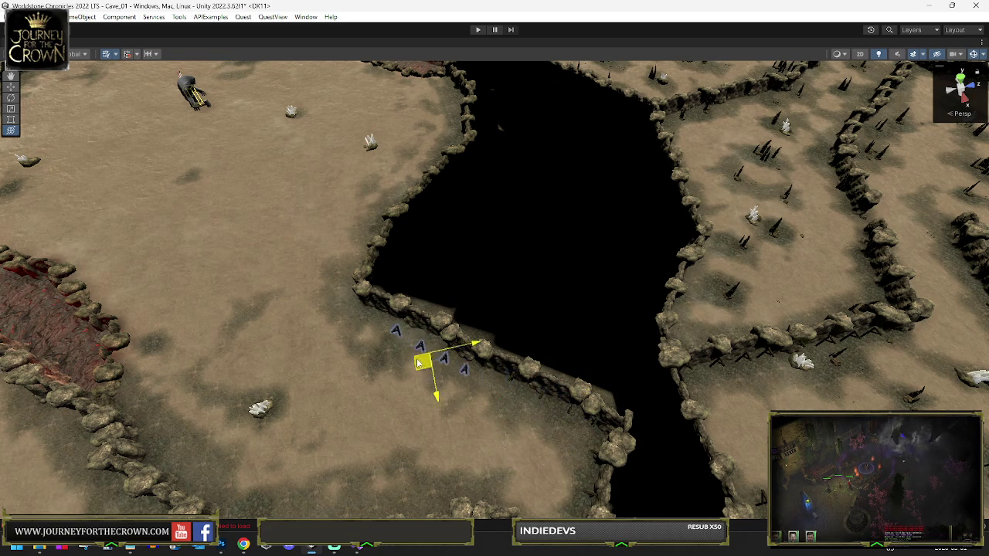
left_click_drag(424, 350, 432, 358)
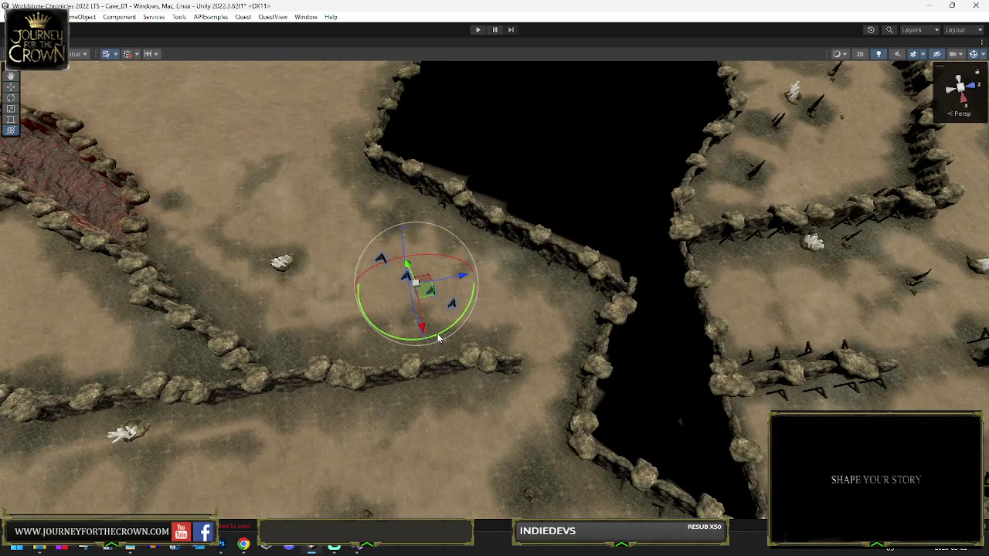
left_click_drag(573, 298, 882, 204)
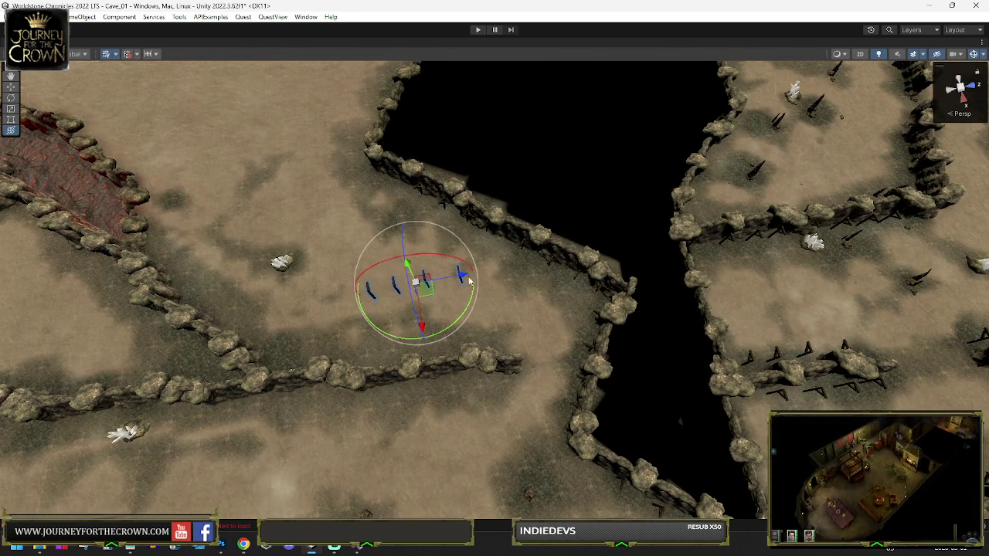
left_click_drag(426, 287, 454, 386)
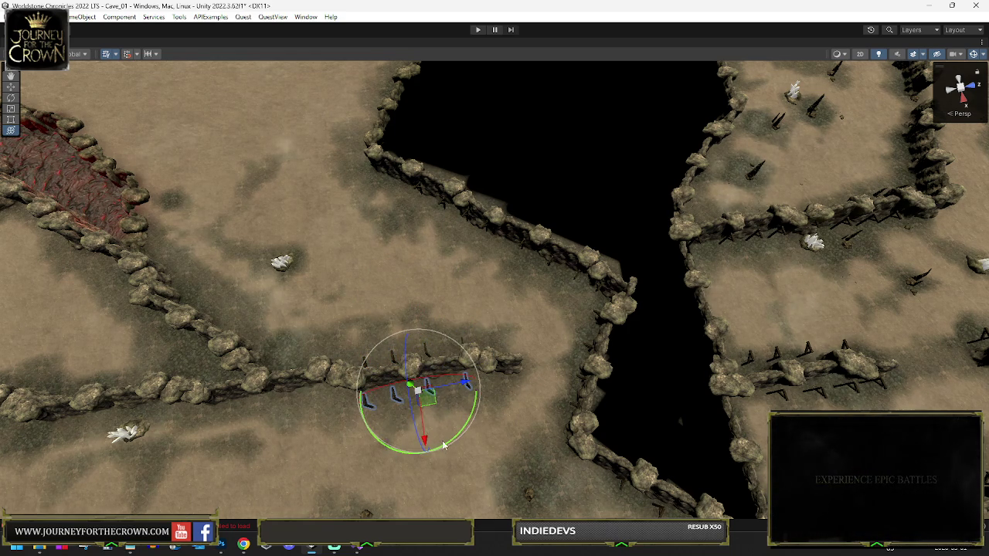
mouse_move(447, 447)
left_mouse_down()
mouse_move(649, 285)
mouse_move(777, 231)
mouse_move(771, 243)
left_mouse_up()
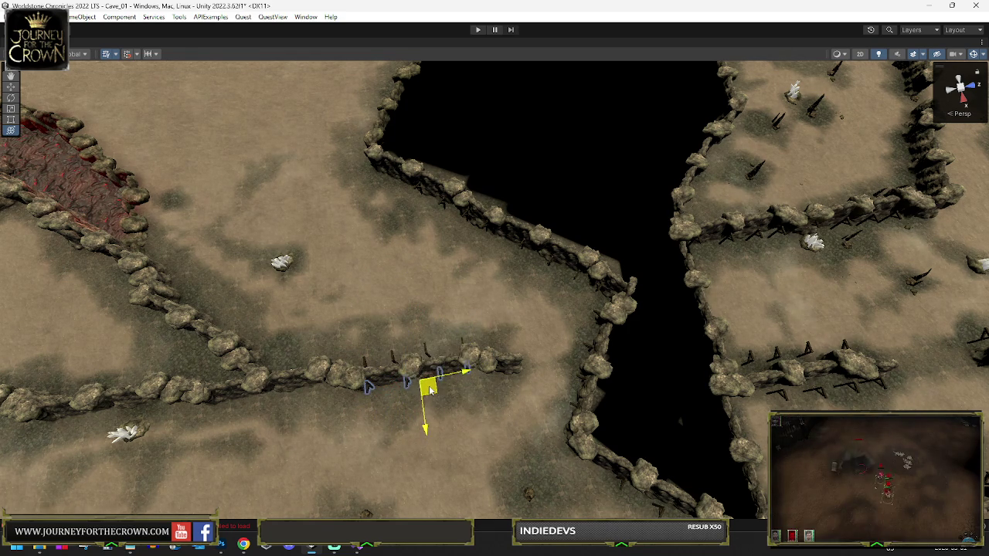
mouse_move(433, 392)
left_mouse_down()
mouse_move(669, 402)
mouse_move(432, 390)
mouse_move(156, 402)
left_mouse_up()
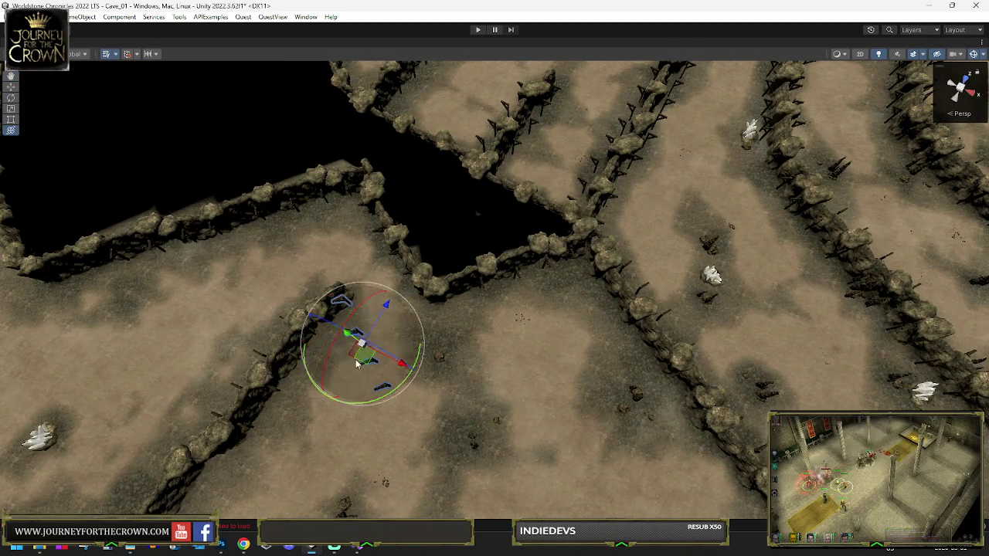
- Move the beams right and down against the next wall section
key("w")
left_click_drag(383, 351, 520, 365)
key("e")
left_click_drag(609, 310, 451, 256)
key("w")
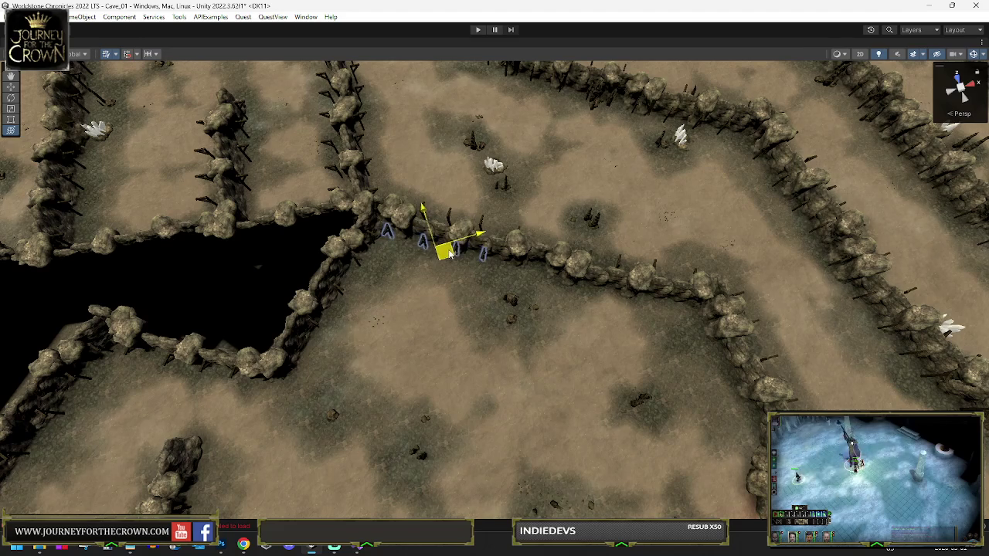
mouse_move(588, 307)
left_mouse_down()
mouse_move(611, 299)
mouse_move(693, 330)
mouse_move(553, 335)
left_mouse_up()
key("e")
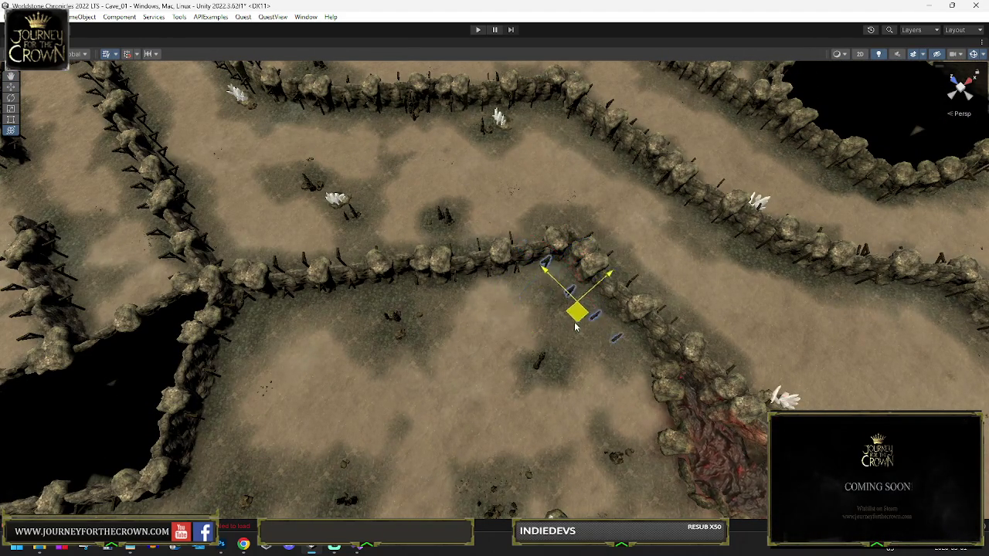
mouse_move(600, 324)
left_mouse_down()
mouse_move(655, 343)
mouse_move(703, 291)
mouse_move(441, 387)
left_mouse_up()
key("e")
key("w")
- Select the upper-right beam group, rotate it to align, and move it to the upper-left wall by the lava trench
left_click(966, 170)
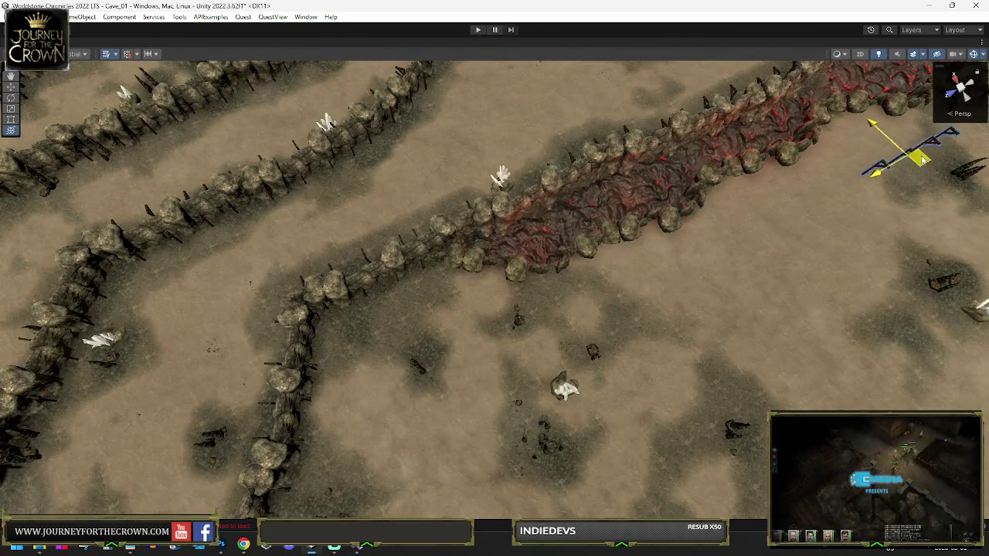
key("e")
key("f")
scroll(615, 265, "down", 10)
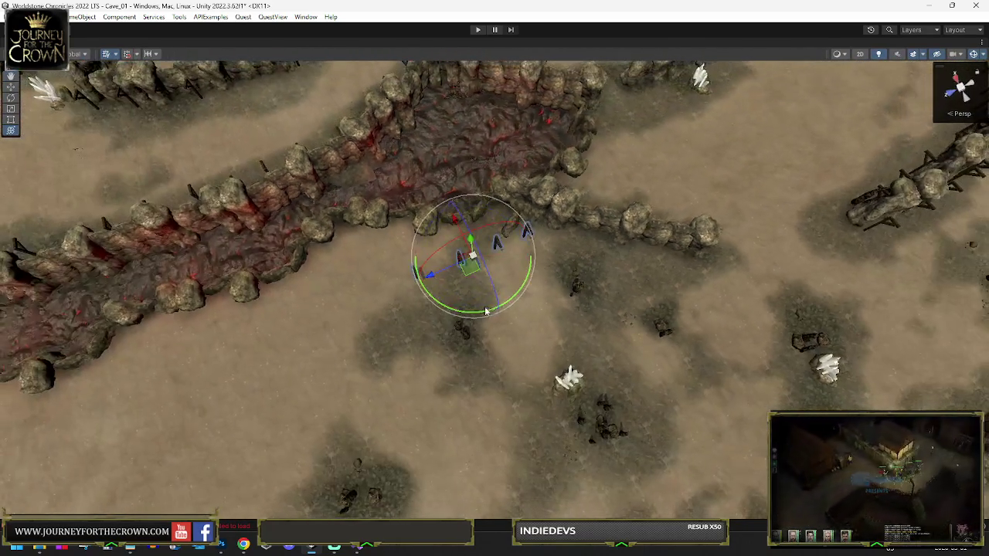
left_click_drag(486, 310, 460, 315)
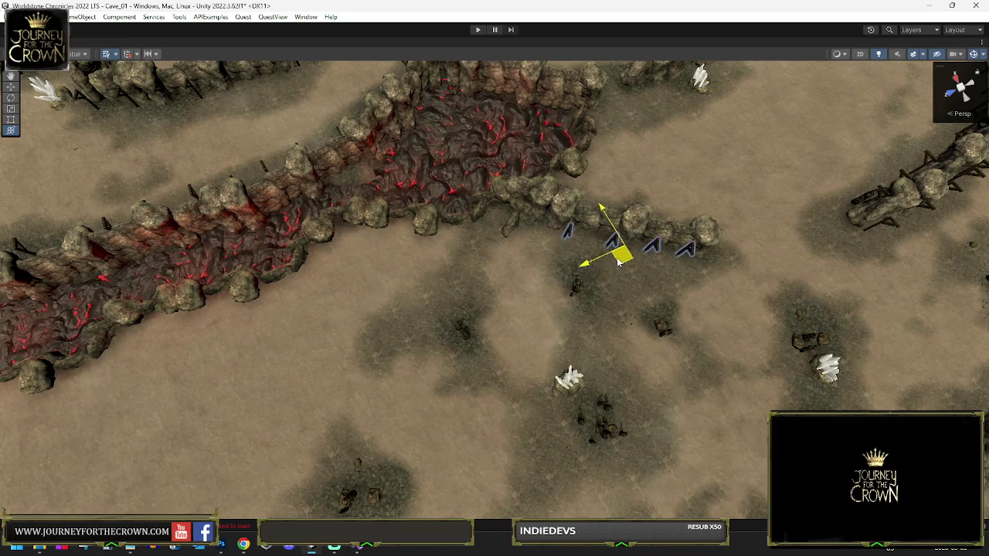
mouse_move(637, 213)
left_mouse_down()
mouse_move(32, 246)
mouse_move(46, 270)
left_mouse_up()
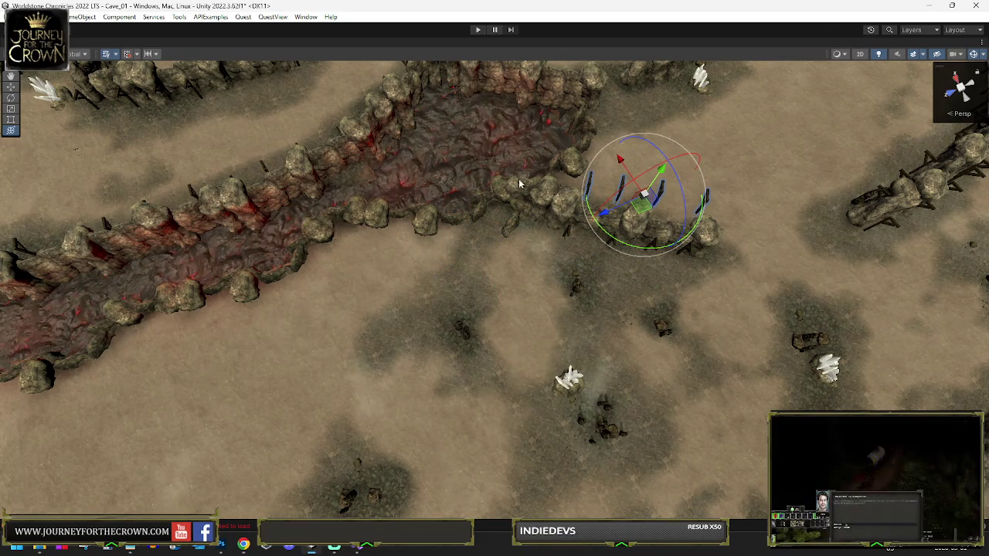
key("w")
mouse_move(642, 201)
left_mouse_down("alt")
mouse_move(604, 178)
mouse_move(593, 131)
mouse_move(664, 93)
mouse_move(503, 255)
mouse_move(500, 270)
mouse_move(197, 328)
mouse_move(213, 324)
left_mouse_up("alt")
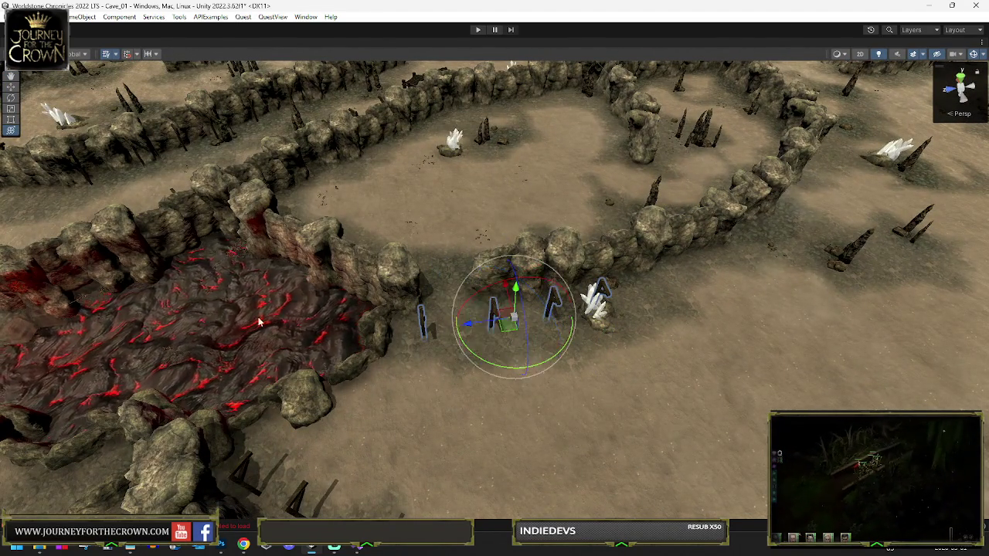
mouse_move(497, 326)
left_mouse_down()
mouse_move(576, 303)
mouse_move(566, 279)
mouse_move(489, 320)
left_mouse_up()
key("e")
mouse_move(488, 369)
left_mouse_down()
mouse_move(286, 267)
mouse_move(280, 289)
left_mouse_up()
left_click_drag(368, 263, 364, 263)
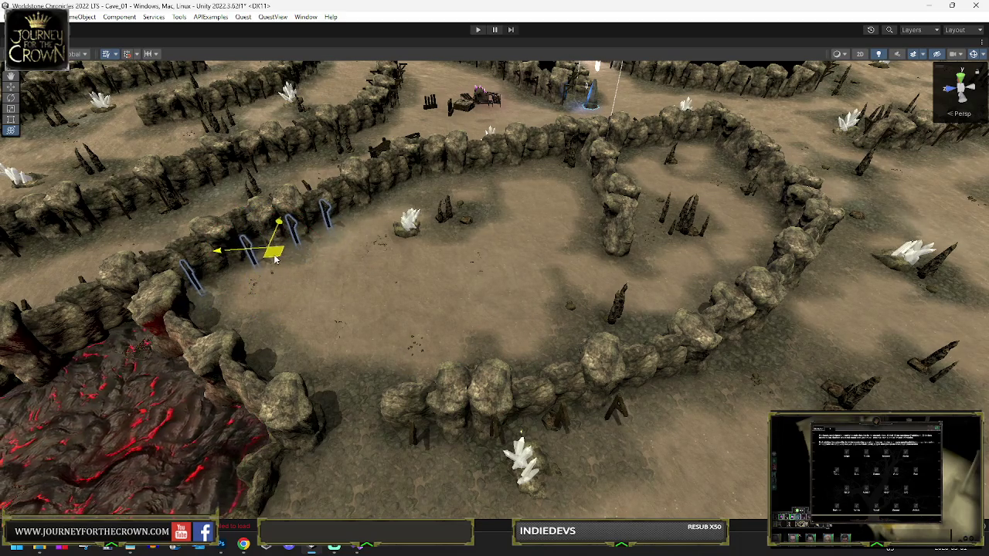
- Frame the beams, nudge them slightly into place and switch to Top view
key("f")
scroll(456, 307, "down", 5)
scroll(456, 308, "down", 10)
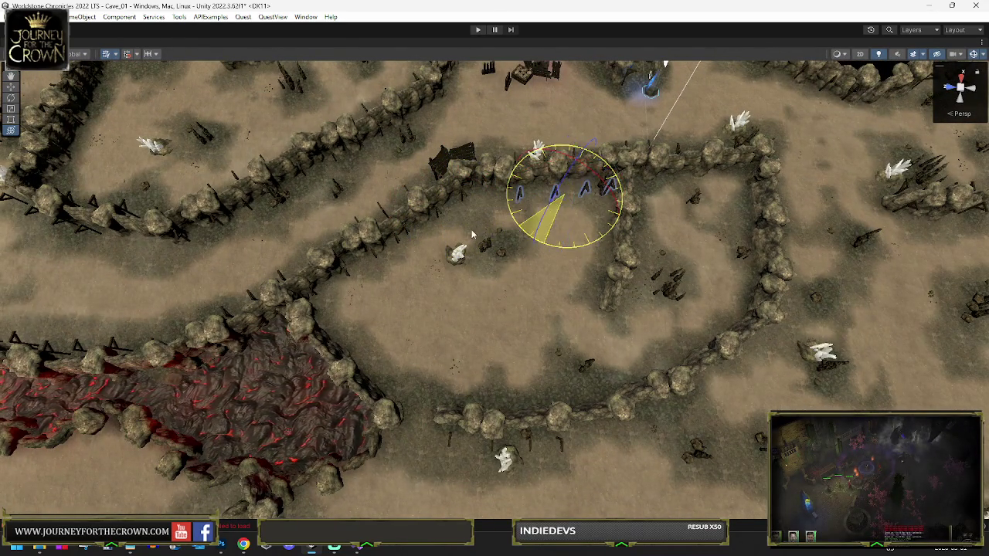
key("y")
mouse_move(541, 199)
left_mouse_down()
mouse_move(552, 194)
mouse_move(530, 192)
mouse_move(538, 184)
left_mouse_up()
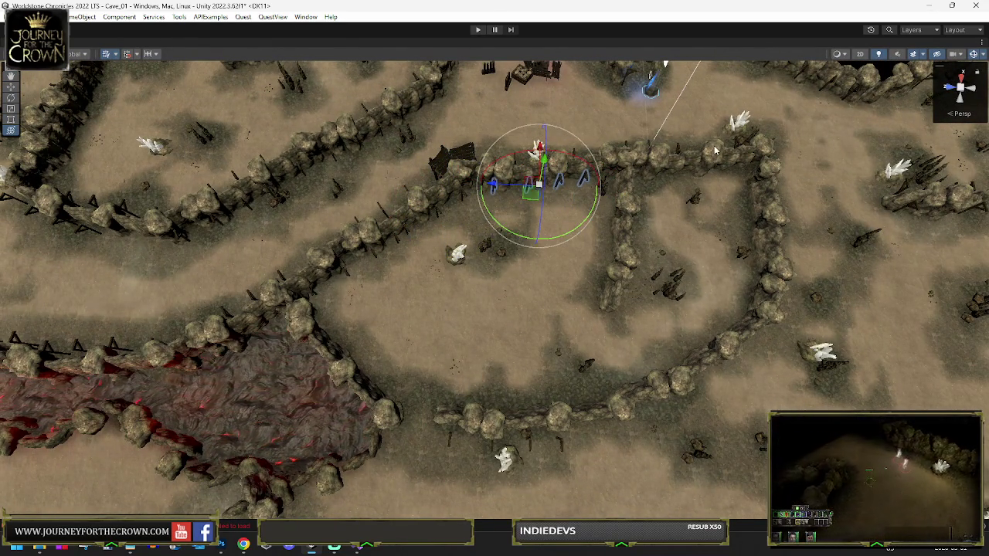
left_click(966, 81)
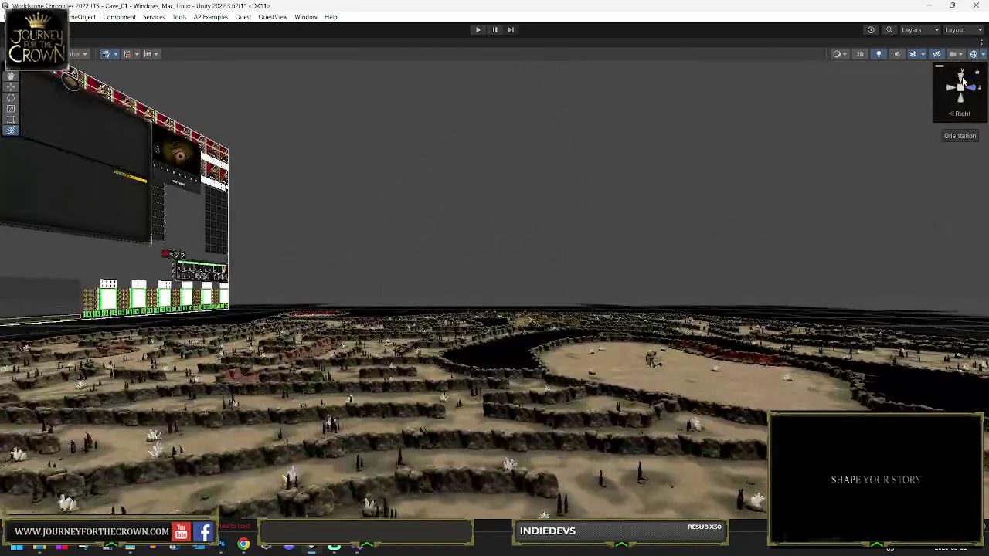
- Pan the overhead view to the central wall and move the beam group down-left toward it
scroll(633, 256, "up", 5)
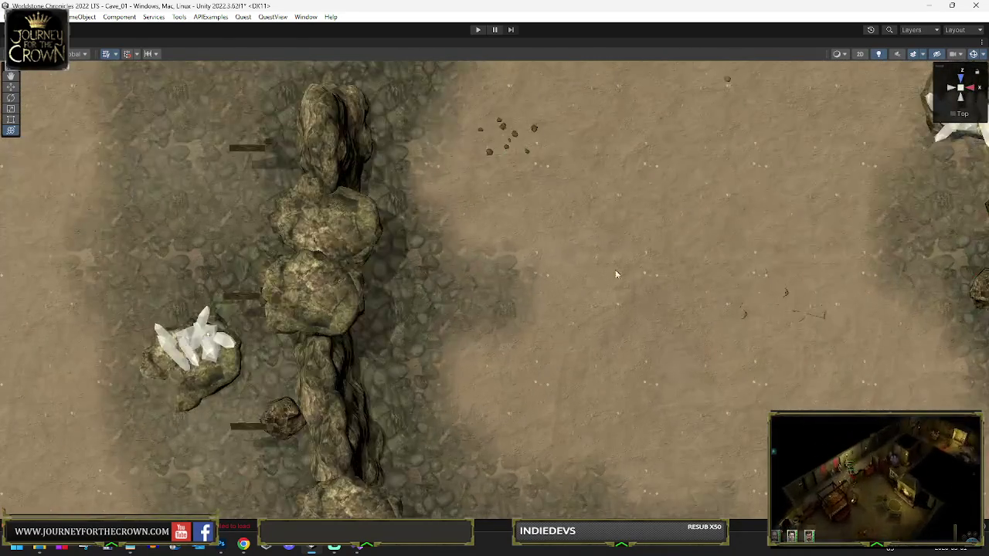
scroll(559, 271, "down", 3)
scroll(603, 275, "down", 4)
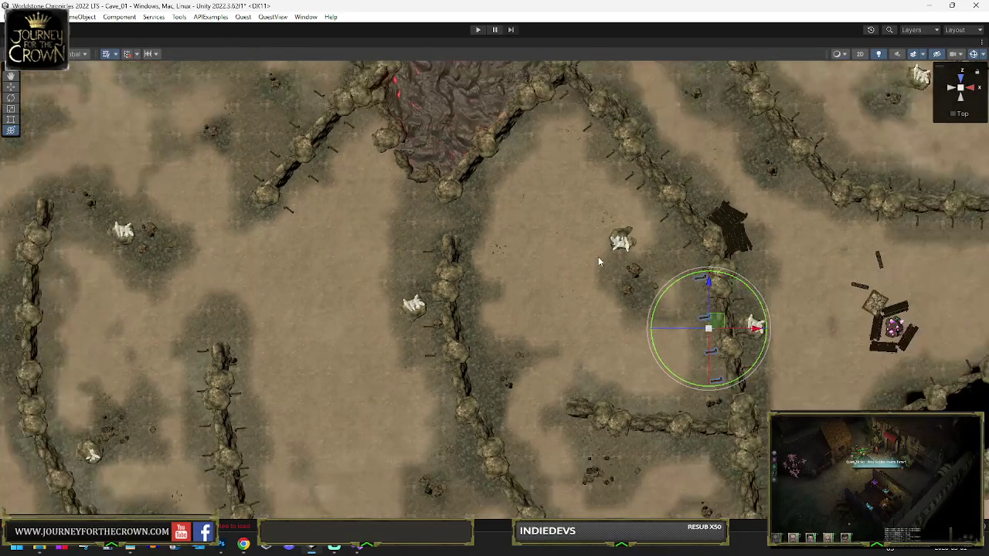
left_click_drag(605, 256, 431, 209)
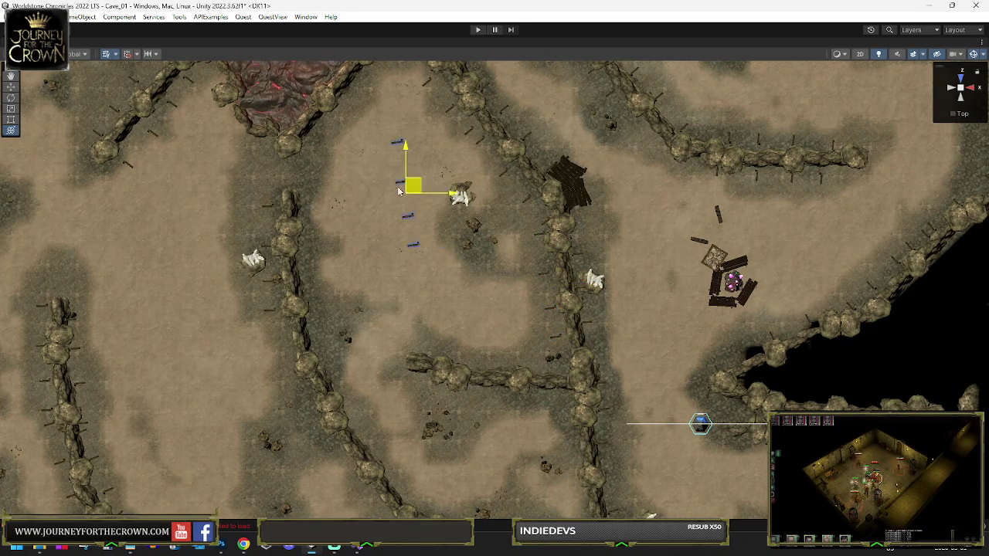
left_click_drag(349, 191, 338, 220)
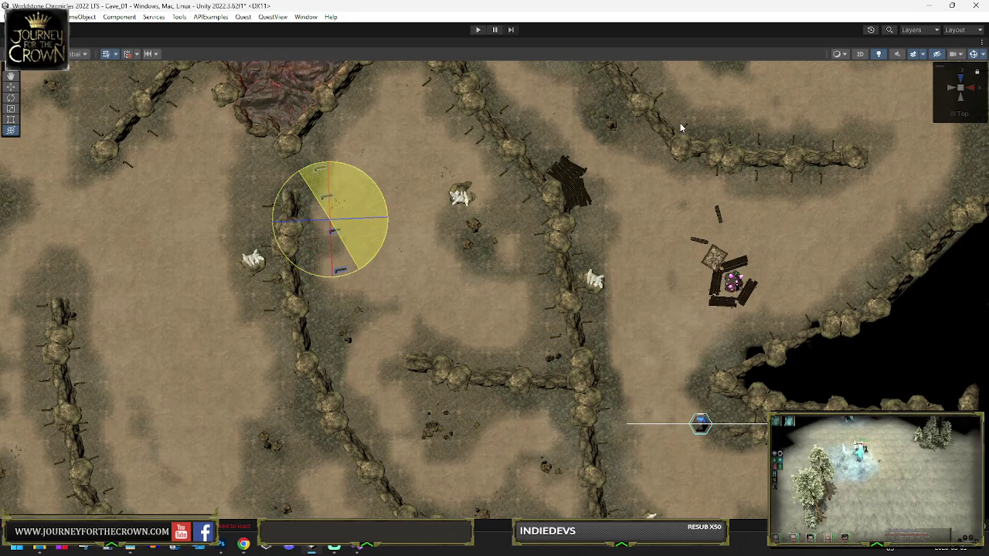
left_click(350, 217)
left_click_drag(341, 217, 327, 248)
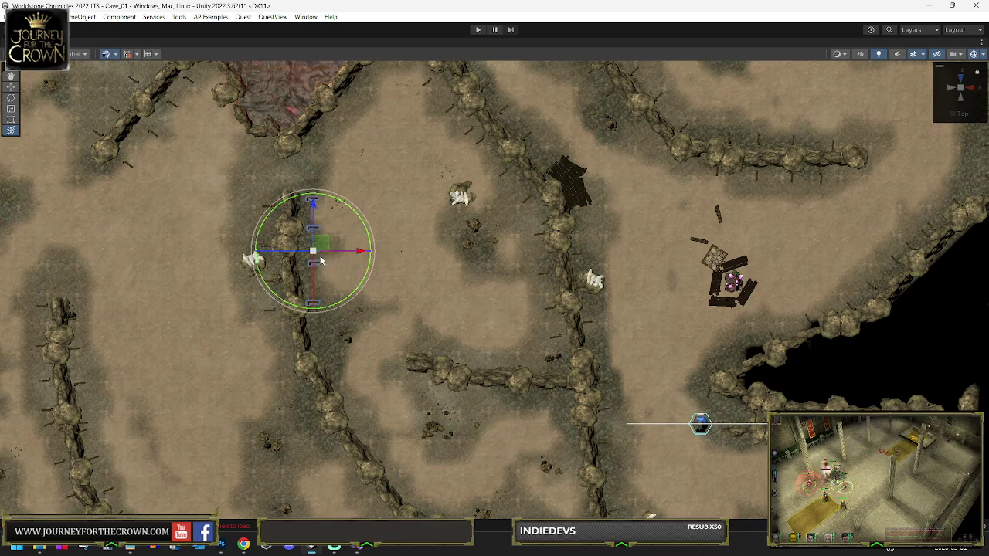
- Rotate the beams to line up with the wall's right-hand face and adjust the view on them
left_click(314, 252)
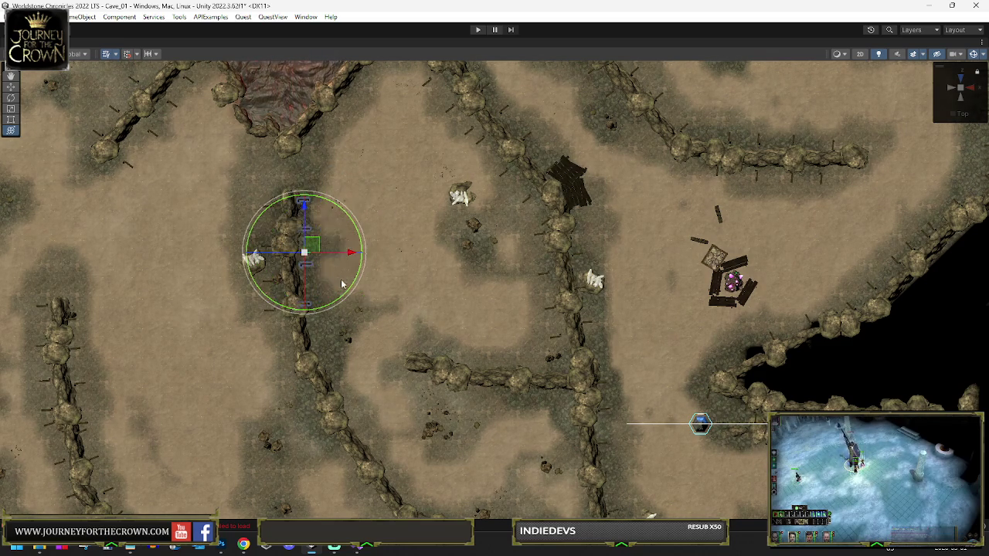
left_click_drag(340, 303, 324, 261)
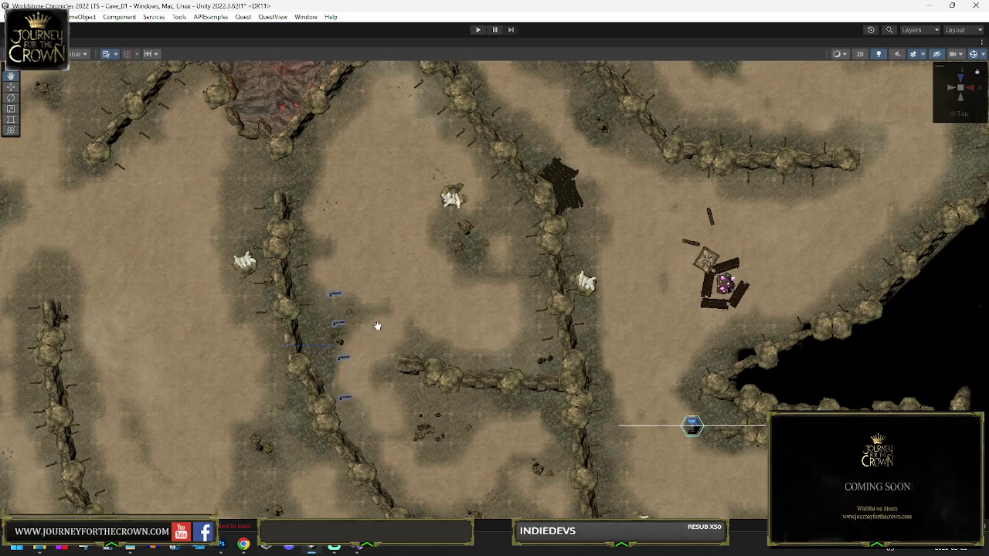
key("q")
left_click_drag(356, 344, 332, 355)
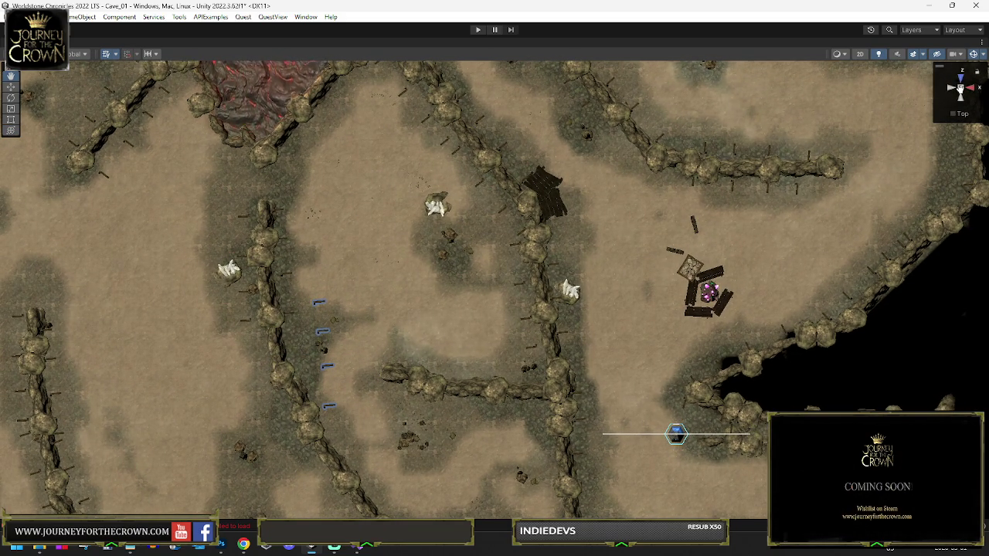
scroll(444, 258, "down", 5)
scroll(444, 258, "up", 10)
scroll(465, 203, "down", 10)
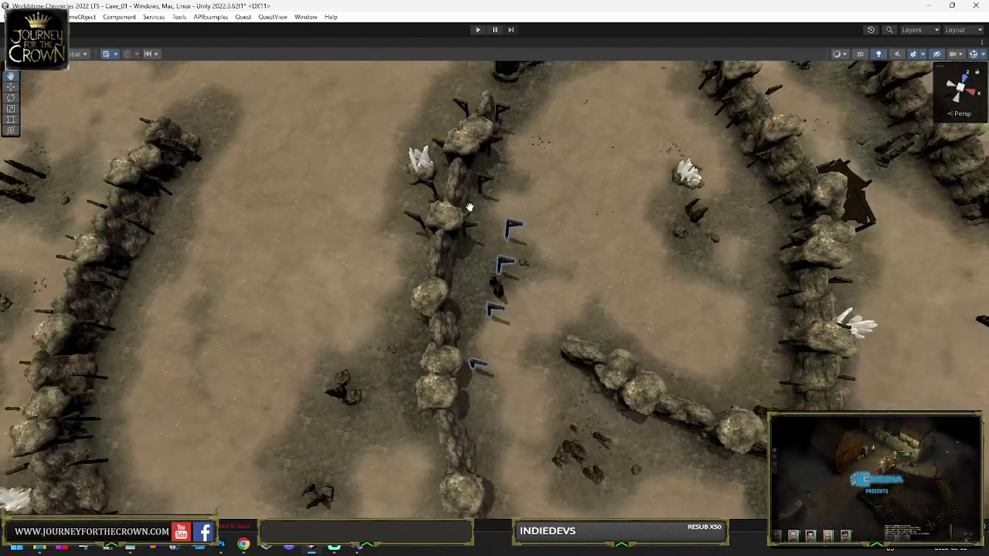
- Move the A-frame beam group up-left toward the rock wall and turn it about its vertical axis
key("y")
left_click_drag(509, 307, 485, 288)
mouse_move(496, 358)
left_mouse_down()
mouse_move(510, 333)
mouse_move(481, 316)
mouse_move(458, 328)
left_mouse_up()
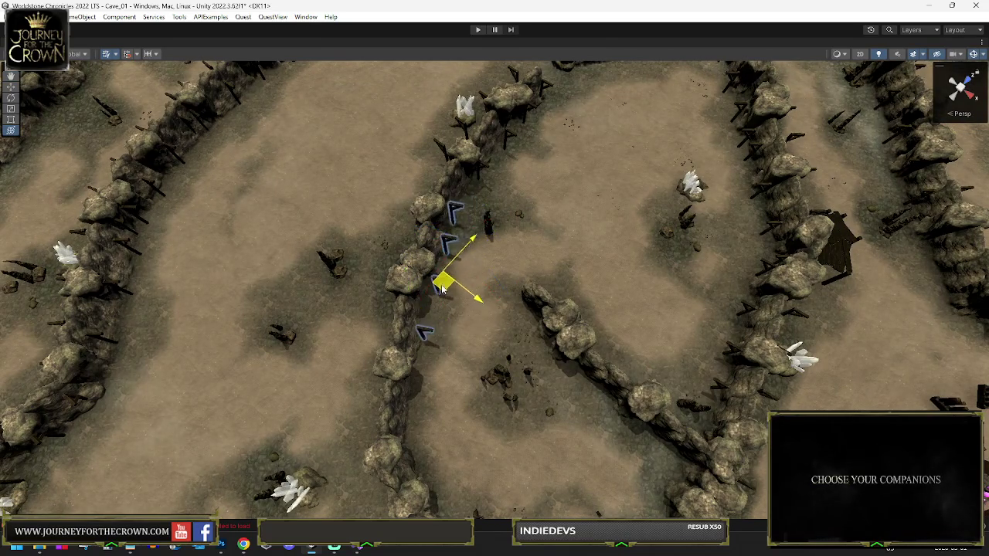
left_click_drag(444, 376, 472, 289)
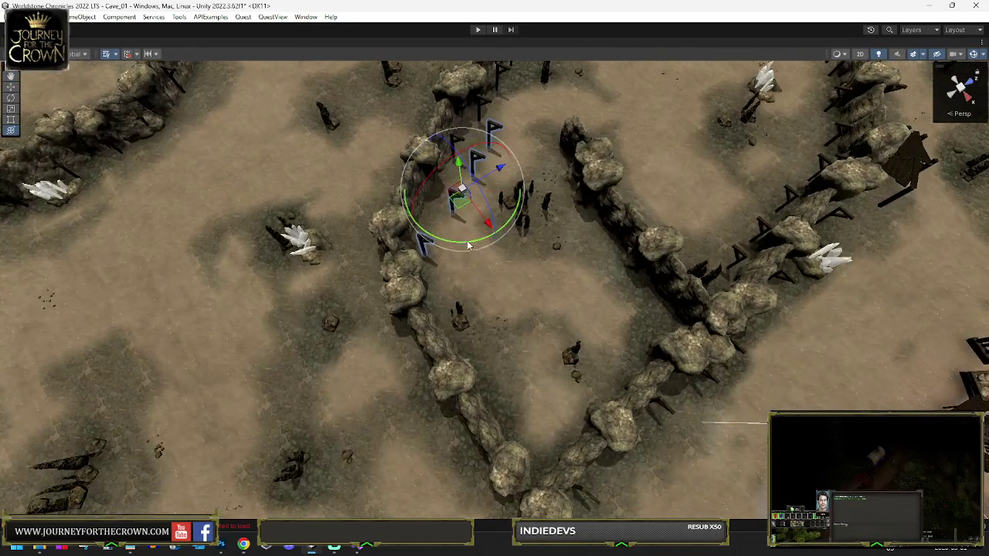
left_click_drag(468, 245, 581, 237)
key("w")
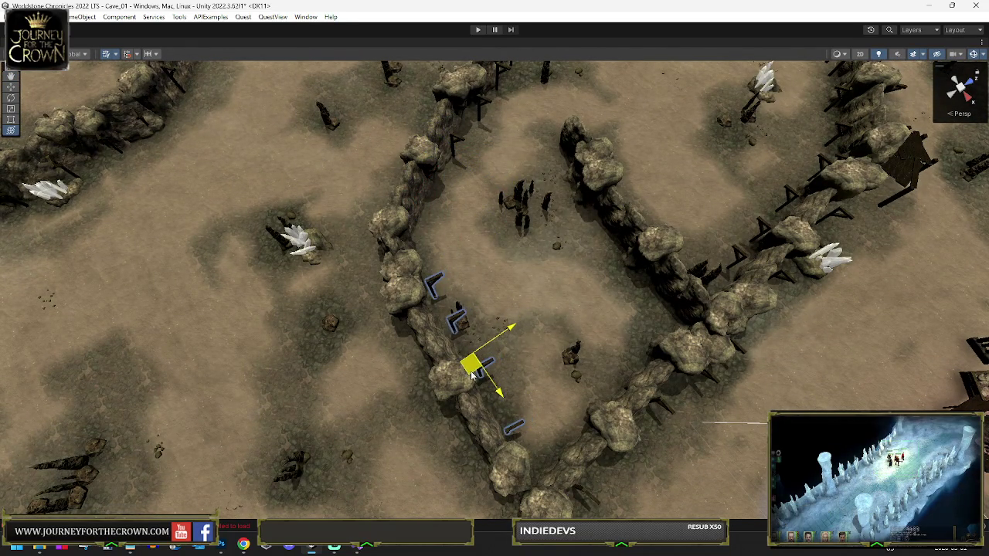
left_click_drag(473, 375, 596, 264)
- Rotate the beam group to follow the wall and shift it up and right along it
key("e")
left_click_drag(594, 305, 223, 263)
key("w")
left_click_drag(597, 267, 655, 189)
key("e")
left_click_drag(642, 143, 241, 193)
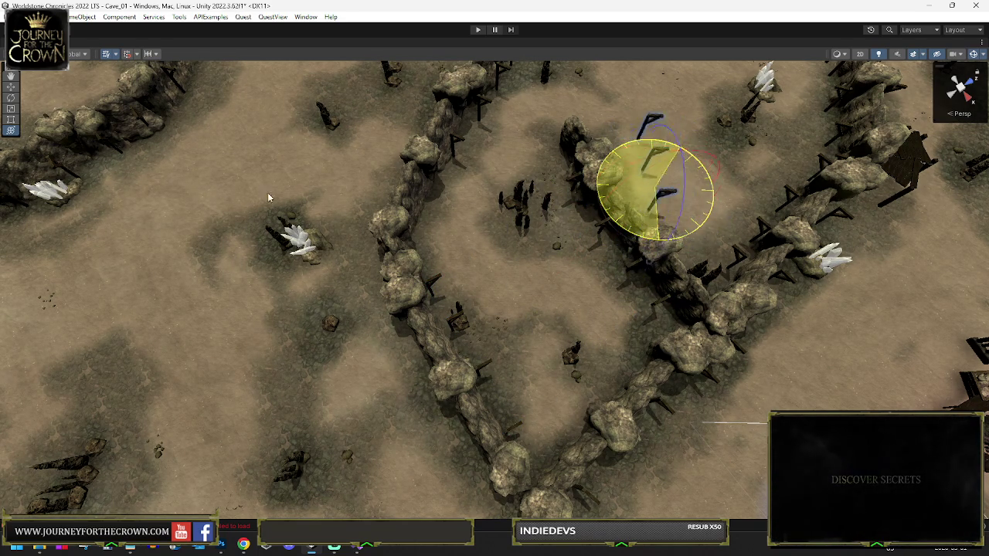
left_click_drag(329, 202, 304, 207)
- Undo the last beam move, rotate the group further and nudge it up-right
key("w")
mouse_move(638, 170)
left_mouse_down()
mouse_move(638, 126)
mouse_move(526, 146)
left_mouse_up()
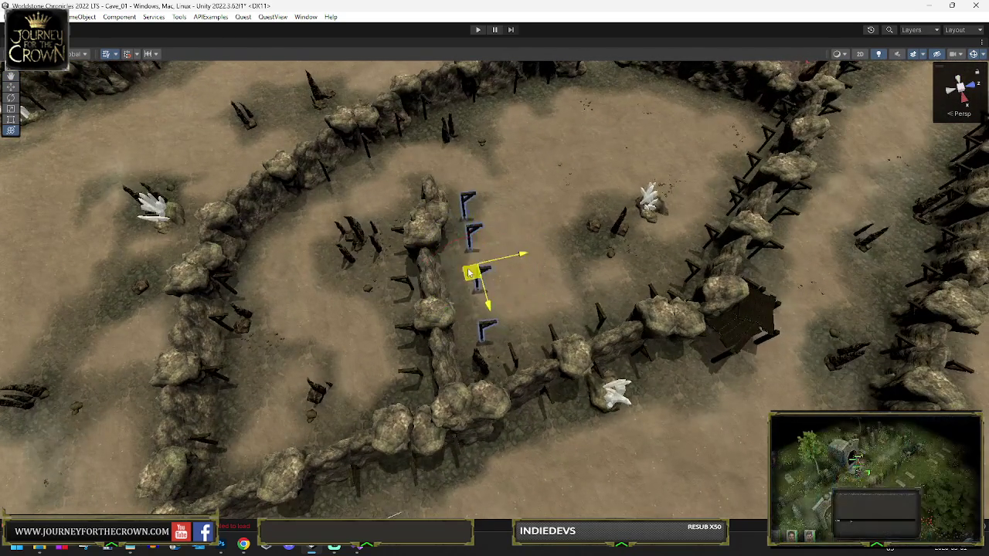
key("ctrl+z")
key("e")
left_click_drag(506, 232, 560, 253)
left_click_drag(261, 219, 301, 222)
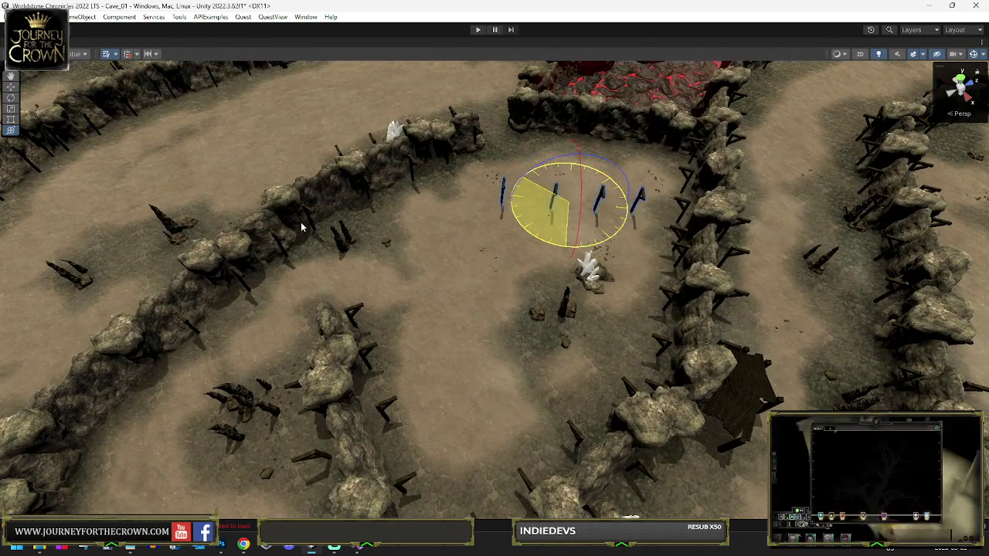
key("w")
left_click_drag(576, 197, 585, 184)
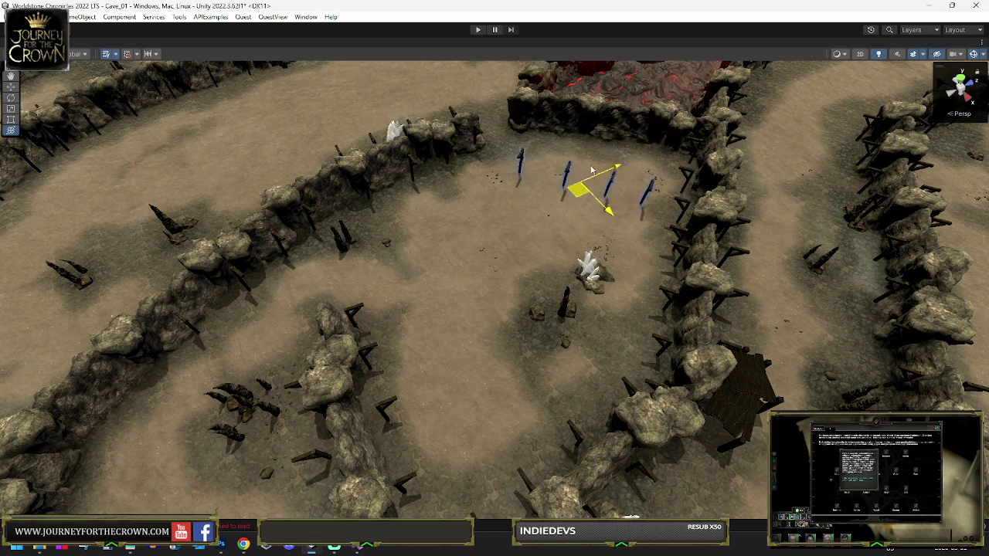
- Frame the beam group and orbit low to check the supports above the lava channel's rim
key("e")
key("f")
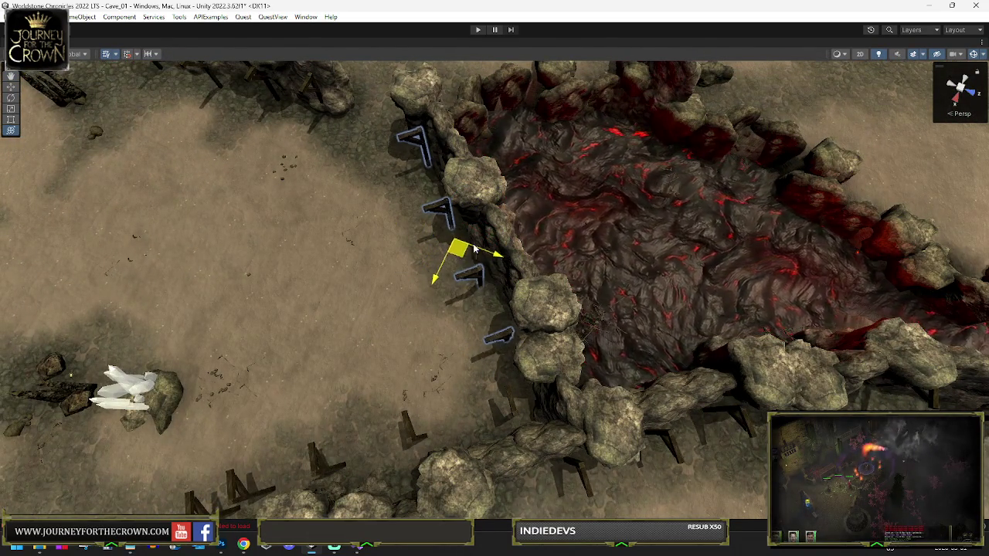
scroll(460, 256, "down", 3)
mouse_move(460, 256)
left_mouse_down()
mouse_move(514, 125)
mouse_move(453, 85)
left_mouse_up()
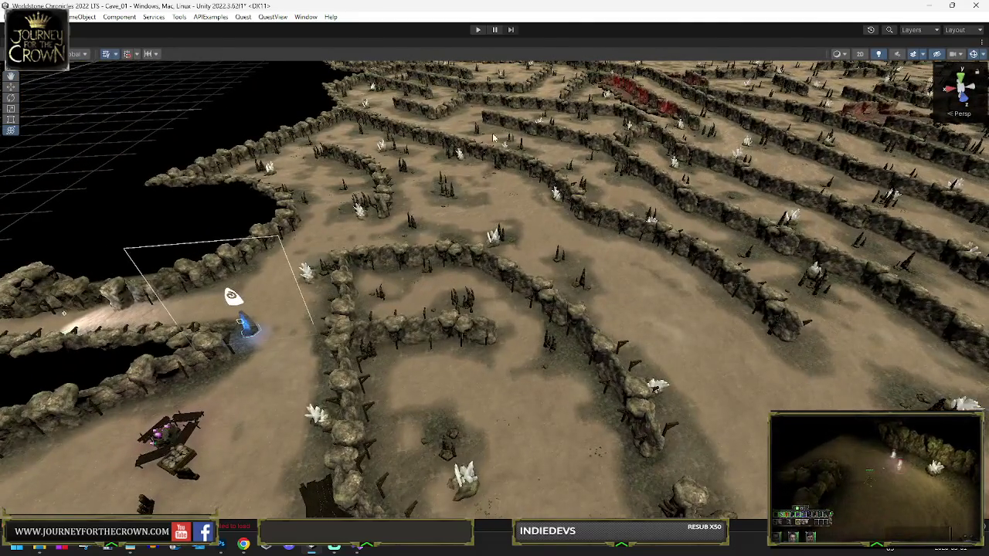
mouse_move(493, 137)
left_mouse_down()
mouse_move(234, 197)
mouse_move(20, 201)
mouse_move(927, 204)
mouse_move(804, 209)
mouse_move(686, 197)
mouse_move(696, 254)
left_mouse_up()
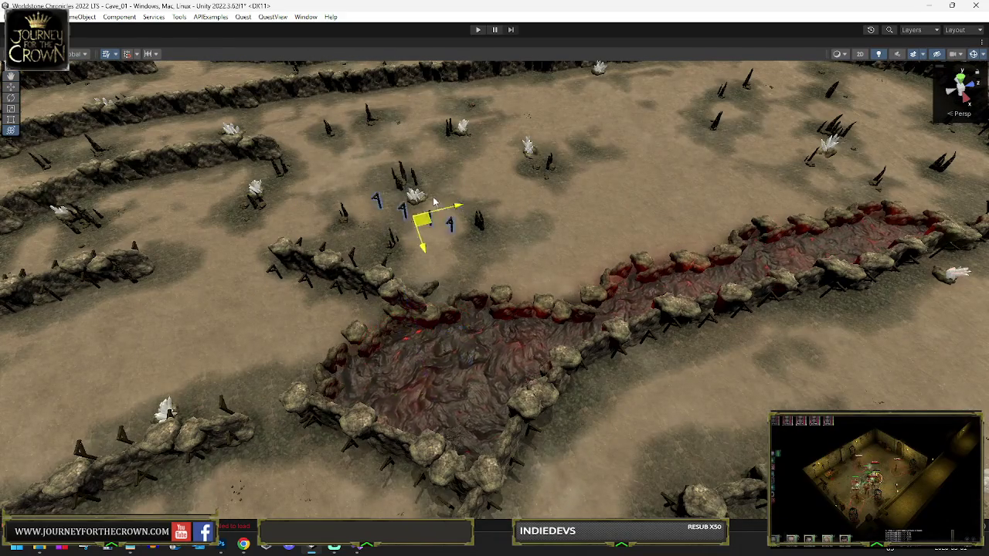
- Frame the beam group, move it up to the next rock wall and slide it left
key("f")
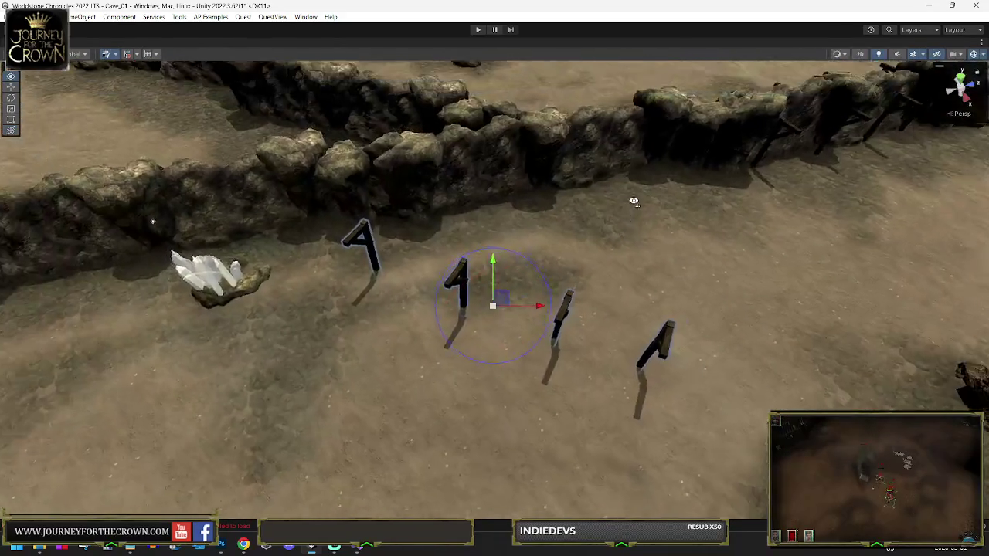
scroll(632, 202, "down", 5)
scroll(509, 296, "up", 4)
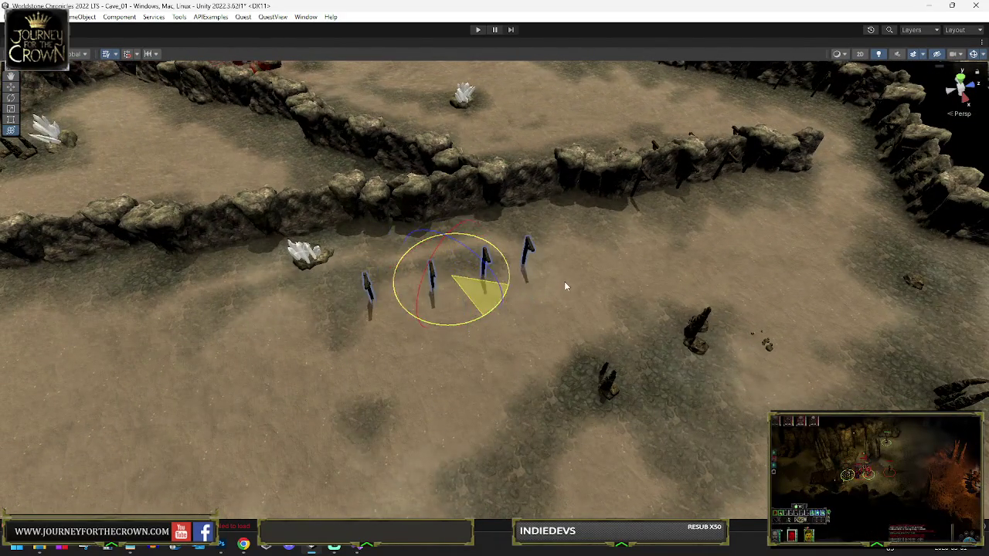
key("w")
mouse_move(449, 287)
left_mouse_down()
mouse_move(485, 213)
mouse_move(495, 221)
left_mouse_up()
mouse_move(308, 249)
left_mouse_down()
mouse_move(26, 260)
mouse_move(541, 232)
mouse_move(945, 228)
mouse_move(465, 288)
mouse_move(180, 309)
mouse_move(47, 288)
mouse_move(46, 257)
mouse_move(177, 278)
left_mouse_up()
key("w")
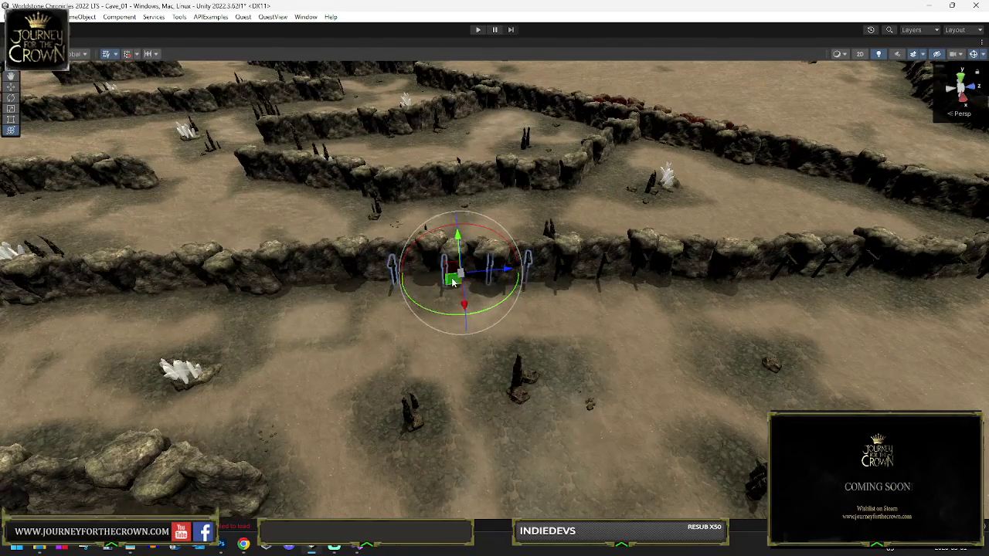
left_click_drag(448, 284, 329, 298)
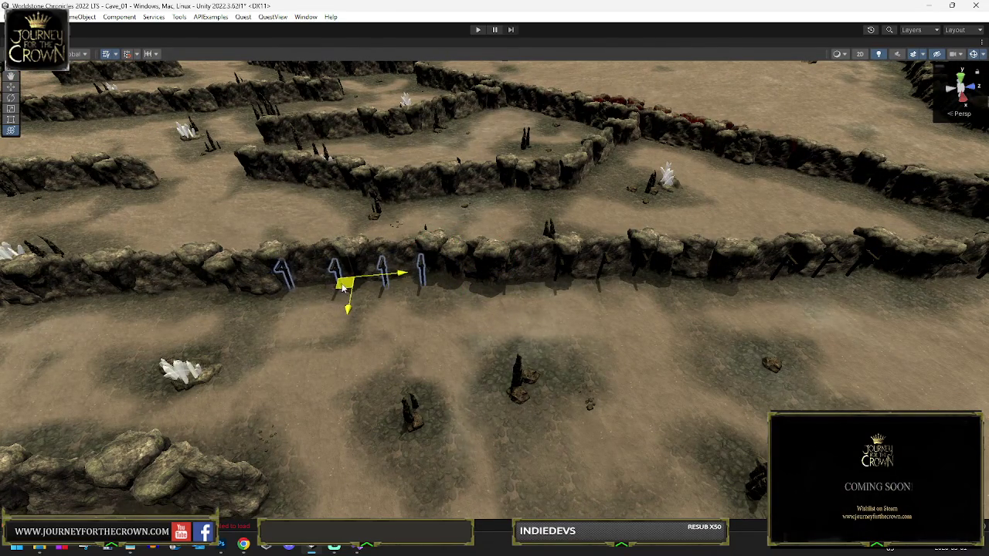
- Slide the beam group further left along the wall and turn it about its vertical axis
key("f")
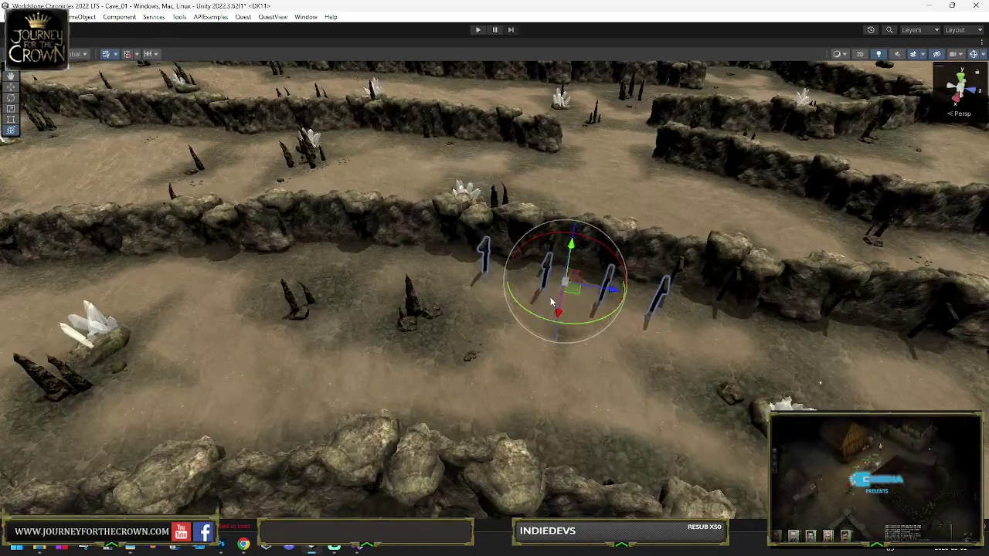
mouse_move(571, 288)
left_mouse_down()
mouse_move(510, 260)
mouse_move(408, 262)
mouse_move(379, 252)
mouse_move(424, 273)
left_mouse_up()
key("e")
key("f")
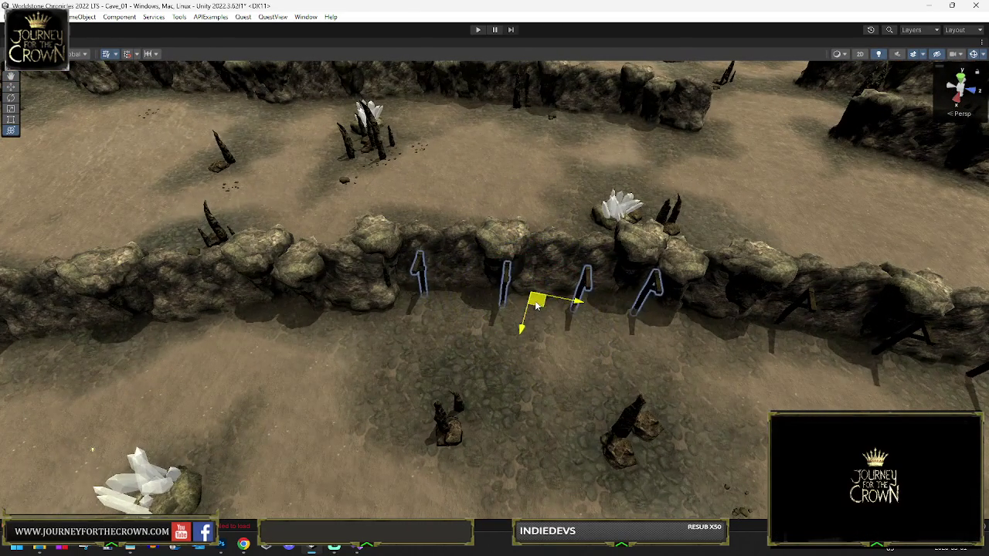
mouse_move(537, 306)
left_mouse_down()
mouse_move(433, 334)
mouse_move(232, 330)
left_mouse_up()
key("e")
key("f")
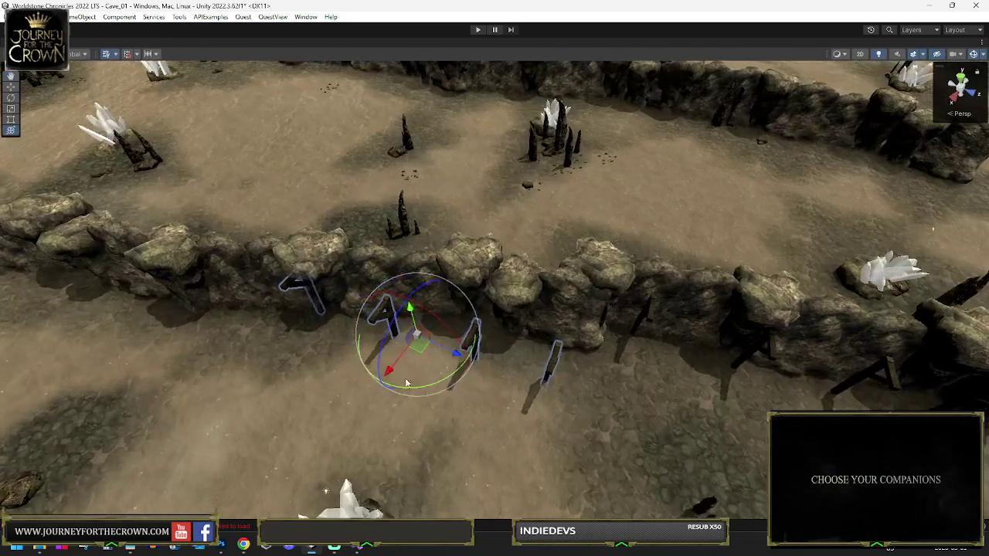
left_click_drag(415, 390, 439, 383)
- Push the beam group against the wall, then turn and move it up-left beside it
key("w")
mouse_move(417, 341)
left_mouse_down()
mouse_move(331, 330)
mouse_move(476, 342)
left_mouse_up()
key("e")
key("w")
mouse_move(578, 344)
left_mouse_down()
mouse_move(430, 313)
mouse_move(342, 282)
mouse_move(334, 261)
mouse_move(232, 246)
mouse_move(545, 348)
left_mouse_up()
scroll(232, 246, "down", 5)
scroll(224, 244, "up", 6)
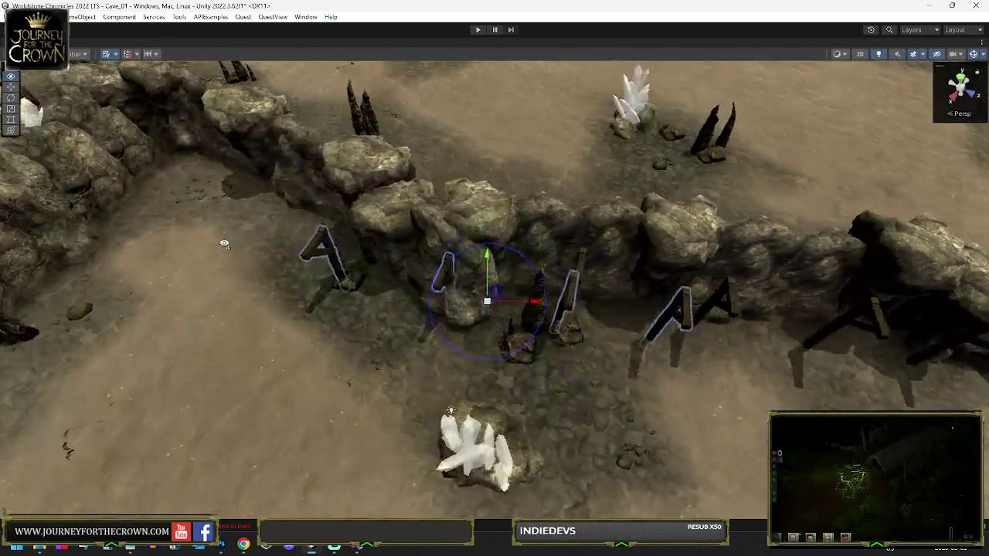
key("y")
left_click_drag(605, 347, 581, 345)
mouse_move(609, 310)
left_mouse_down()
mouse_move(430, 259)
mouse_move(352, 209)
mouse_move(347, 194)
mouse_move(287, 298)
left_mouse_up()
- Swing the beams into a line along the diagonal wall and move them down-left along it
key("e")
mouse_move(352, 286)
left_mouse_down()
mouse_move(627, 281)
mouse_move(573, 298)
left_mouse_up()
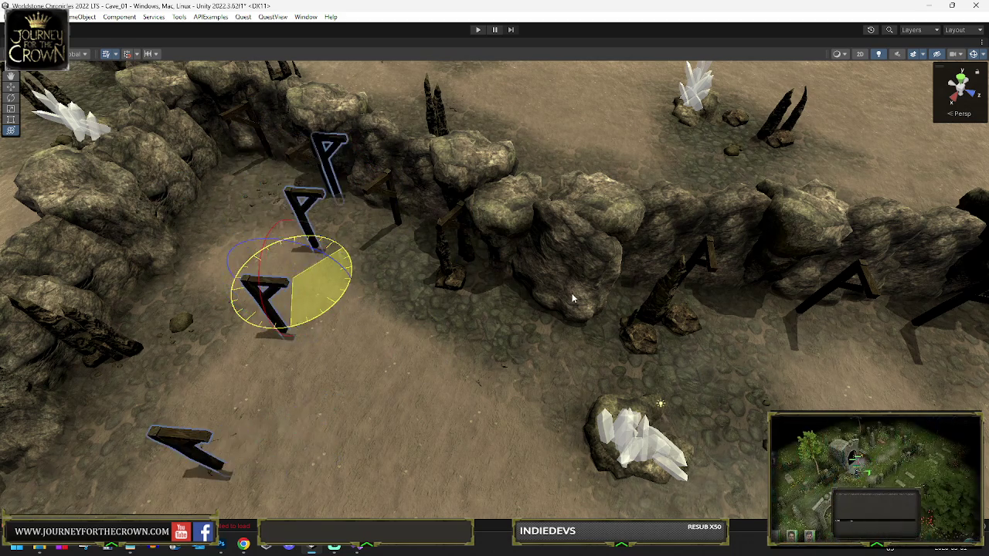
mouse_move(297, 280)
left_mouse_down()
mouse_move(309, 298)
mouse_move(177, 276)
mouse_move(144, 287)
mouse_move(195, 250)
mouse_move(458, 207)
left_mouse_up()
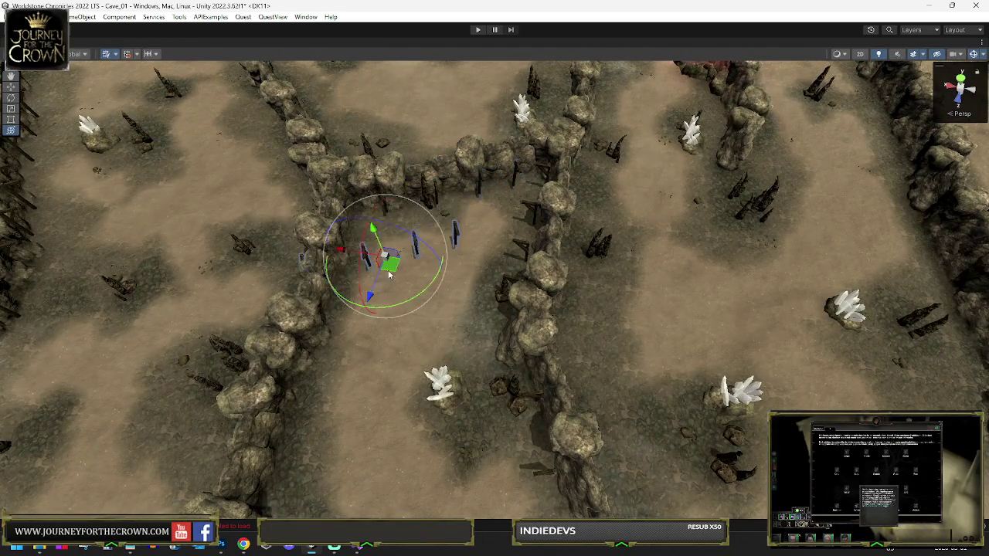
key("e")
left_click_drag(537, 290, 525, 302)
key("w")
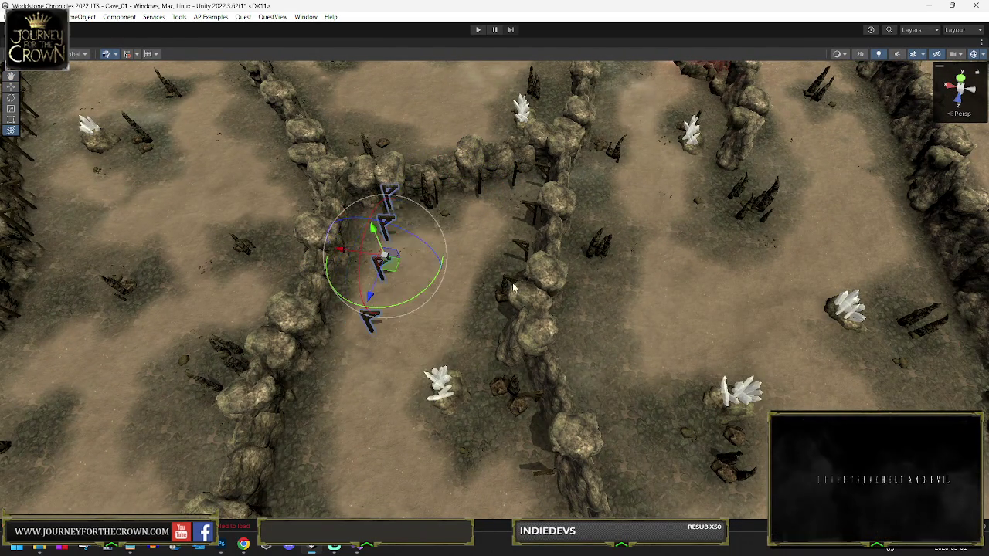
left_click_drag(381, 262, 348, 313)
- Refine the beam group's rotation to follow the wall, then orbit to inspect the placement
key("e")
mouse_move(309, 465)
left_mouse_down()
mouse_move(402, 301)
mouse_move(390, 292)
mouse_move(360, 311)
left_mouse_up()
key("w")
key("f")
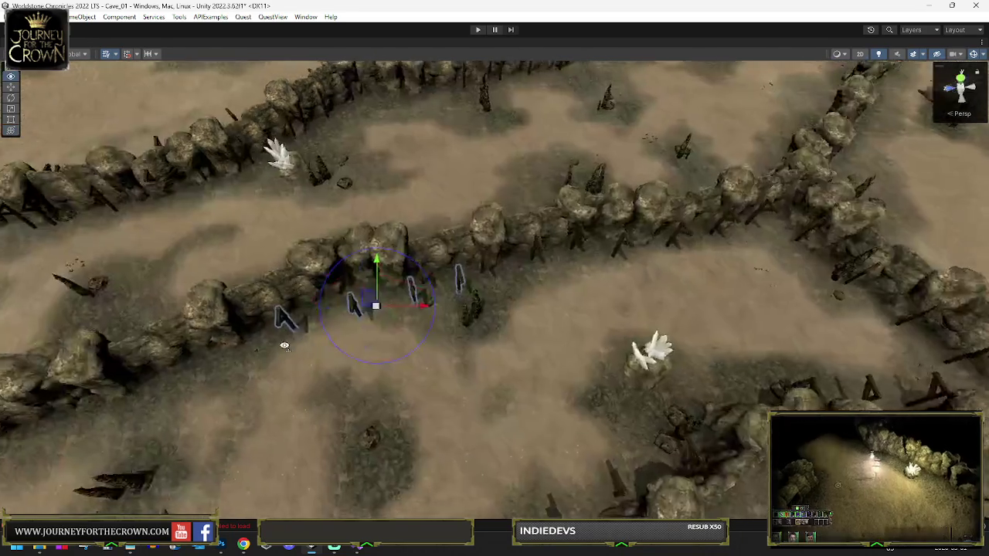
key("e")
left_click_drag(462, 377, 402, 375)
key("w")
key("e")
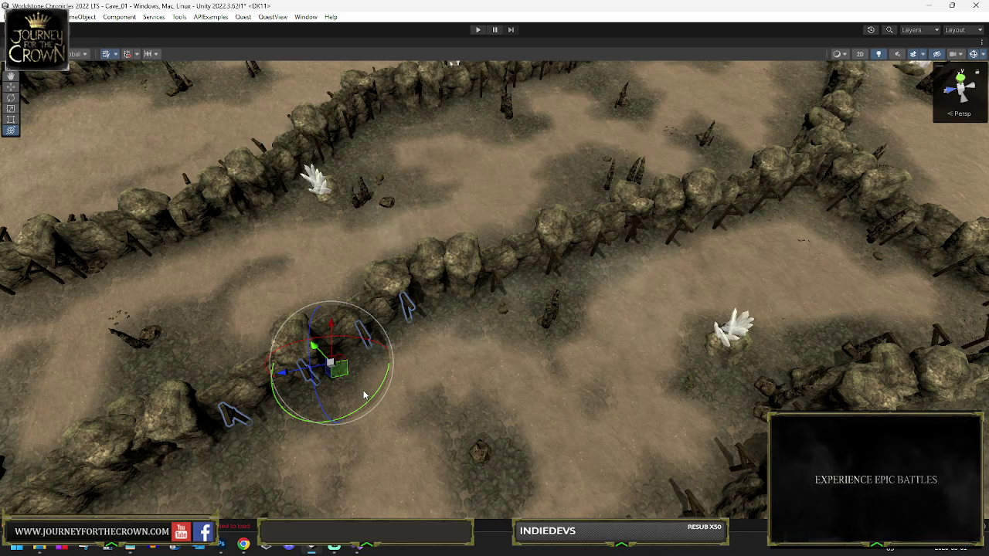
left_click_drag(348, 361, 337, 344)
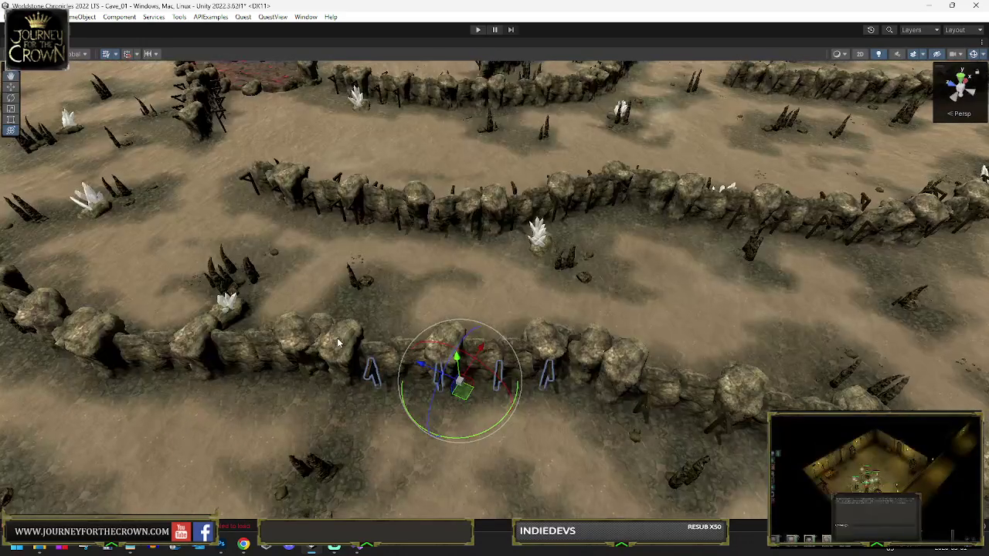
left_click_drag(622, 413, 565, 402)
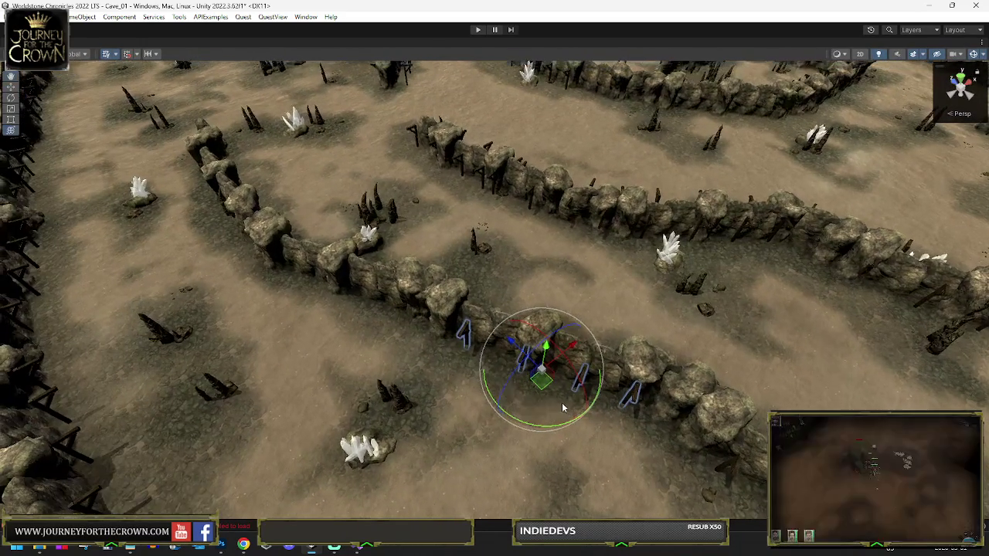
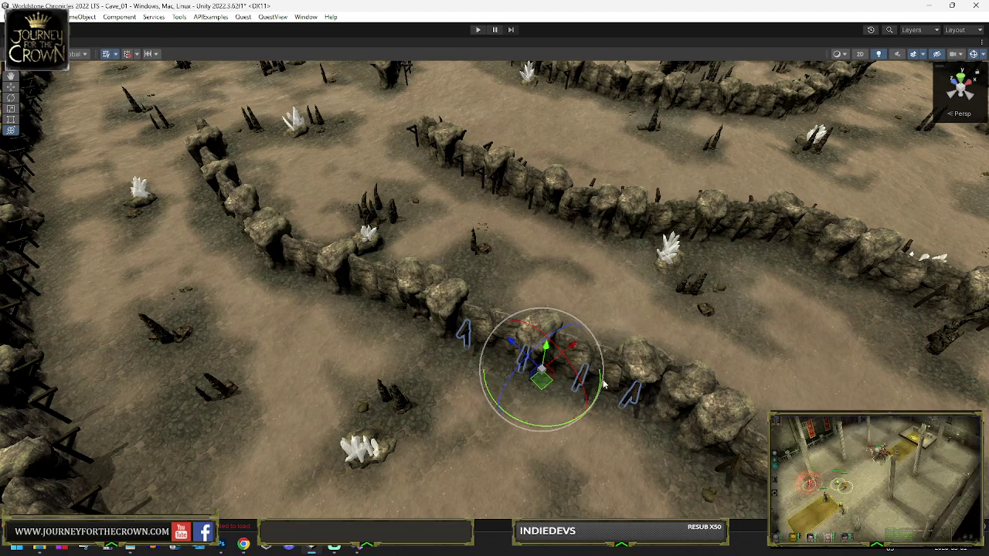
- Slide a four-post group left along the rock wall and rotate it to follow the wall
mouse_move(634, 381)
left_mouse_down()
mouse_move(728, 388)
mouse_move(557, 325)
left_mouse_up()
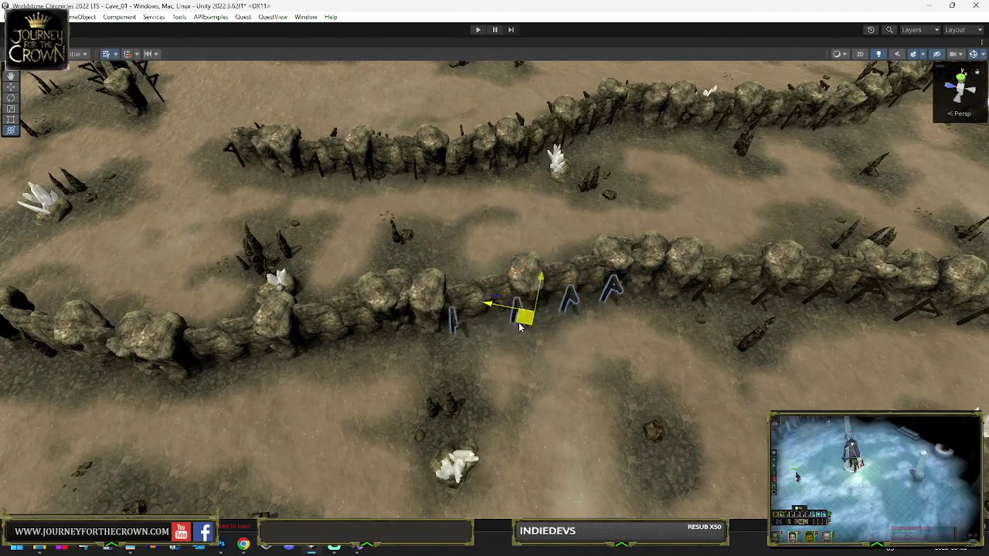
mouse_move(497, 326)
left_mouse_down()
mouse_move(379, 348)
mouse_move(309, 332)
mouse_move(115, 342)
mouse_move(179, 312)
mouse_move(459, 353)
left_mouse_up()
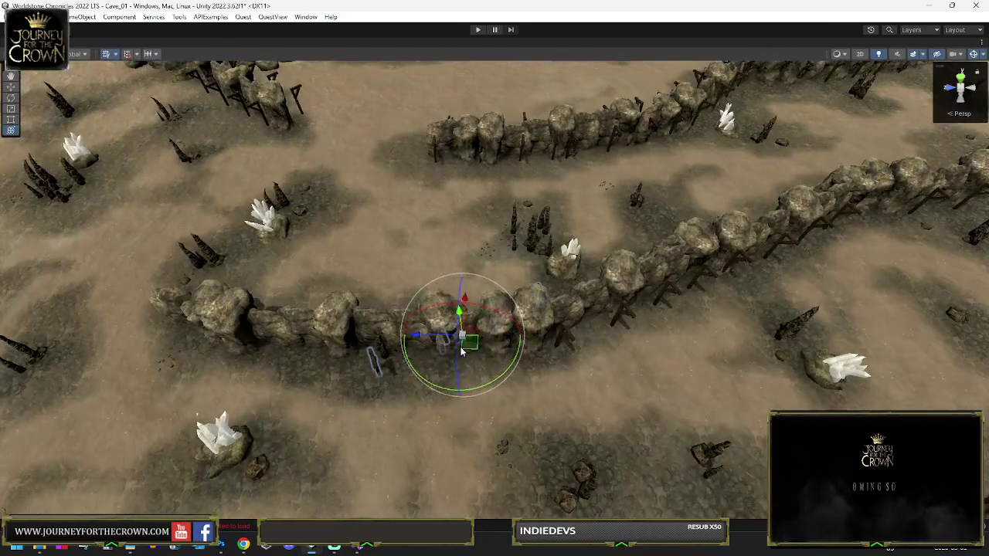
left_click_drag(412, 394, 348, 403)
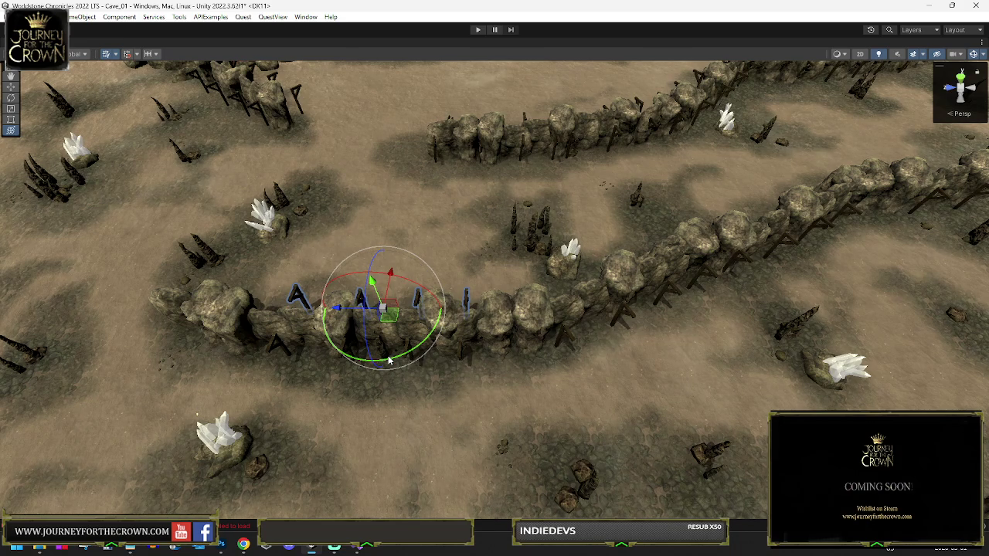
mouse_move(735, 307)
left_mouse_down()
mouse_move(20, 310)
mouse_move(20, 278)
left_mouse_up()
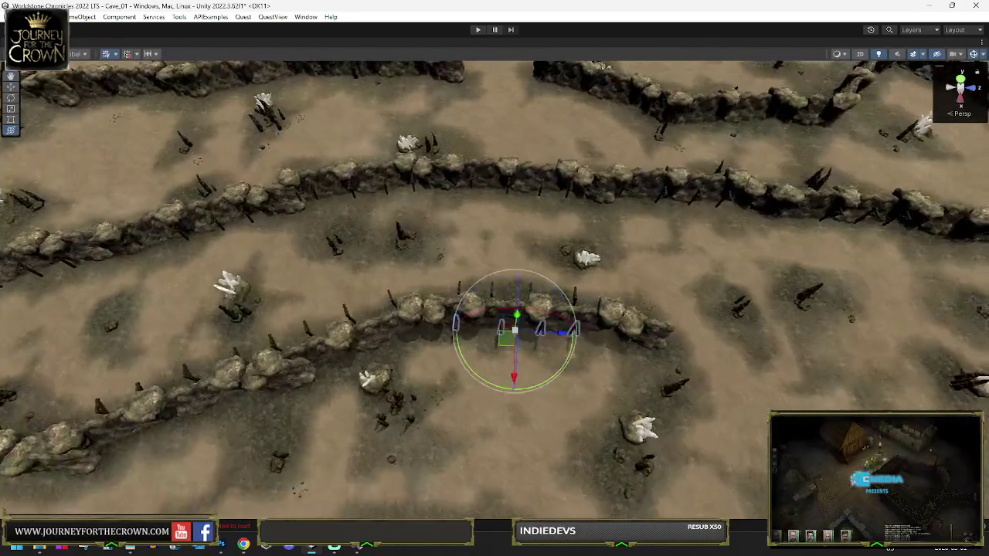
left_click_drag(486, 346, 365, 373)
mouse_move(466, 392)
left_mouse_down()
mouse_move(479, 383)
mouse_move(468, 393)
mouse_move(393, 371)
left_mouse_up()
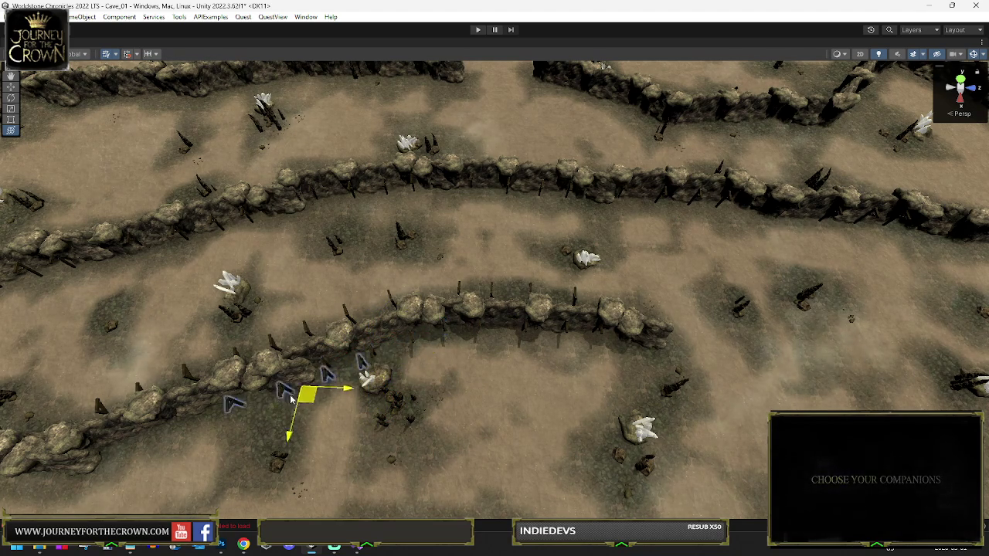
left_click_drag(210, 432, 182, 421)
key("f")
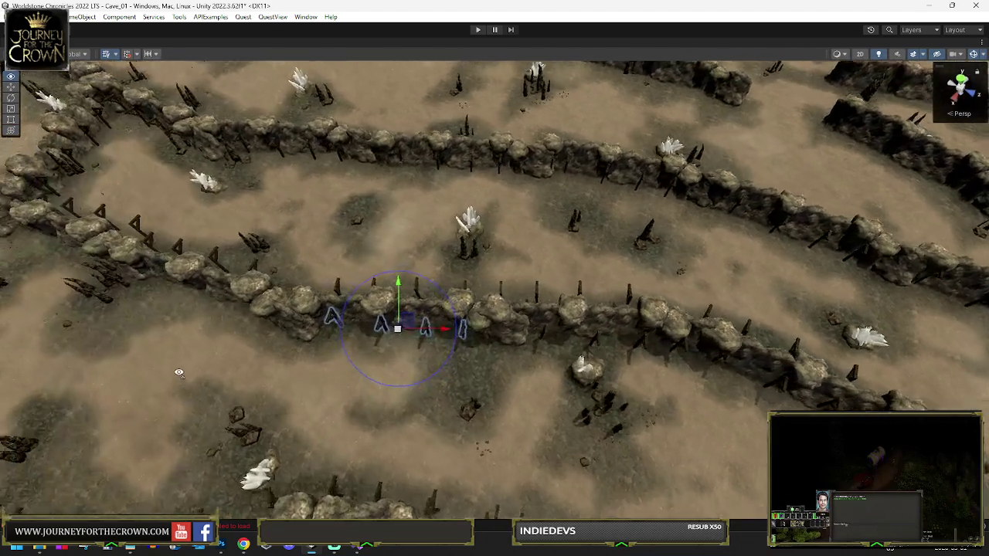
- Shift the next post group left along the wall and turn it to match the wall
left_click_drag(178, 373, 394, 400)
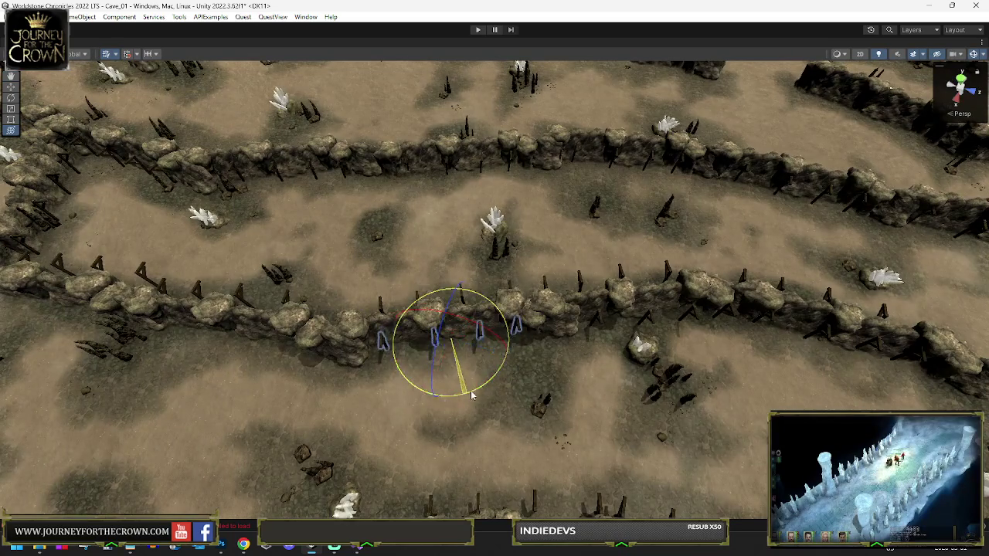
left_click_drag(457, 355, 389, 374)
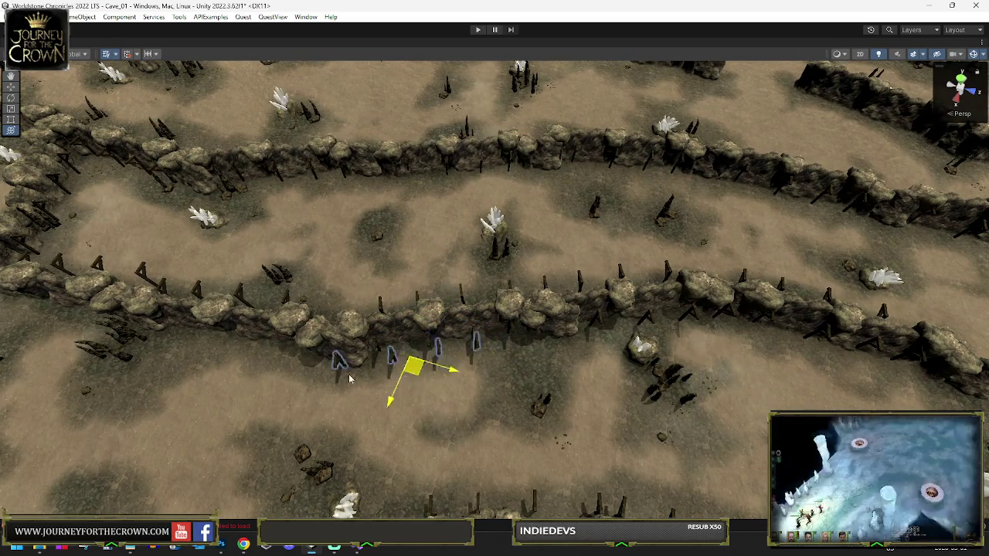
key("e")
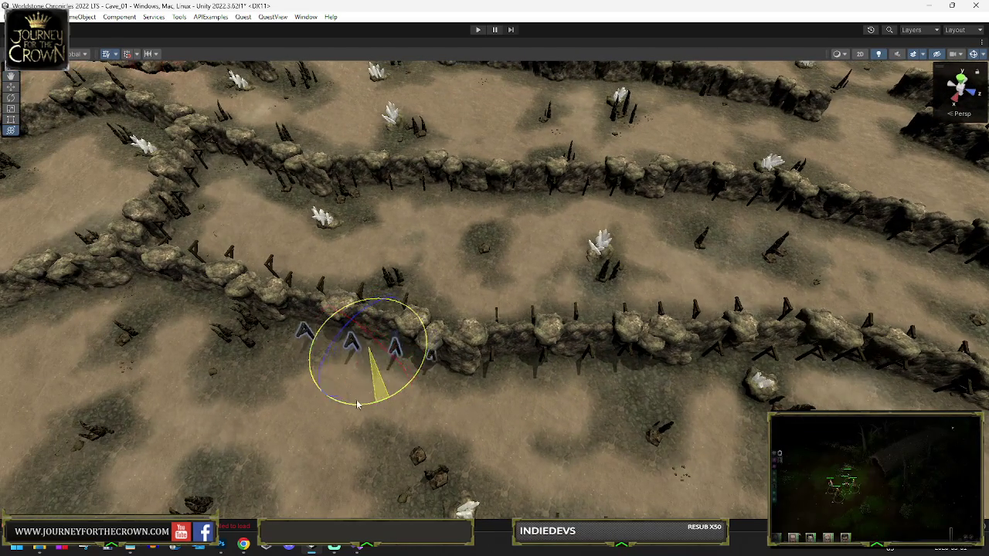
key("w")
left_click_drag(366, 357, 345, 351)
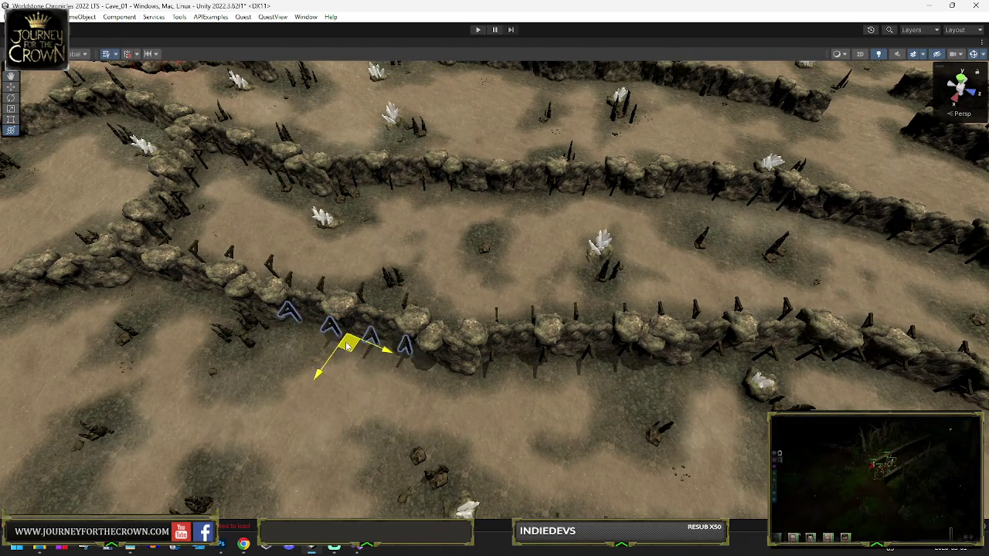
mouse_move(226, 306)
left_mouse_down()
mouse_move(88, 327)
mouse_move(117, 272)
mouse_move(429, 341)
left_mouse_up()
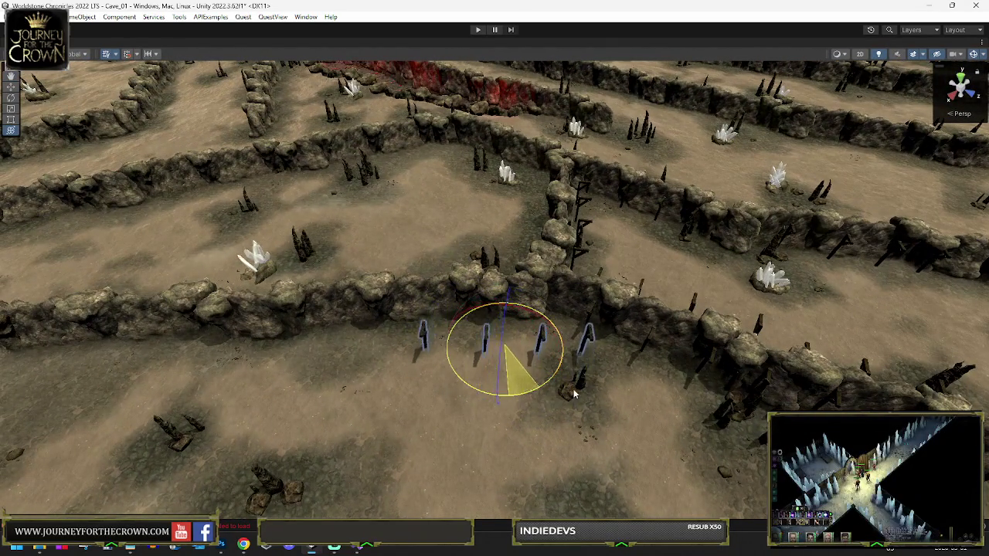
left_click_drag(585, 393, 585, 393)
- Move the four posts further left along the wall and frame them in view
key("w")
left_click_drag(508, 344, 410, 351)
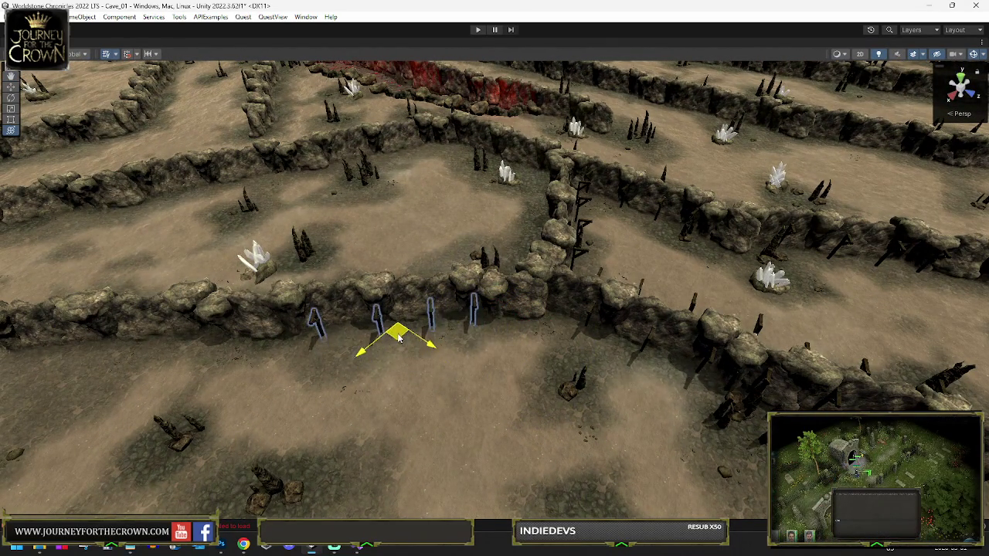
left_click_drag(162, 349, 101, 355)
key("e")
key("f")
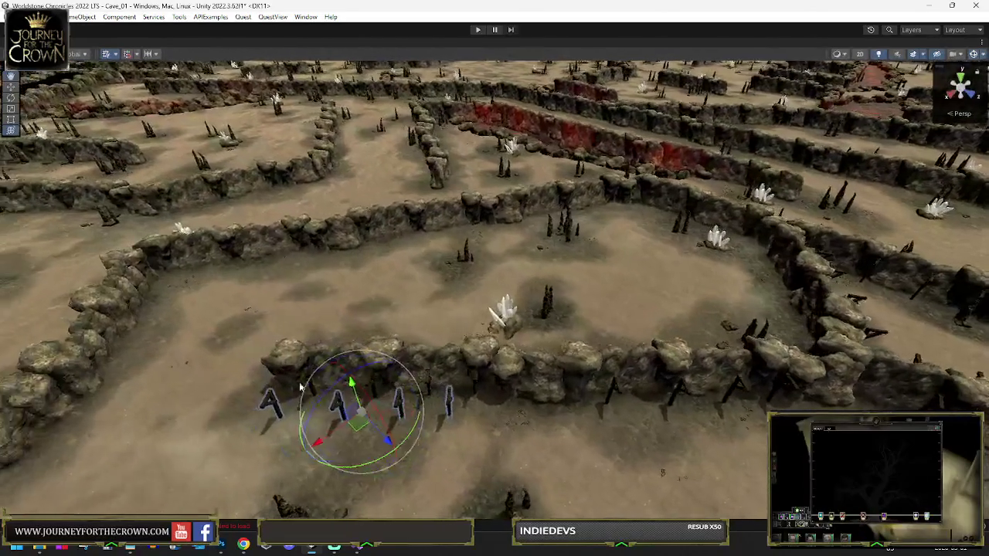
- Slide the posts left beside the wall and rotate them to face it
mouse_move(349, 423)
left_mouse_down()
mouse_move(161, 423)
mouse_move(255, 371)
mouse_move(361, 353)
left_mouse_up()
key("e")
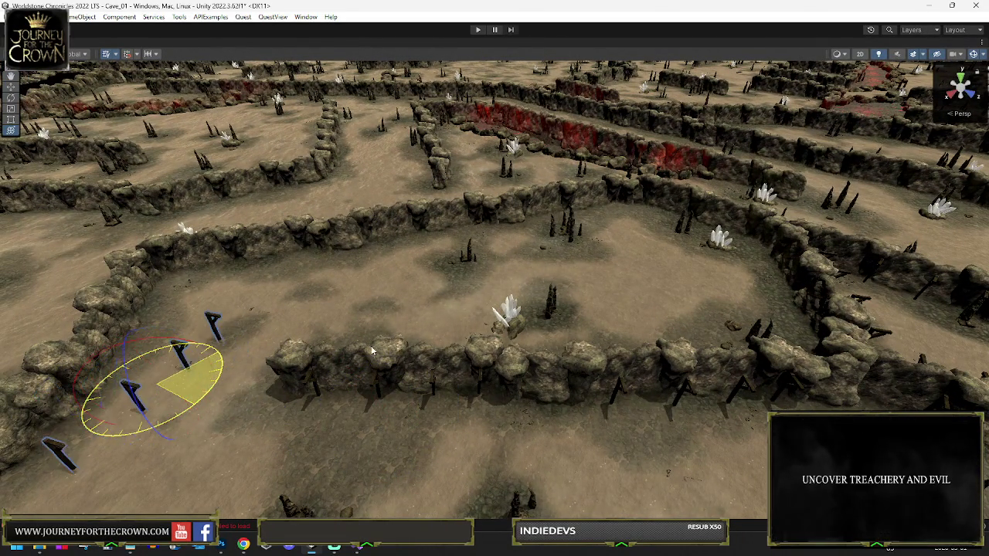
key("f")
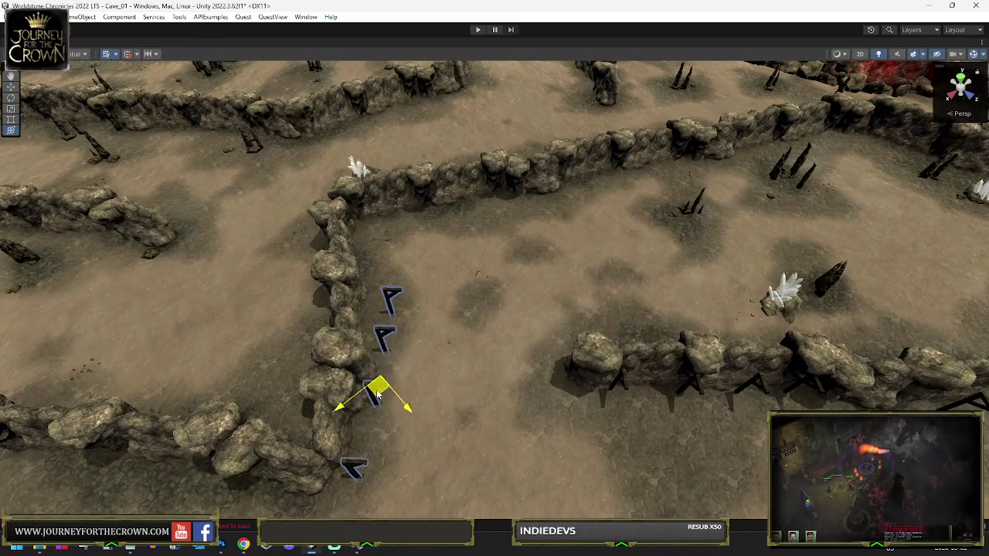
key("e")
left_click_drag(394, 427, 405, 433)
key("w")
left_click_drag(380, 391, 417, 278)
left_click_drag(490, 263, 333, 271)
scroll(487, 261, "up", 10)
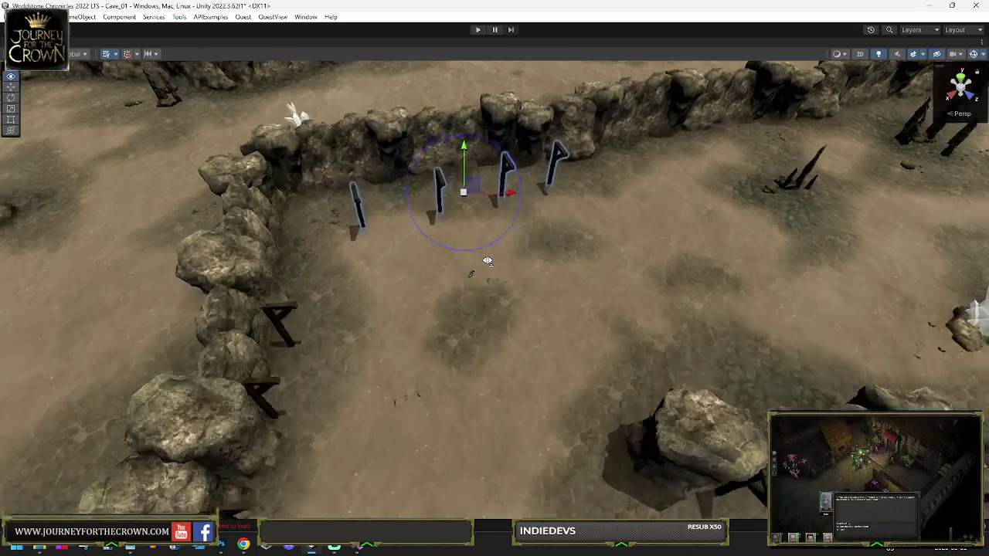
scroll(487, 261, "down", 10)
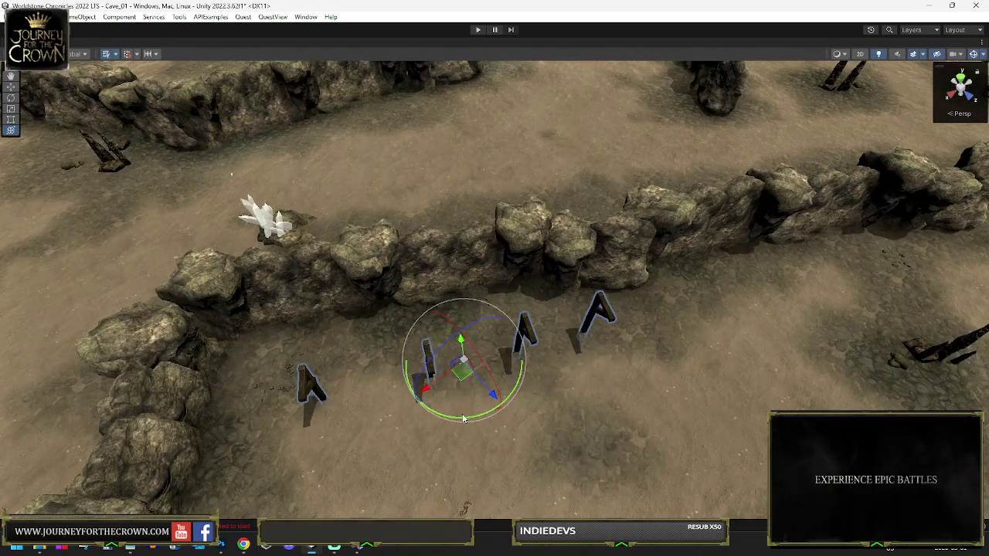
- Try moving the four posts up and right along the rock wall, undoing unwanted moves
mouse_move(463, 376)
left_mouse_down()
mouse_move(408, 325)
mouse_move(676, 318)
mouse_move(777, 258)
mouse_move(960, 296)
mouse_move(729, 326)
left_mouse_up()
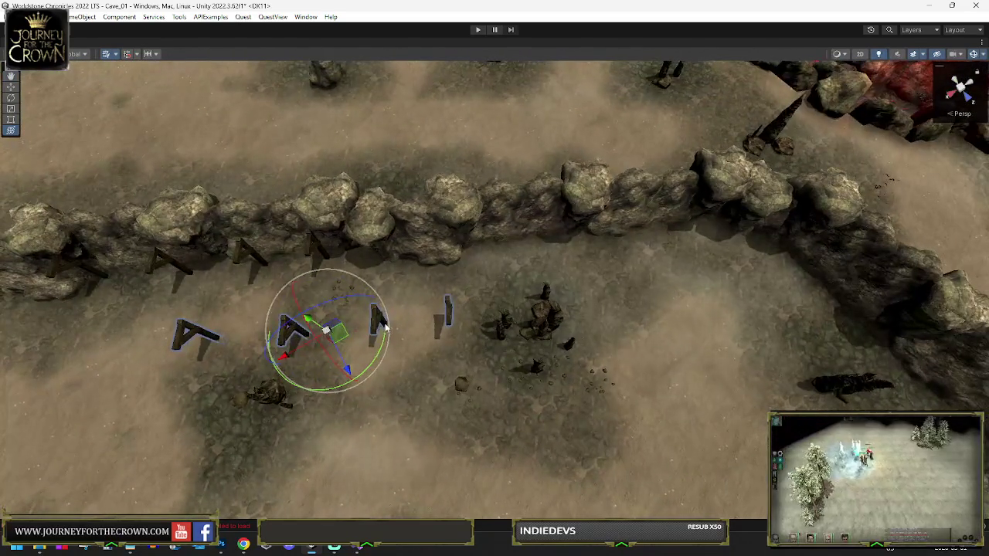
key("w")
mouse_move(338, 334)
left_mouse_down()
mouse_move(502, 290)
mouse_move(511, 251)
mouse_move(535, 267)
mouse_move(549, 248)
mouse_move(694, 271)
mouse_move(723, 292)
left_mouse_up()
key("e")
key("ctrl+z")
key("w")
mouse_move(529, 255)
left_mouse_down()
mouse_move(587, 241)
mouse_move(762, 320)
left_mouse_up()
key("e")
key("ctrl+z")
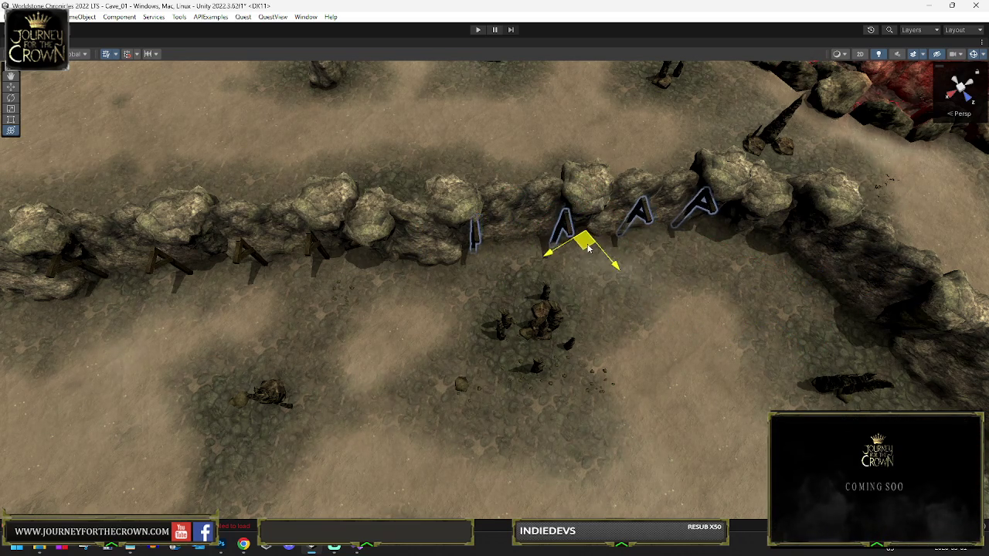
- Rotate the posts about the vertical axis and place them against the cave wall
left_click_drag(587, 245, 498, 247)
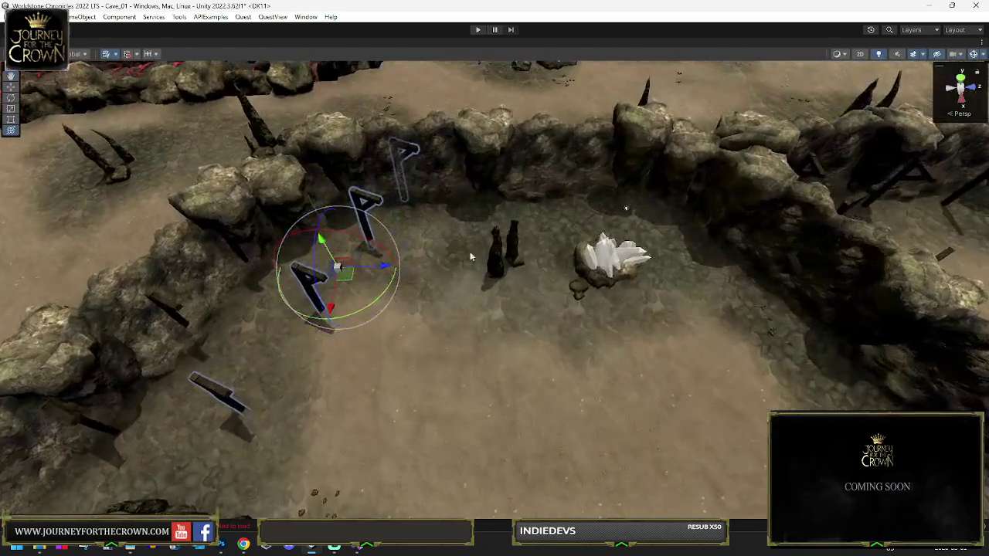
left_click_drag(379, 306, 229, 325)
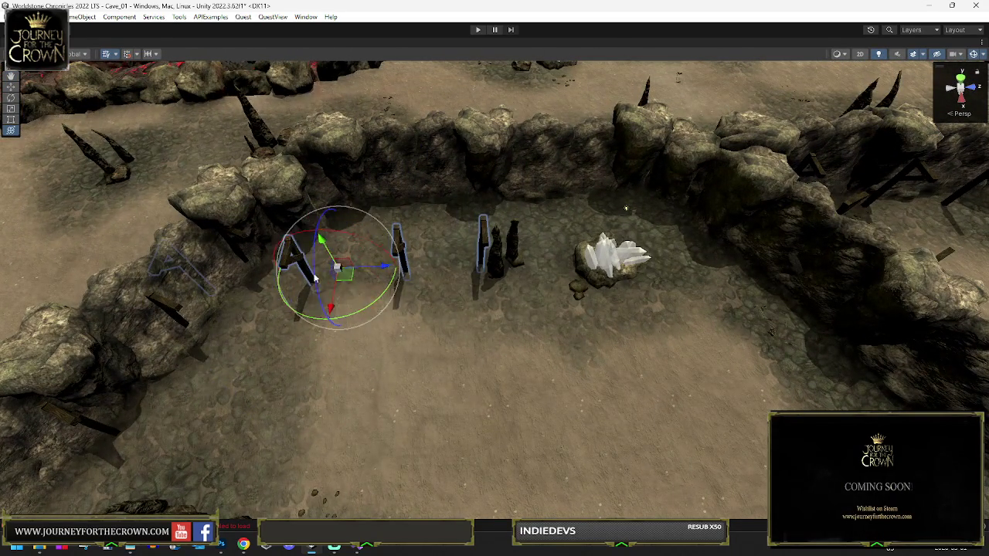
mouse_move(349, 280)
left_mouse_down()
mouse_move(483, 224)
mouse_move(498, 202)
mouse_move(608, 282)
mouse_move(580, 279)
left_mouse_up()
key("e")
left_click_drag(437, 325, 296, 334)
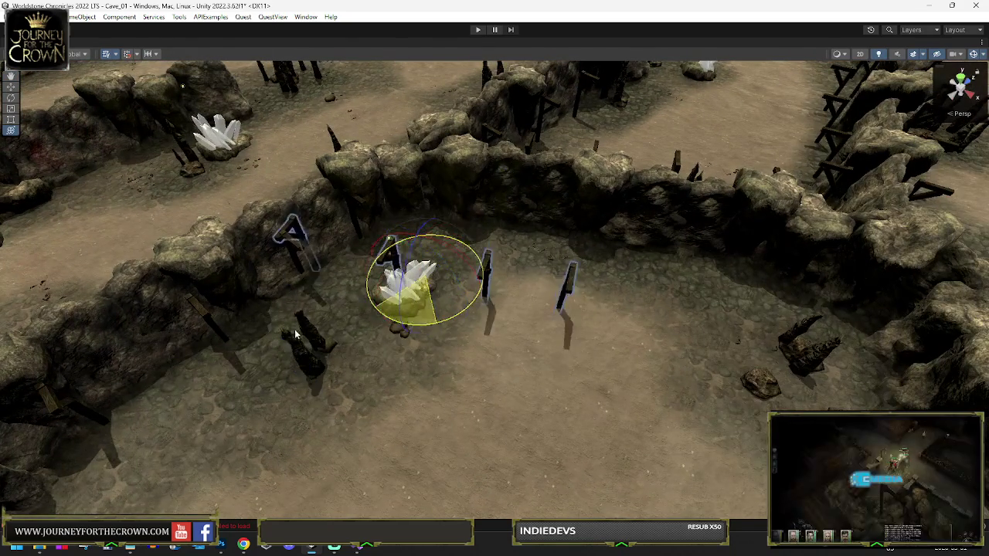
key("w")
mouse_move(404, 276)
left_mouse_down()
mouse_move(581, 257)
mouse_move(581, 238)
mouse_move(669, 331)
mouse_move(651, 340)
left_mouse_up()
key("e")
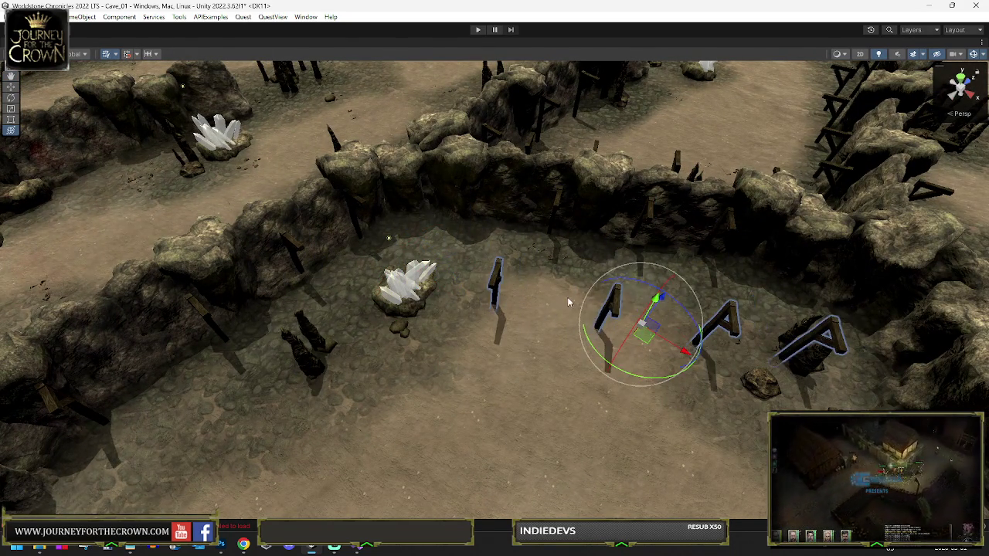
- Slide the post group further right along the wall
left_click_drag(556, 323, 641, 261)
mouse_move(533, 312)
left_mouse_down()
mouse_move(627, 311)
mouse_move(556, 316)
mouse_move(454, 343)
mouse_move(273, 351)
left_mouse_up()
mouse_move(416, 309)
left_mouse_down()
mouse_move(654, 269)
mouse_move(643, 263)
mouse_move(767, 261)
mouse_move(530, 363)
mouse_move(730, 377)
mouse_move(773, 364)
left_mouse_up()
mouse_move(332, 311)
left_mouse_down()
mouse_move(427, 337)
mouse_move(523, 330)
mouse_move(595, 342)
mouse_move(564, 337)
mouse_move(569, 370)
mouse_move(578, 332)
mouse_move(610, 339)
left_mouse_up()
- Shift the posts right, then undo back to their earlier position
key("e")
key("w")
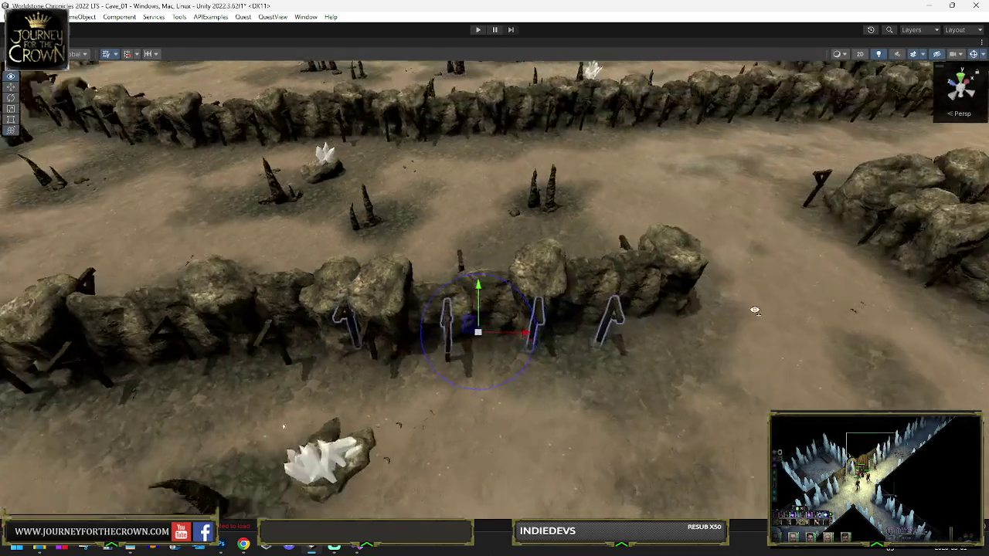
key("e")
key("w")
left_click_drag(414, 334, 552, 338)
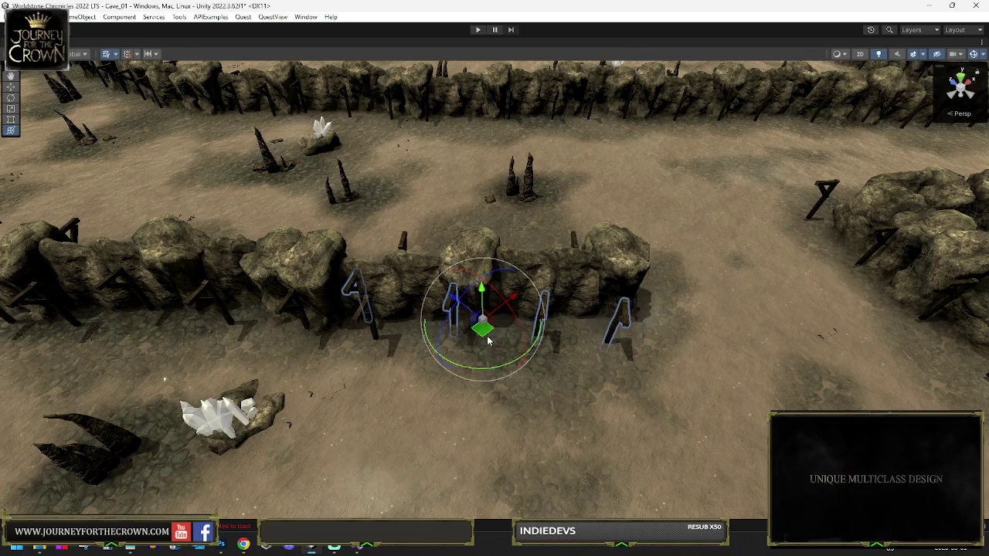
key("ctrl+z")
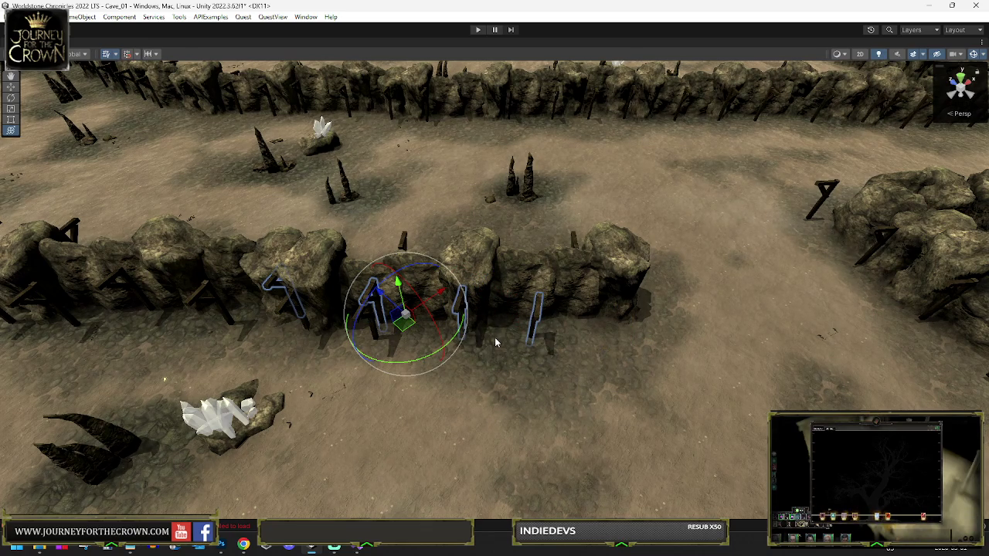
key("ctrl+z")
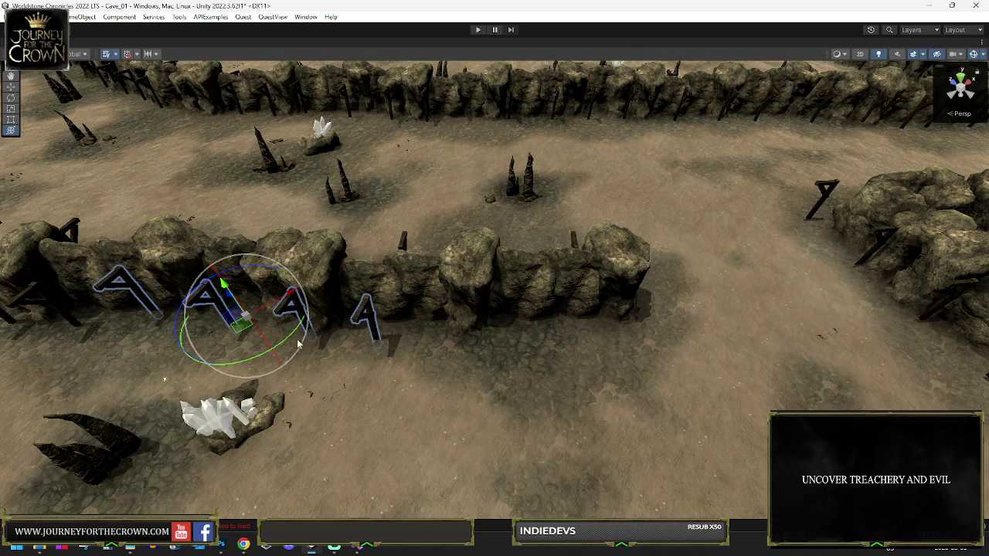
- Move GameObject (192) in front of the wall and rotate it to follow the wall bend
key("w")
mouse_move(271, 348)
left_mouse_down()
mouse_move(412, 363)
mouse_move(480, 330)
left_mouse_up()
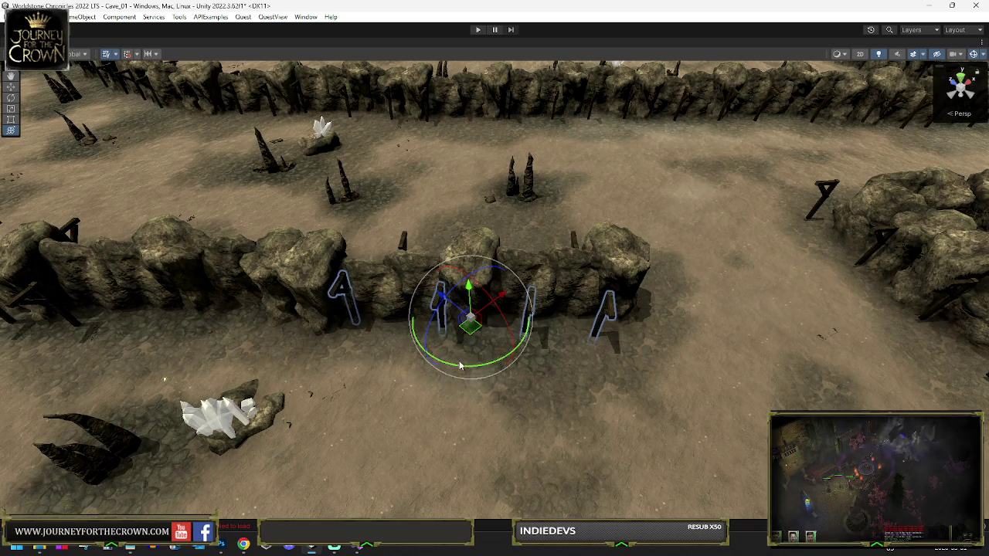
key("y")
mouse_move(474, 363)
left_mouse_down()
mouse_move(471, 331)
mouse_move(556, 313)
mouse_move(822, 264)
mouse_move(863, 286)
mouse_move(452, 398)
mouse_move(397, 242)
mouse_move(391, 162)
left_mouse_up()
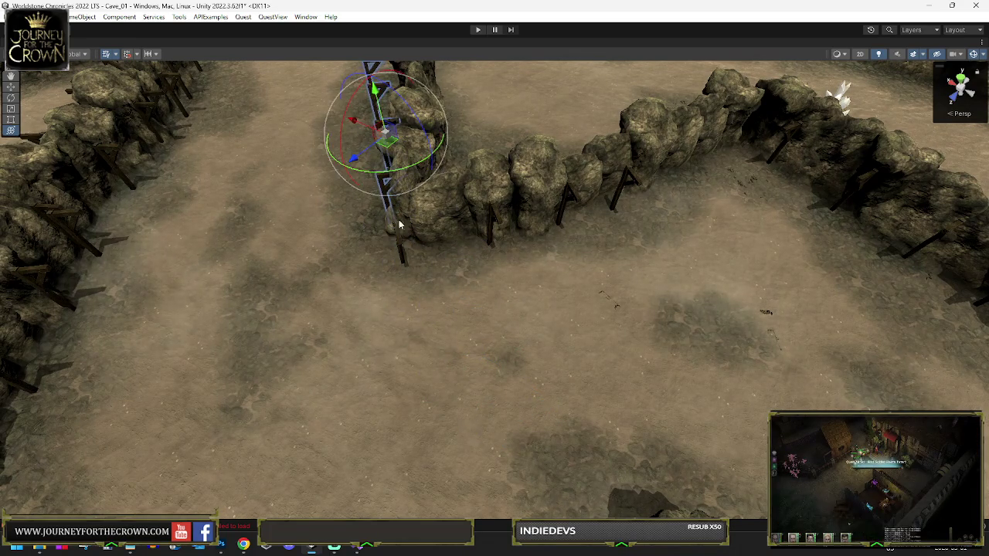
mouse_move(408, 246)
left_mouse_down()
mouse_move(364, 259)
mouse_move(309, 309)
left_mouse_up()
mouse_move(402, 301)
left_mouse_down()
mouse_move(269, 342)
mouse_move(975, 384)
left_mouse_up()
key("shift+space")
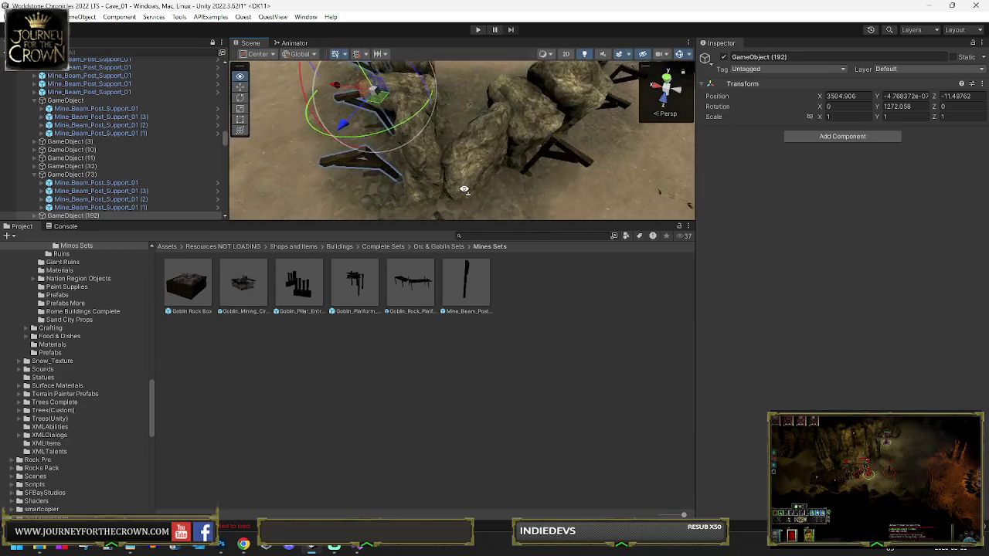
- Select and frame Mine_Beam_Post_Support_01 (3) and Mine_Beam_Post_Support_01, then maximize the Scene view
left_click(455, 174)
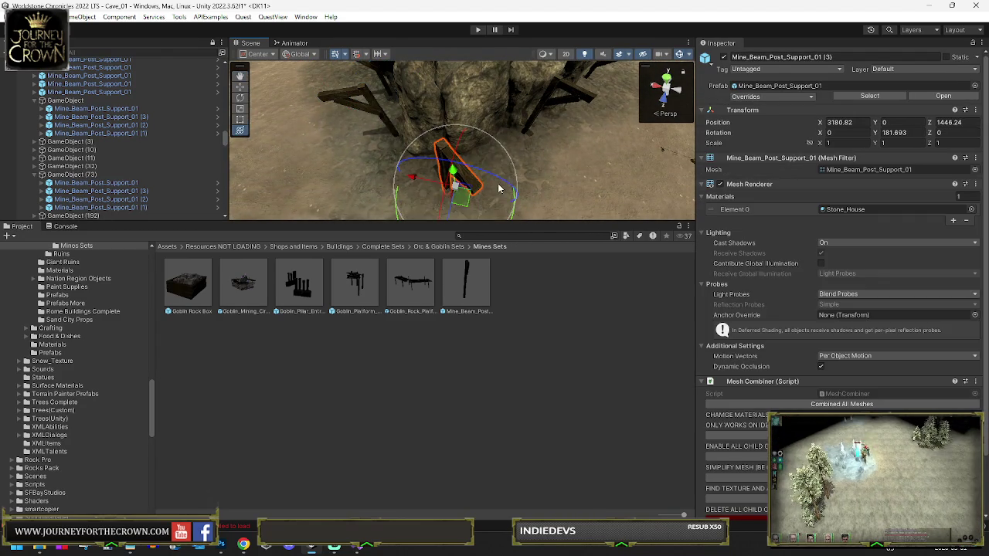
key("f")
scroll(153, 159, "down", 3)
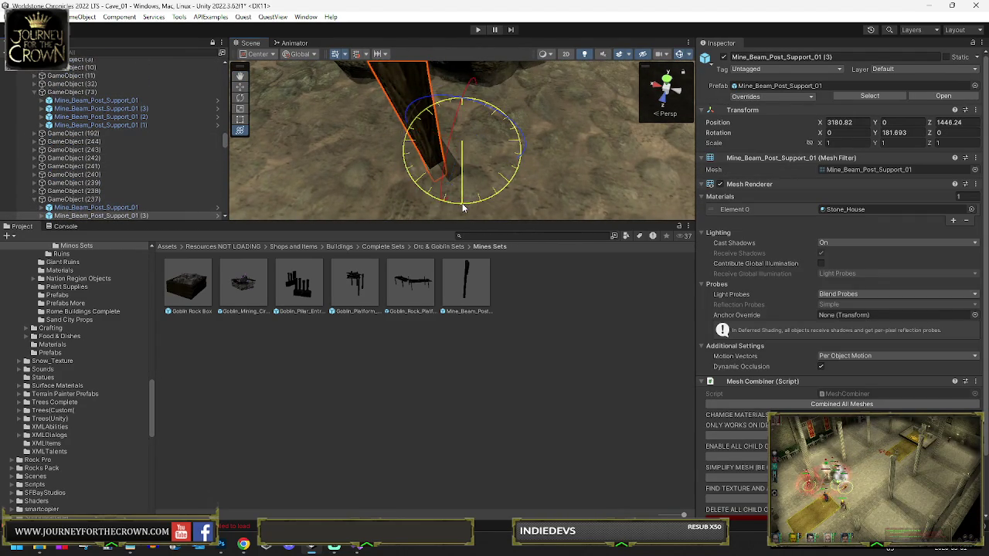
scroll(409, 208, "down", 5)
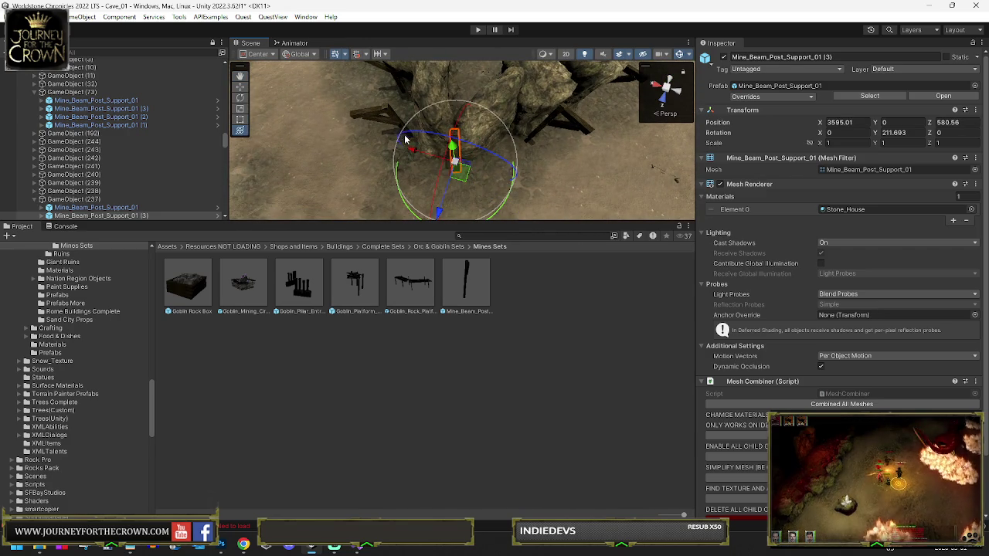
left_click(386, 124)
key("f")
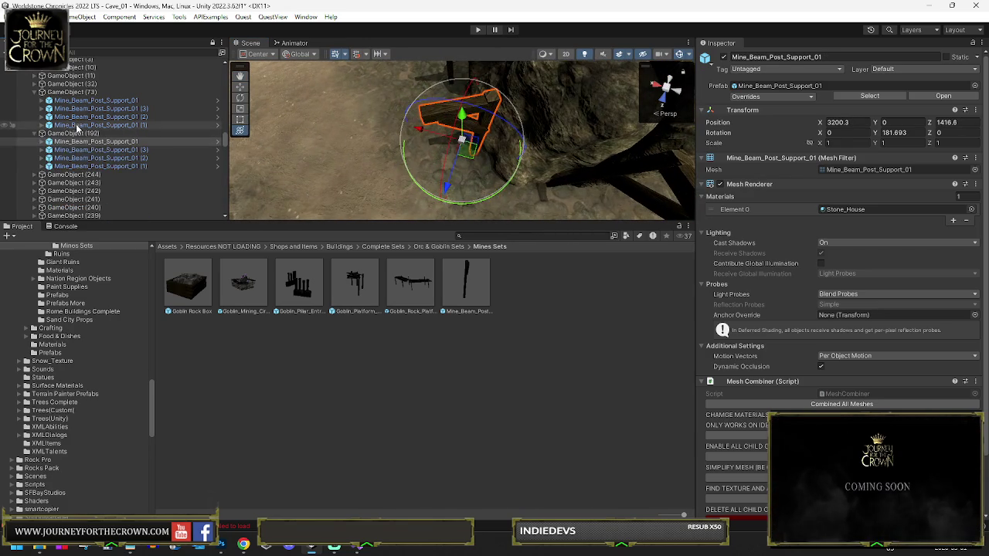
key("shift+space")
scroll(507, 203, "down", 5)
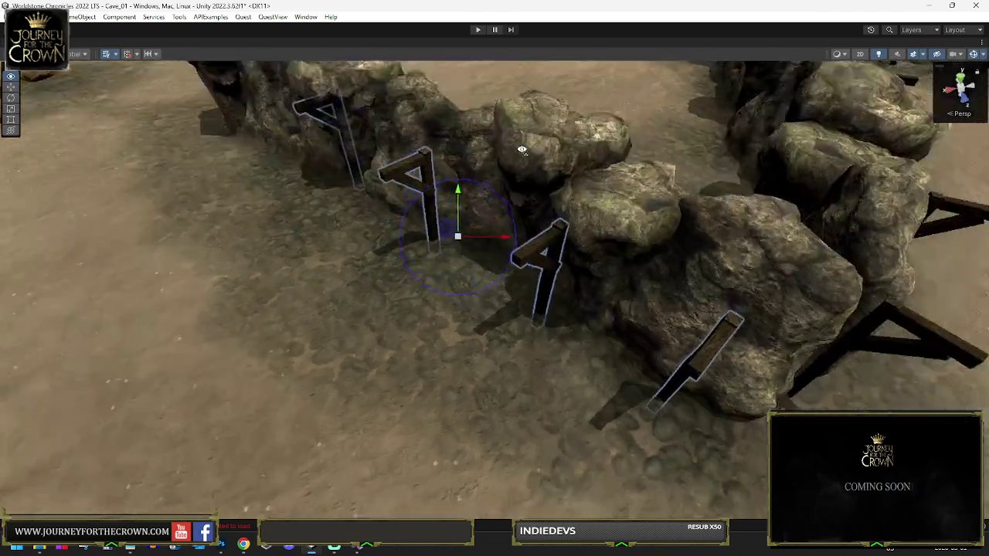
- Shift the selected beams left, turn one to a new angle, then slide the posts right
scroll(508, 203, "down", 2)
key("w")
left_click_drag(486, 241, 425, 228)
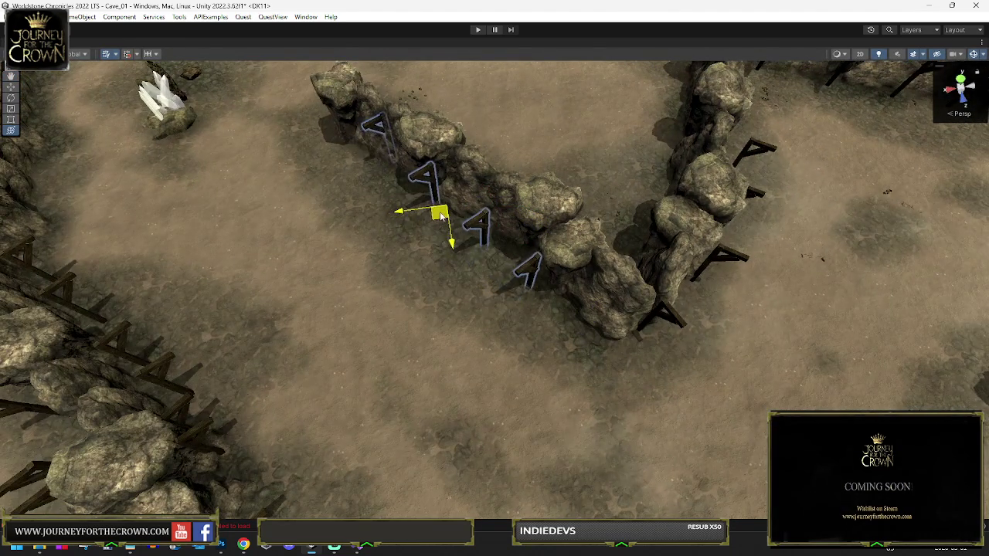
key("e")
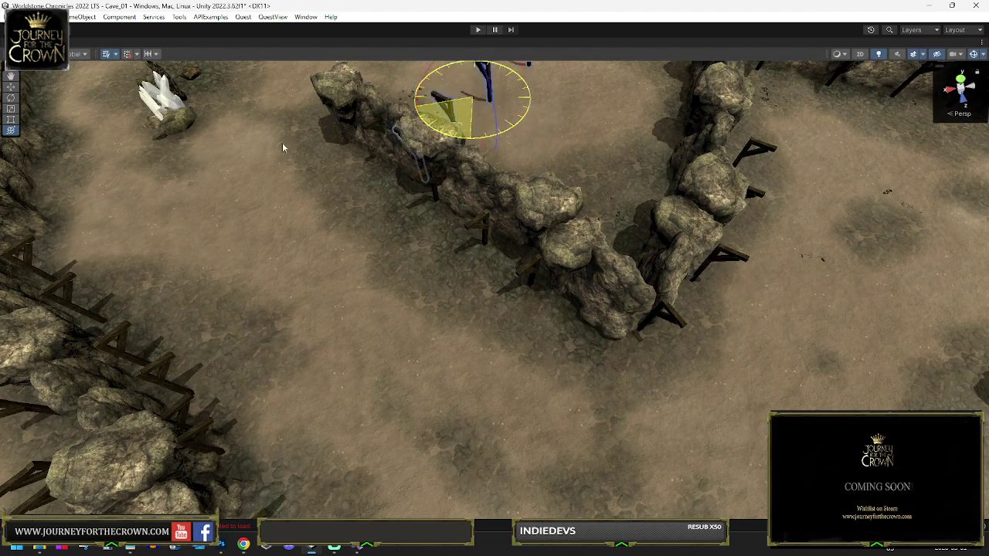
mouse_move(471, 107)
left_mouse_down()
mouse_move(446, 228)
mouse_move(483, 246)
left_mouse_up()
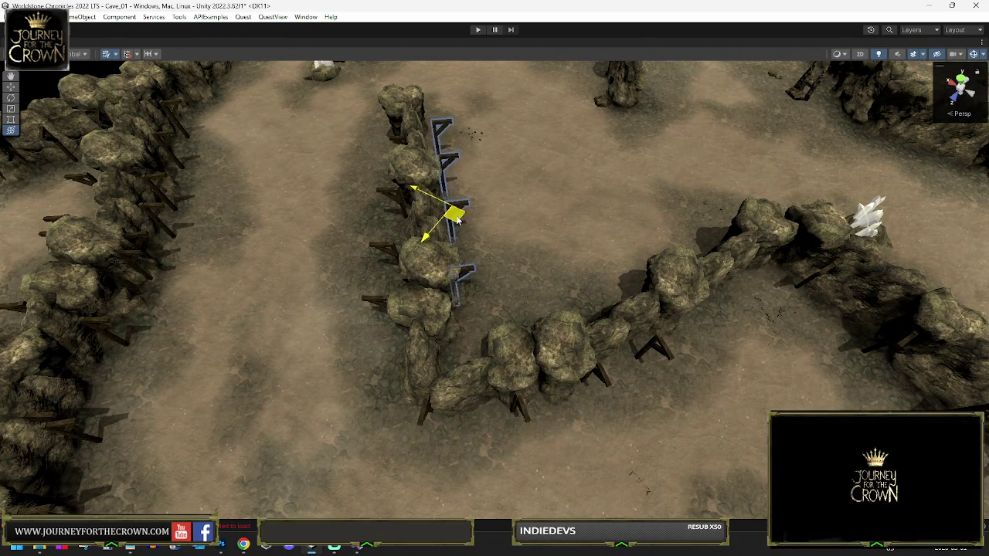
mouse_move(533, 157)
left_mouse_down()
mouse_move(611, 128)
mouse_move(598, 123)
mouse_move(408, 252)
left_mouse_up()
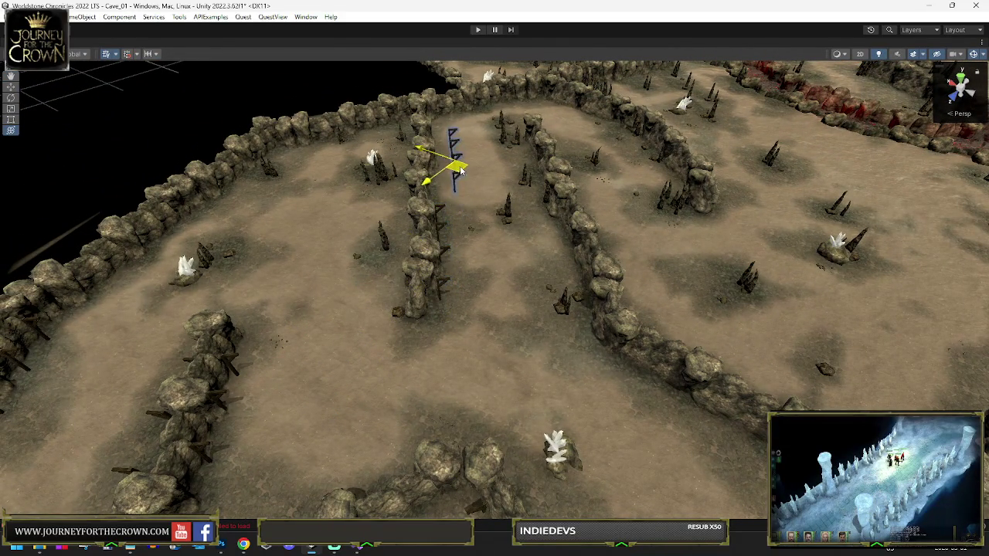
left_click_drag(445, 166, 494, 171)
- Slide the posts down along the rock wall and rotate them to follow it
key("e")
mouse_move(573, 172)
left_mouse_down()
mouse_move(560, 154)
mouse_move(525, 207)
left_mouse_up()
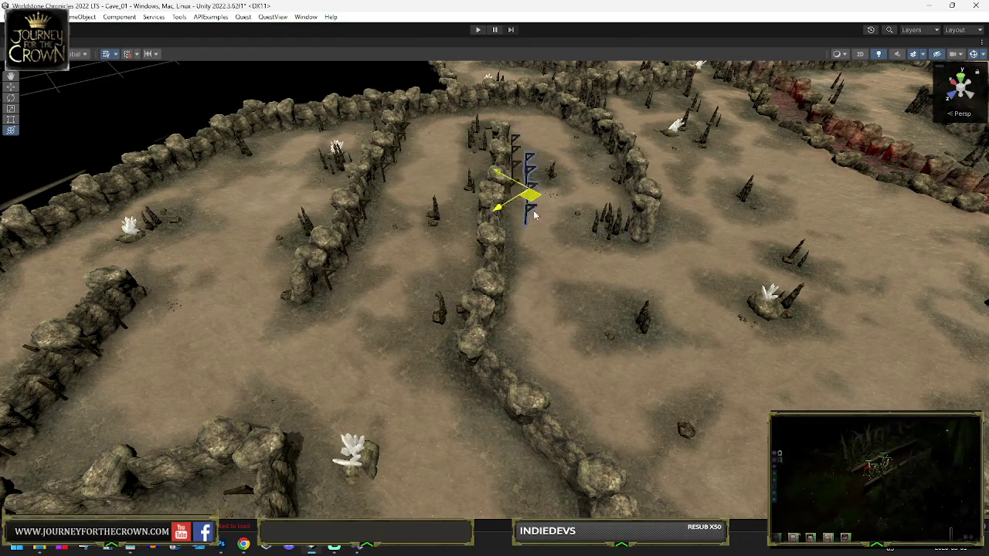
left_click_drag(513, 241, 510, 303)
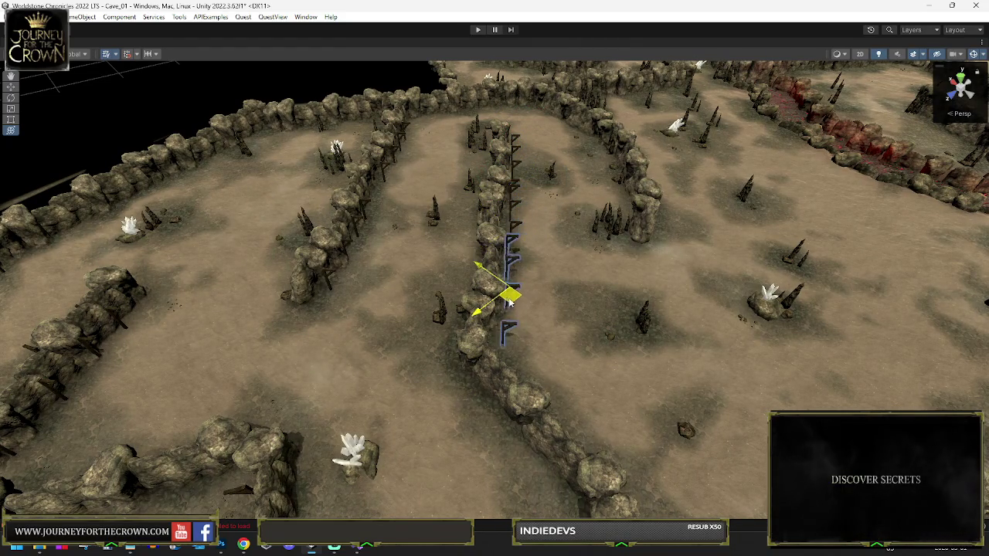
mouse_move(538, 357)
left_mouse_down()
mouse_move(640, 400)
mouse_move(542, 369)
mouse_move(560, 412)
left_mouse_up()
key("w")
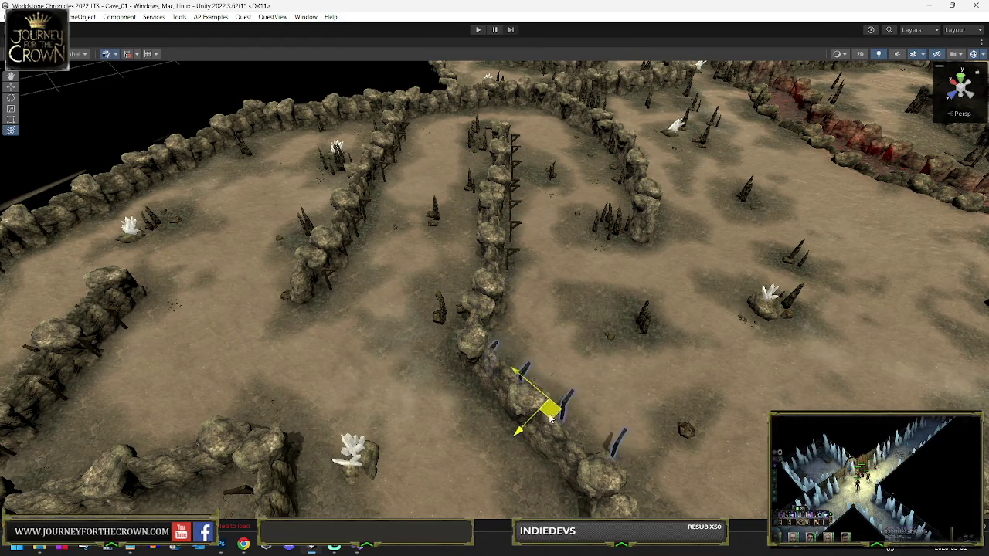
key("f")
key("e")
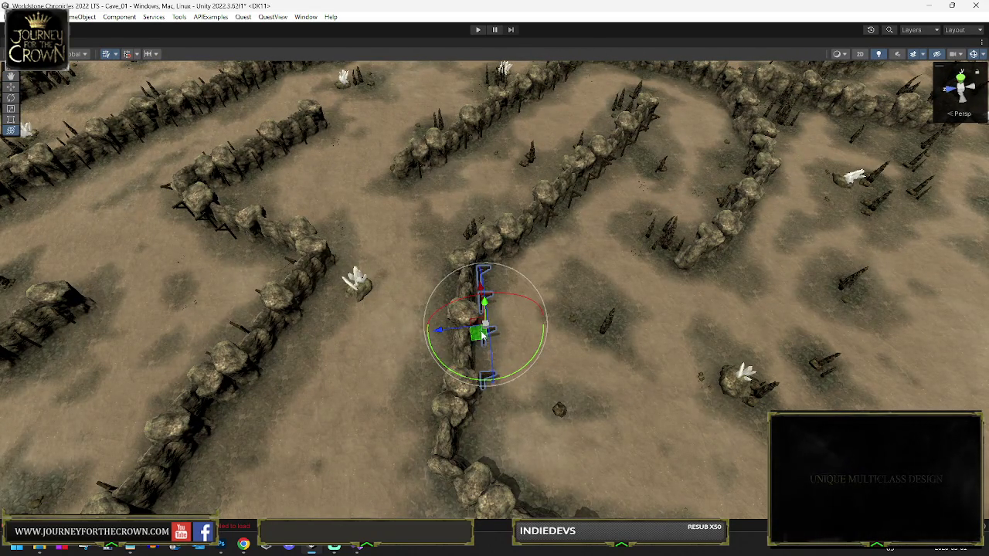
- Move the posts left off the wall and rotate them into a vertical line
left_click_drag(479, 333, 413, 332)
key("e")
key("f")
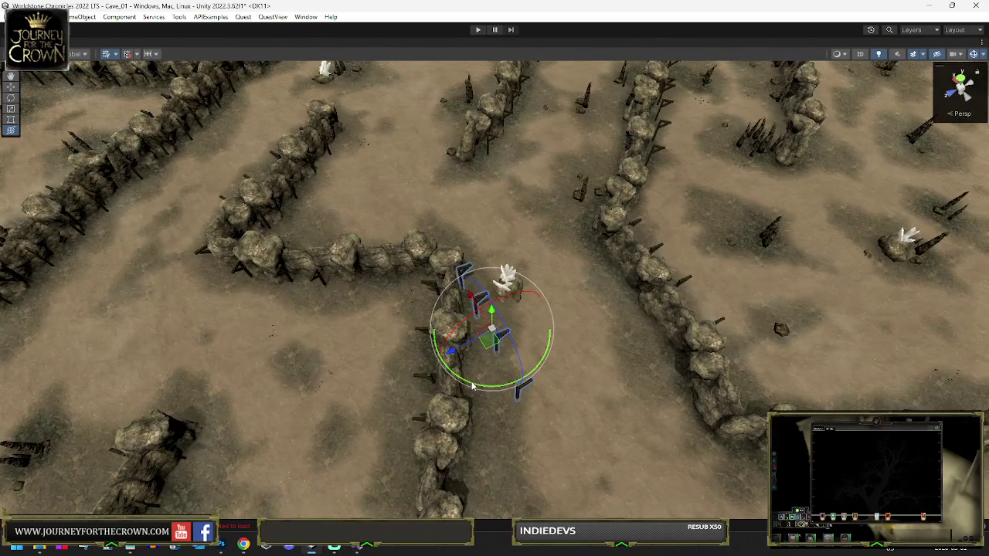
left_click_drag(506, 390, 459, 392)
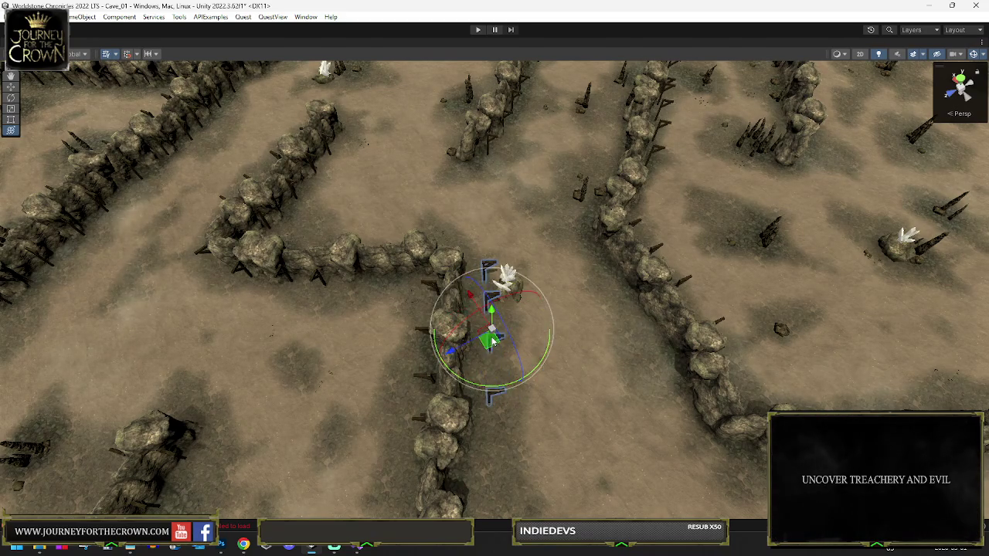
key("e")
key("f")
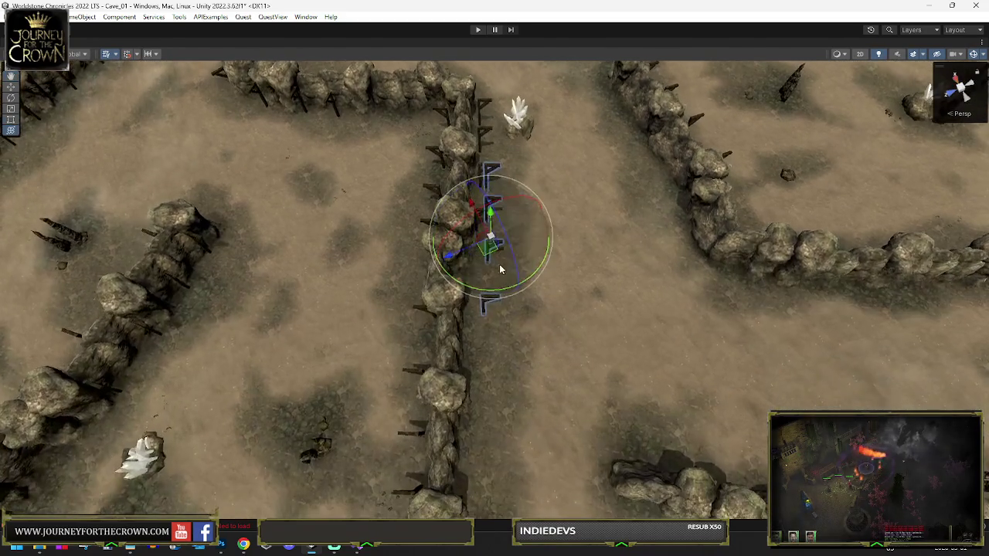
key("w")
left_click_drag(488, 273, 487, 288)
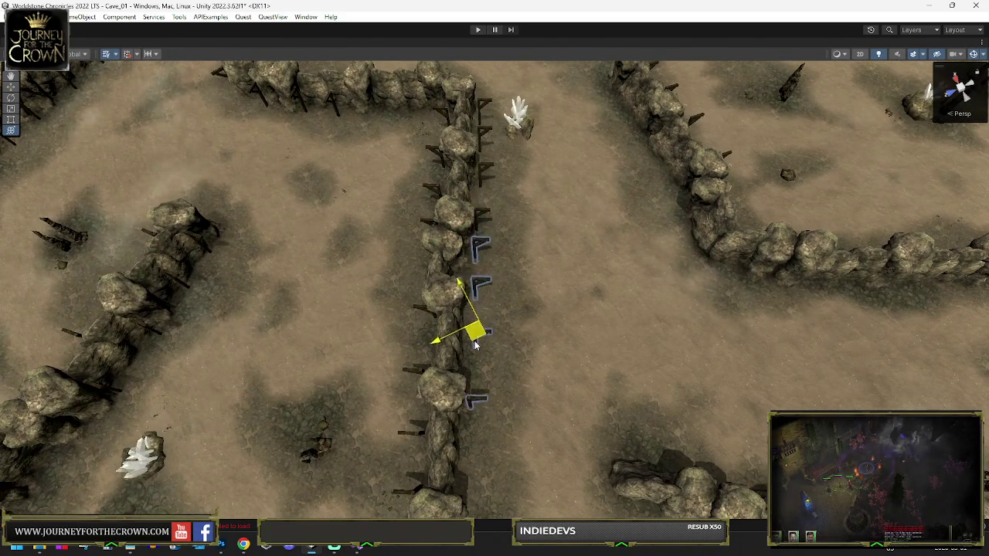
- Move the post group down-left beside the rock wall
left_click_drag(555, 316, 482, 226)
key("y")
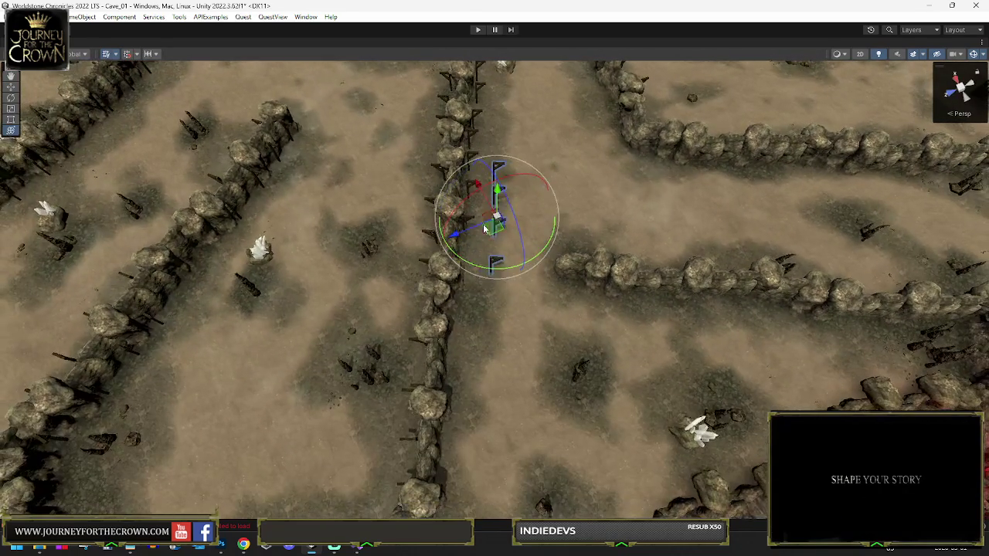
mouse_move(477, 290)
left_mouse_down()
mouse_move(457, 319)
mouse_move(474, 402)
left_mouse_up()
key("q")
scroll(544, 343, "up", 8)
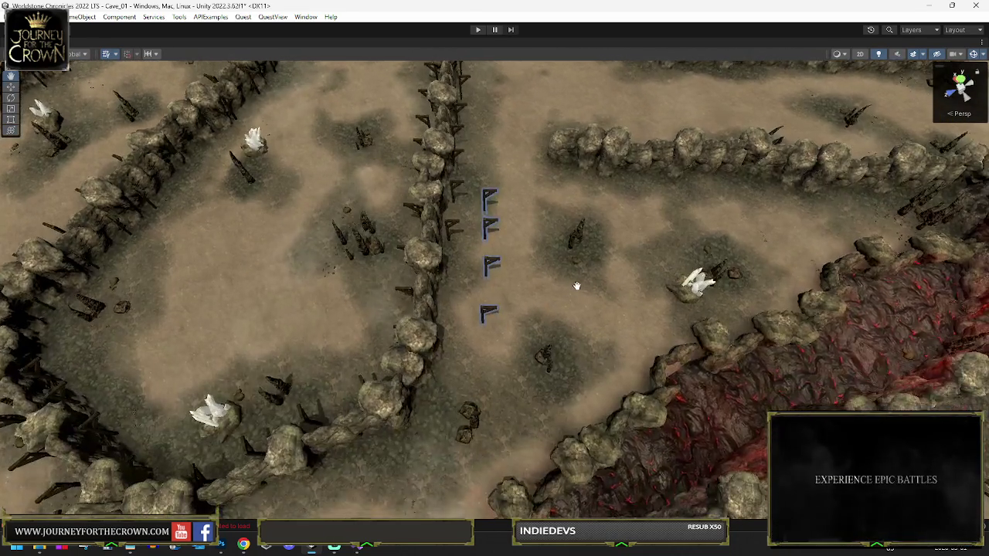
scroll(576, 285, "up", 5)
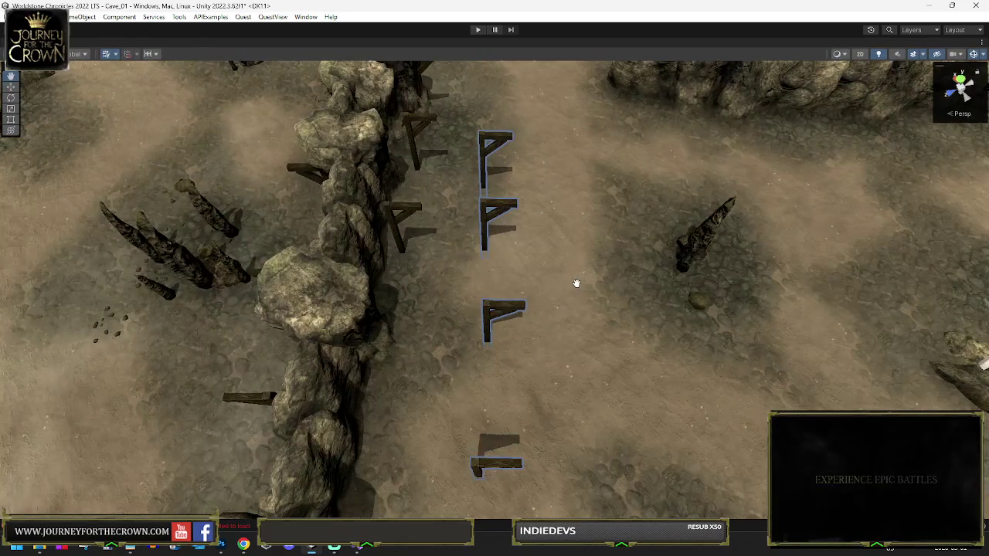
scroll(562, 288, "down", 10)
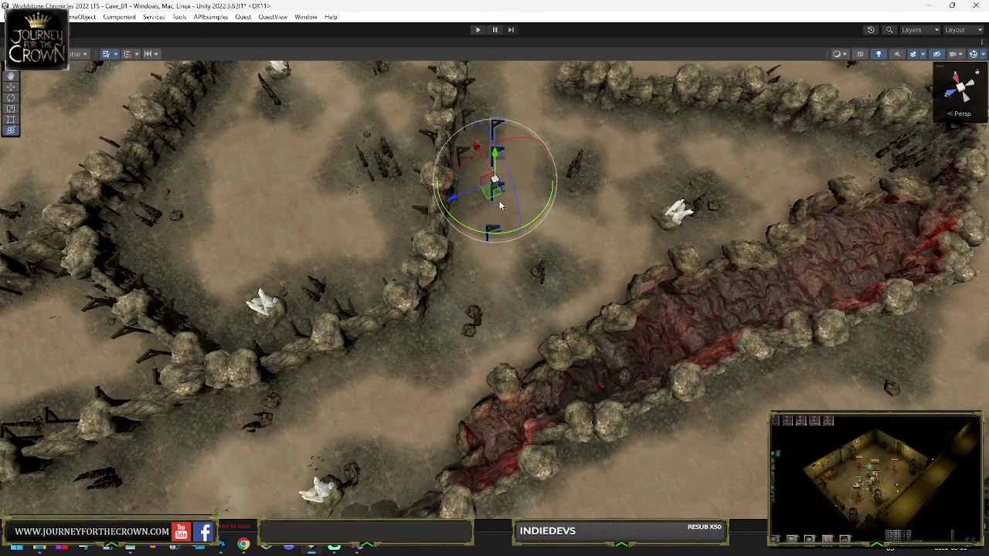
- Shift the posts down and rotate them to sit against the wall junction
key("w")
left_click_drag(500, 205, 495, 231)
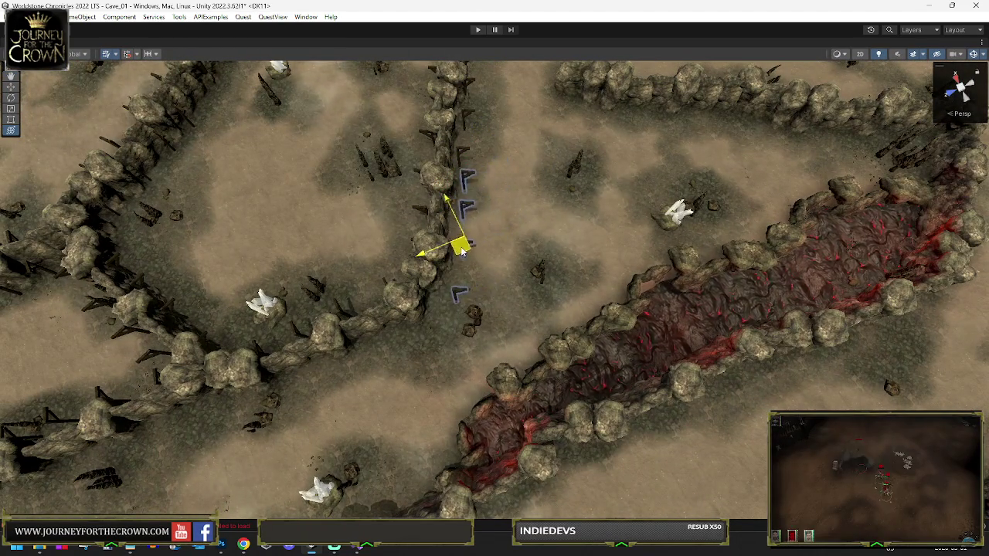
key("e")
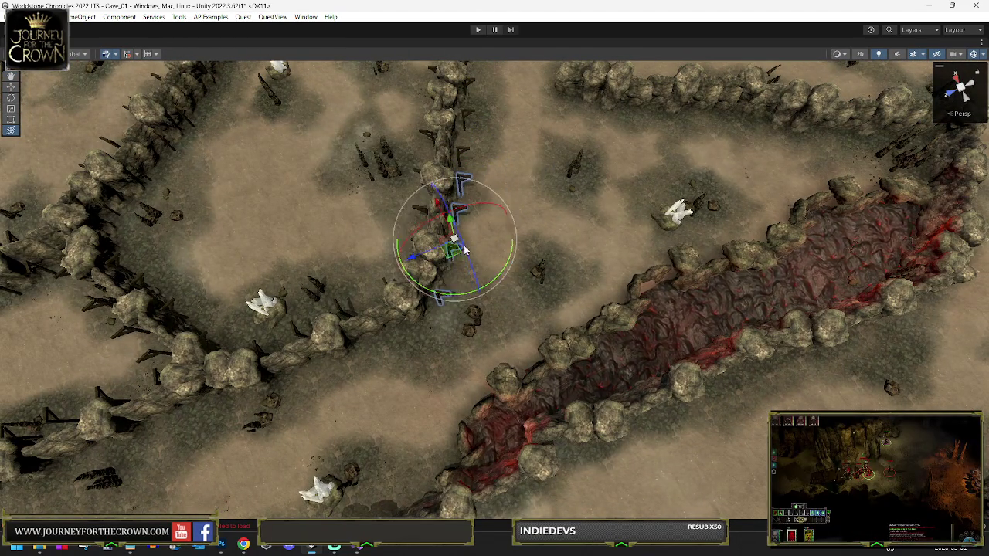
mouse_move(449, 257)
left_mouse_down()
mouse_move(608, 118)
mouse_move(316, 114)
mouse_move(247, 61)
left_mouse_up()
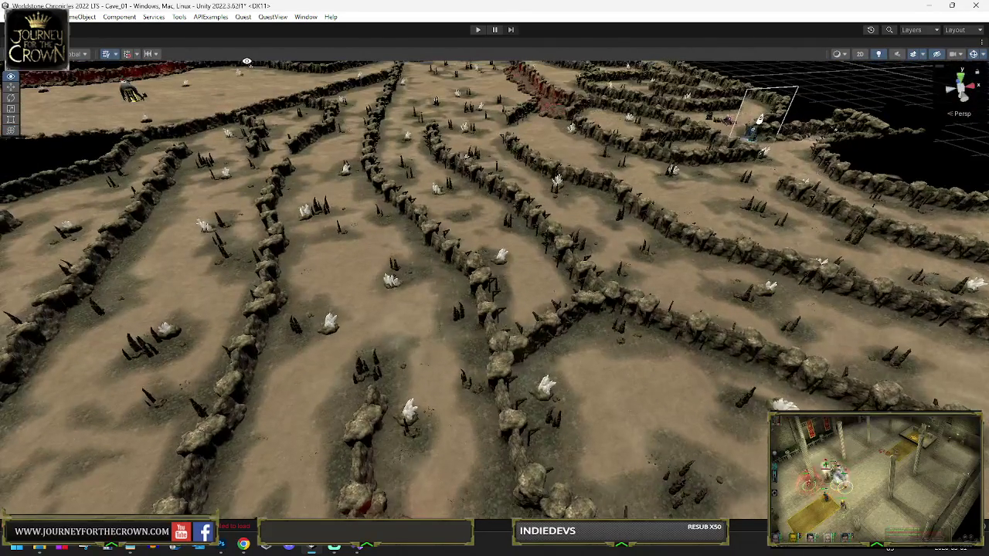
mouse_move(369, 213)
left_mouse_down()
mouse_move(261, 192)
mouse_move(208, 206)
mouse_move(215, 191)
mouse_move(202, 186)
mouse_move(607, 217)
mouse_move(597, 294)
mouse_move(566, 280)
left_mouse_up()
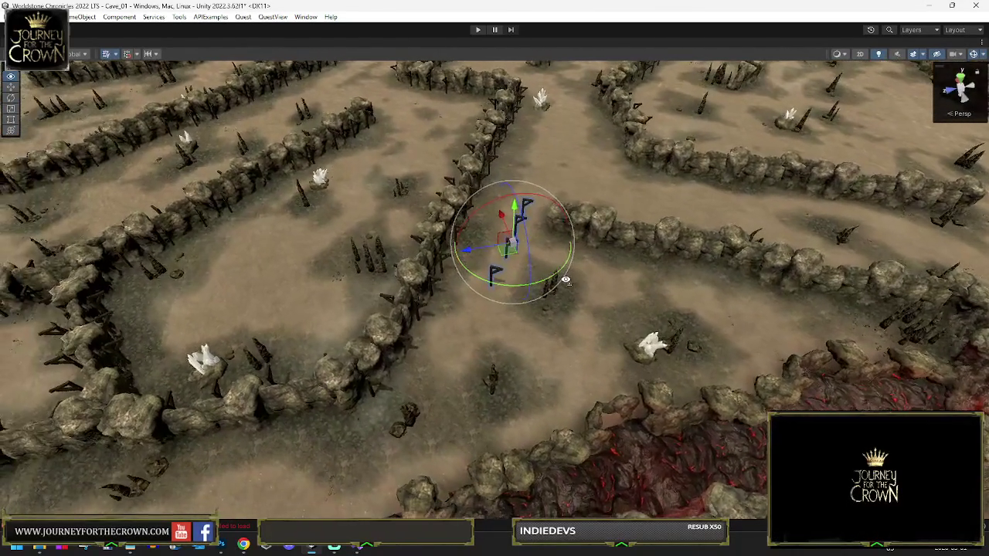
left_click_drag(346, 275, 334, 269)
- Move the post group down-right along the lower wall and rotate it to a new angle
key("f")
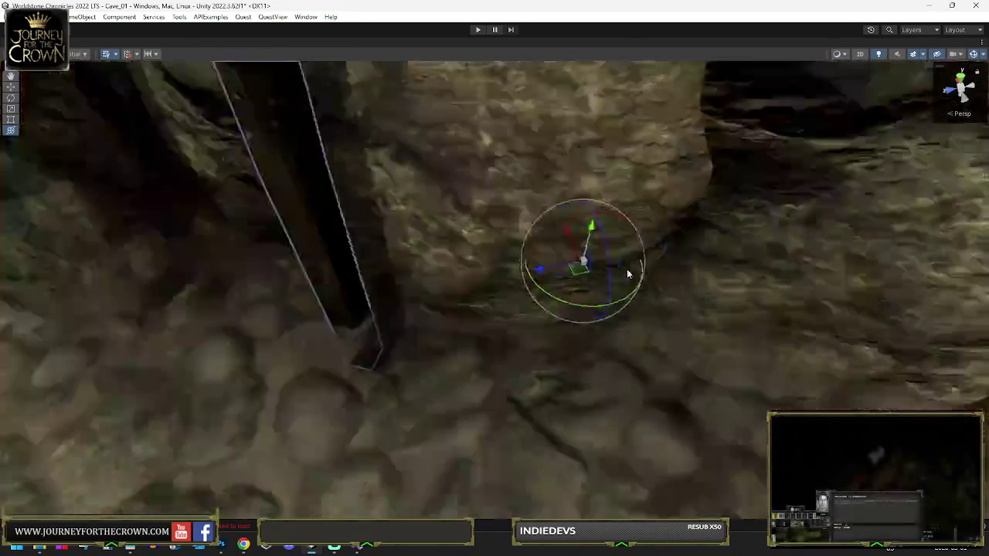
scroll(629, 280, "down", 5)
left_click_drag(504, 310, 547, 355)
scroll(688, 420, "down", 5)
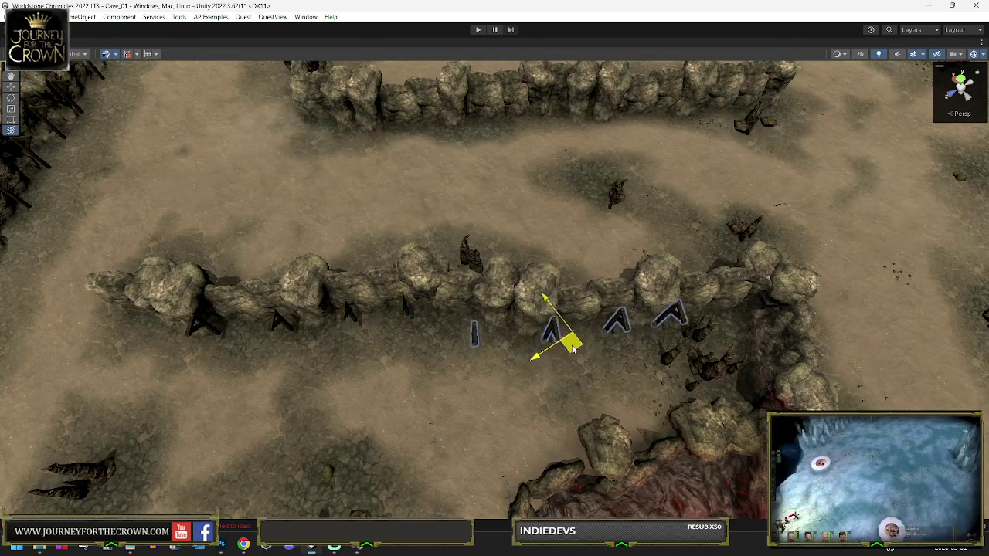
key("e")
key("w")
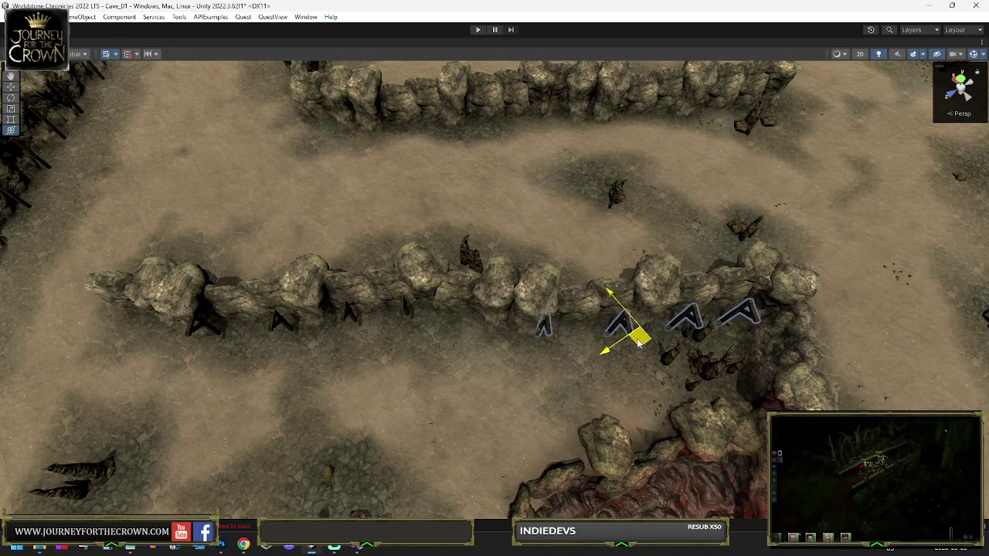
key("e")
mouse_move(638, 296)
left_mouse_down()
mouse_move(639, 237)
mouse_move(342, 260)
left_mouse_up()
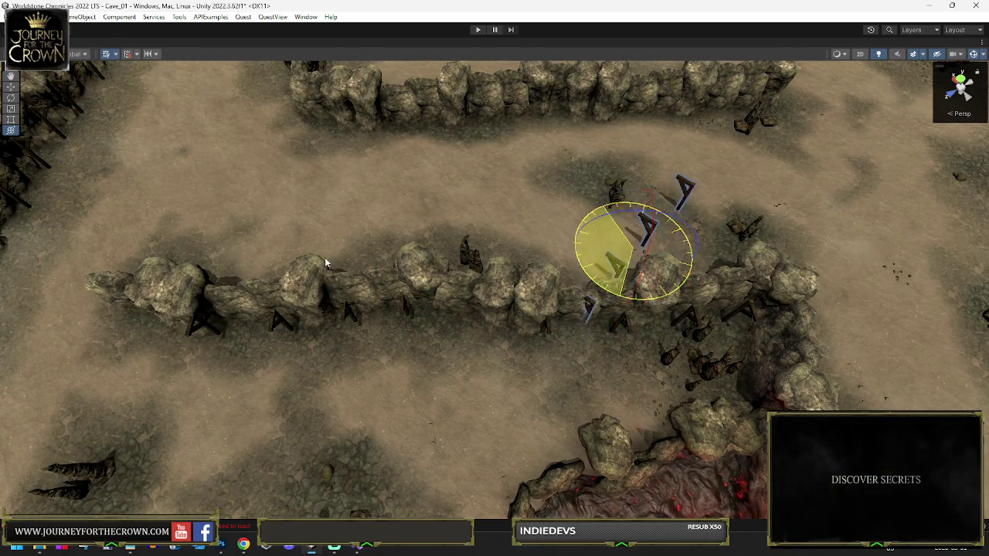
left_click_drag(246, 244, 397, 240)
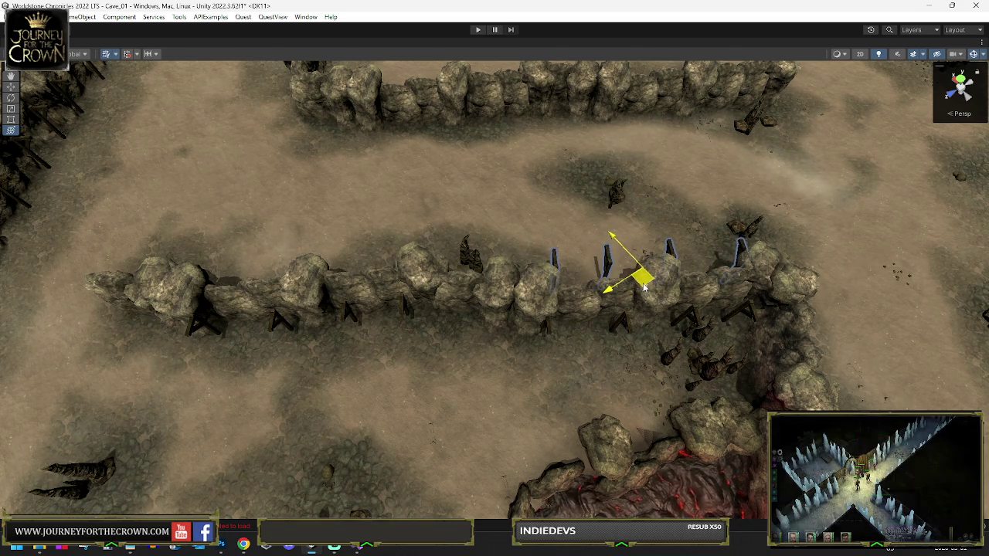
- Move the posts up to the top wall, turn them slightly and shift them right
left_click_drag(643, 287, 348, 235)
mouse_move(300, 292)
left_mouse_down()
mouse_move(344, 199)
mouse_move(396, 127)
left_mouse_up()
key("e")
mouse_move(392, 171)
left_mouse_down()
mouse_move(763, 166)
mouse_move(395, 133)
left_mouse_up()
left_click_drag(582, 128, 659, 126)
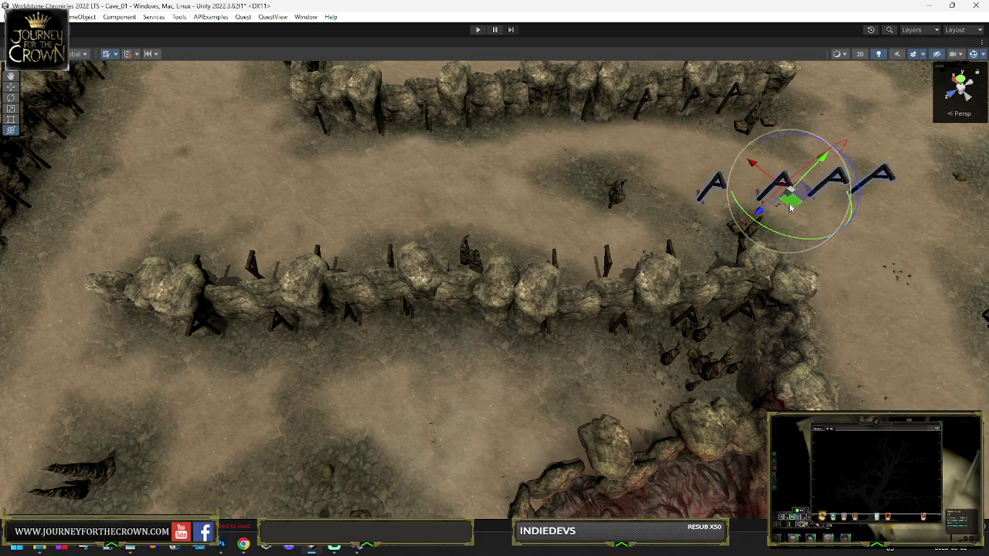
scroll(657, 122, "down", 5)
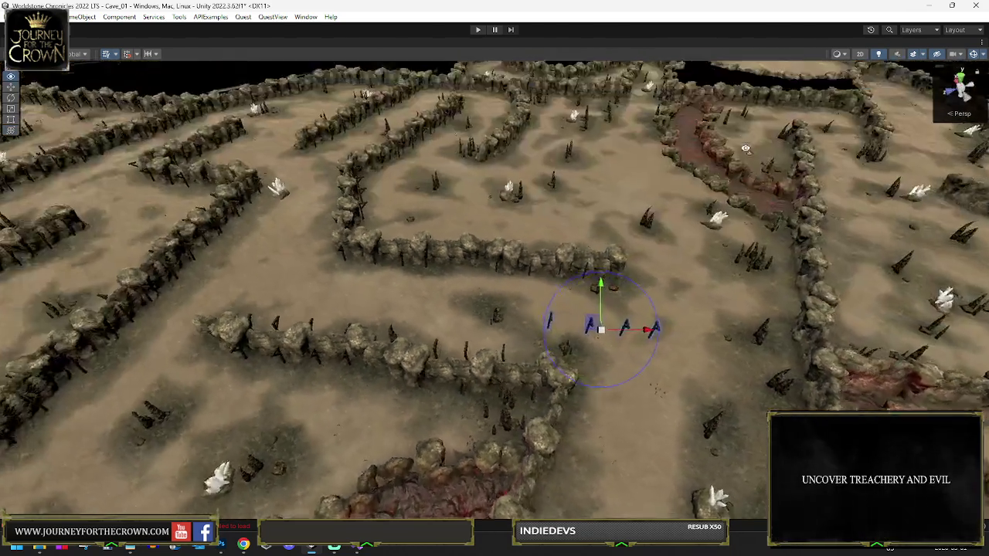
left_click_drag(745, 149, 717, 150)
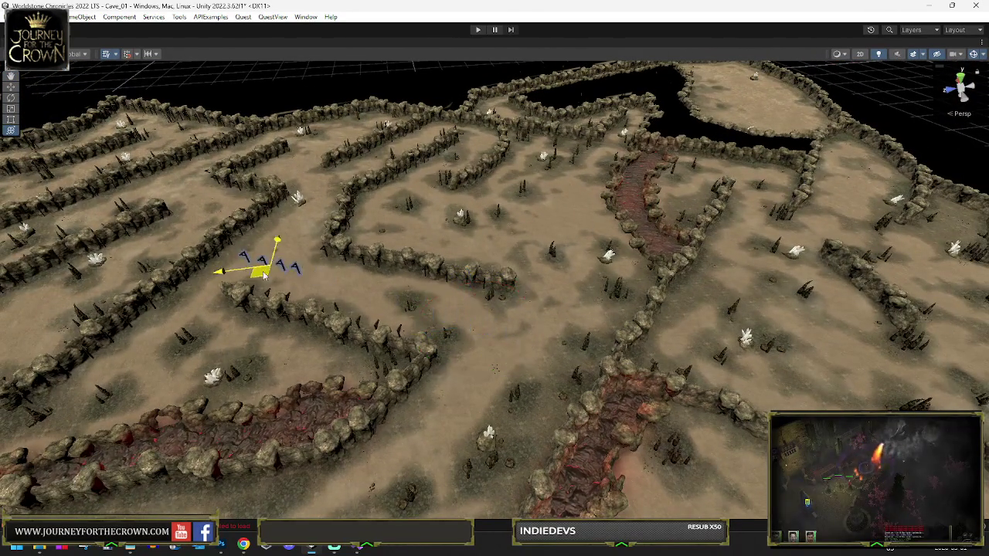
- Frame the selected post and slide it down along the rock wall
key("f")
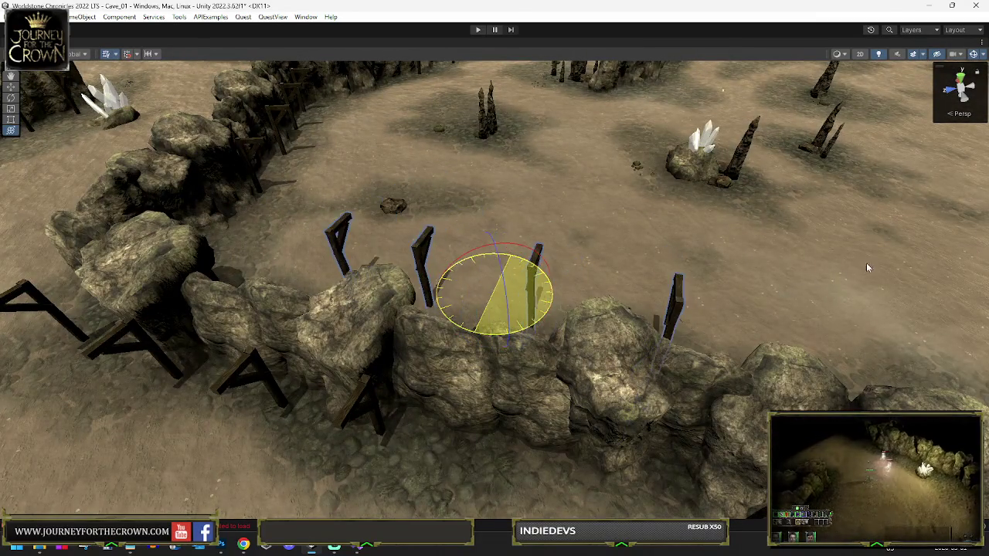
left_click_drag(866, 262, 497, 311)
mouse_move(450, 230)
left_mouse_down()
mouse_move(497, 363)
mouse_move(533, 353)
left_mouse_up()
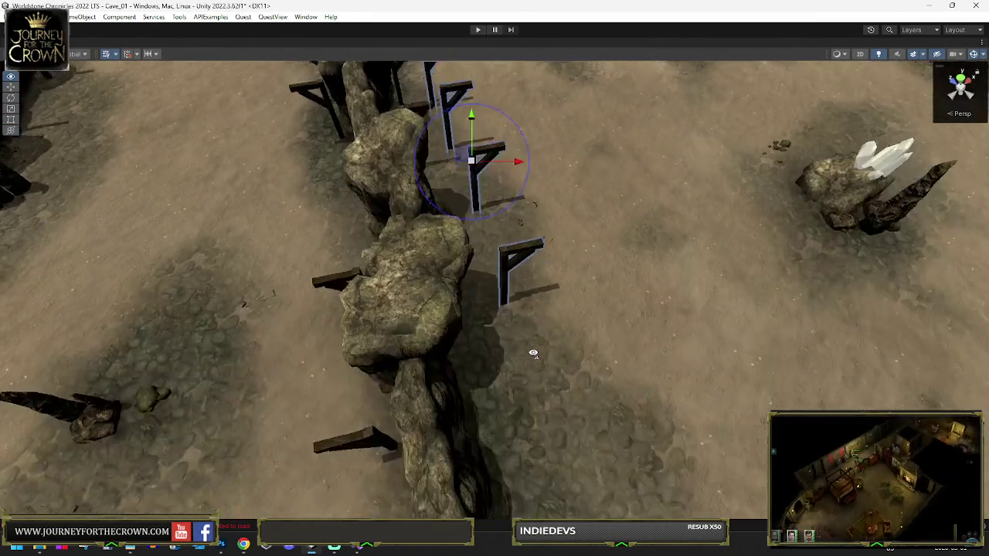
scroll(533, 353, "down", 10)
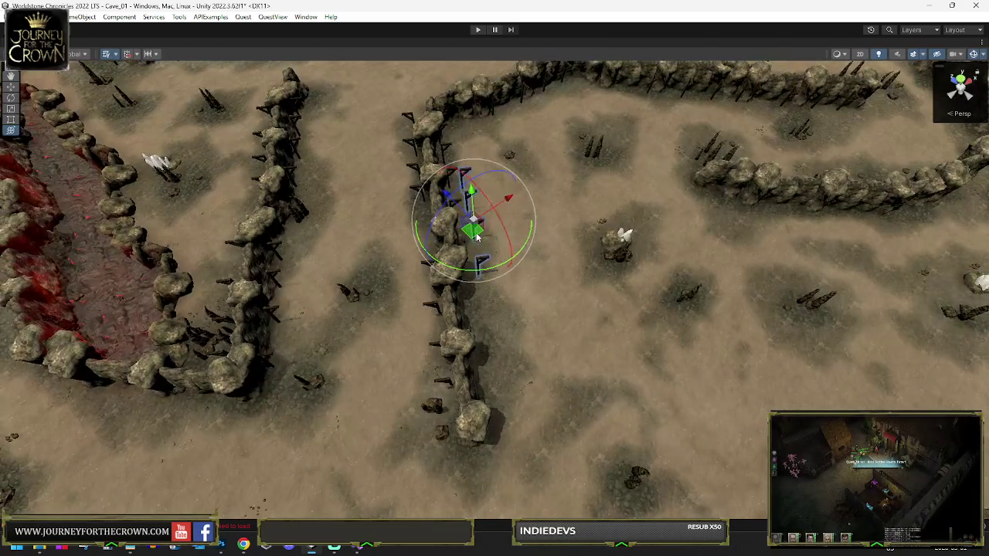
left_click_drag(476, 238, 496, 344)
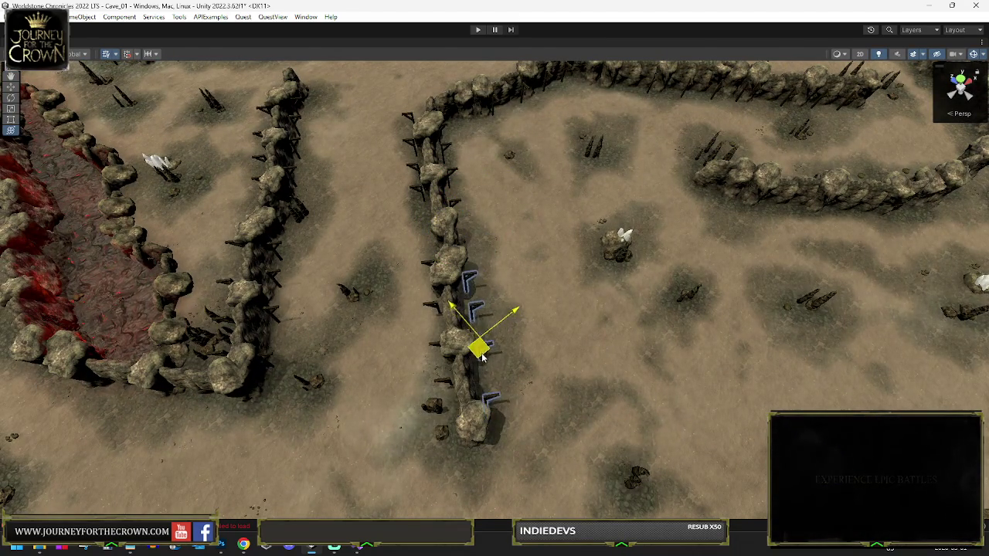
- Move another post group down-right onto the wall and rotate it to match the wall
mouse_move(745, 213)
left_mouse_down()
mouse_move(546, 198)
mouse_move(530, 221)
mouse_move(523, 214)
mouse_move(554, 239)
mouse_move(657, 272)
mouse_move(528, 288)
mouse_move(424, 249)
mouse_move(700, 263)
mouse_move(494, 245)
left_mouse_up()
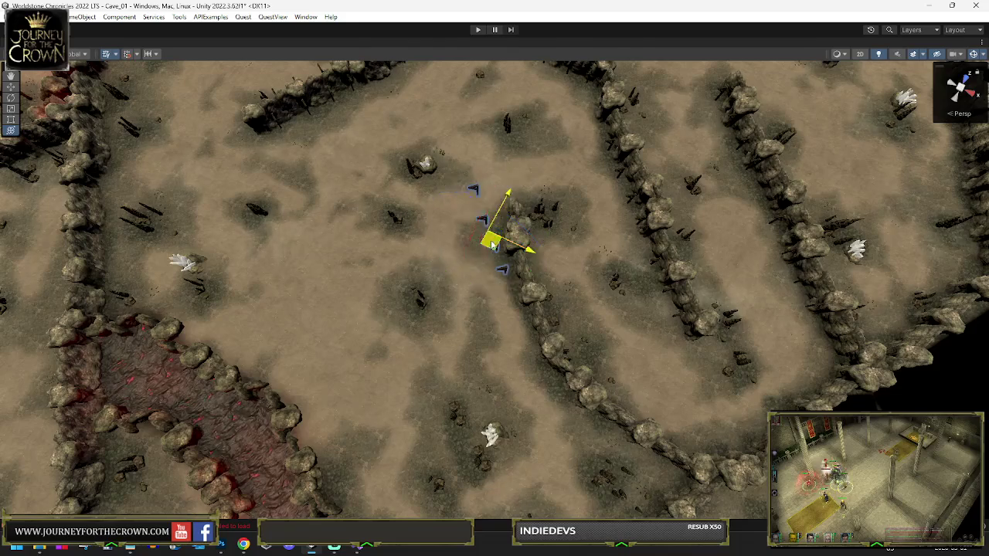
mouse_move(510, 307)
left_mouse_down()
mouse_move(514, 325)
mouse_move(559, 300)
left_mouse_up()
key("e")
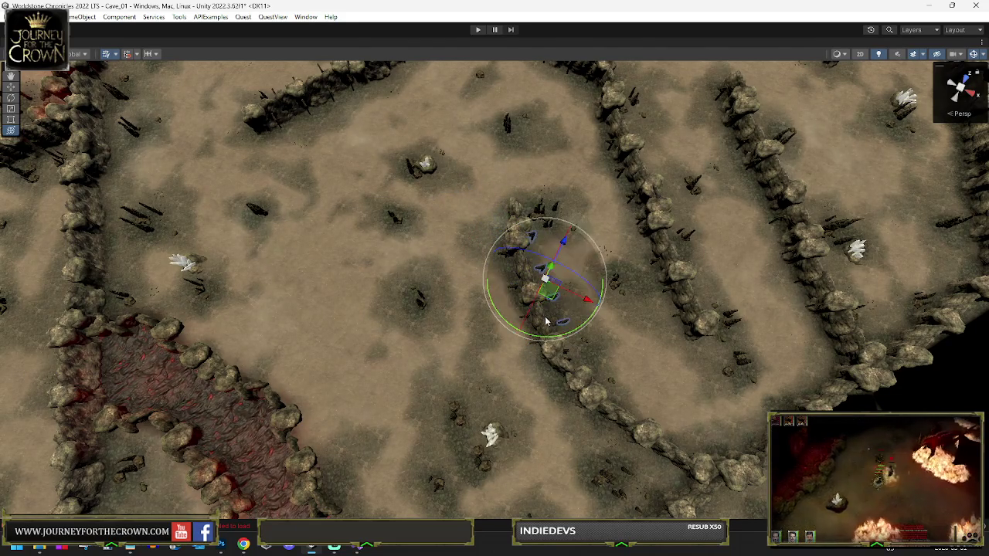
left_click_drag(539, 338, 812, 302)
left_click_drag(918, 286, 524, 277)
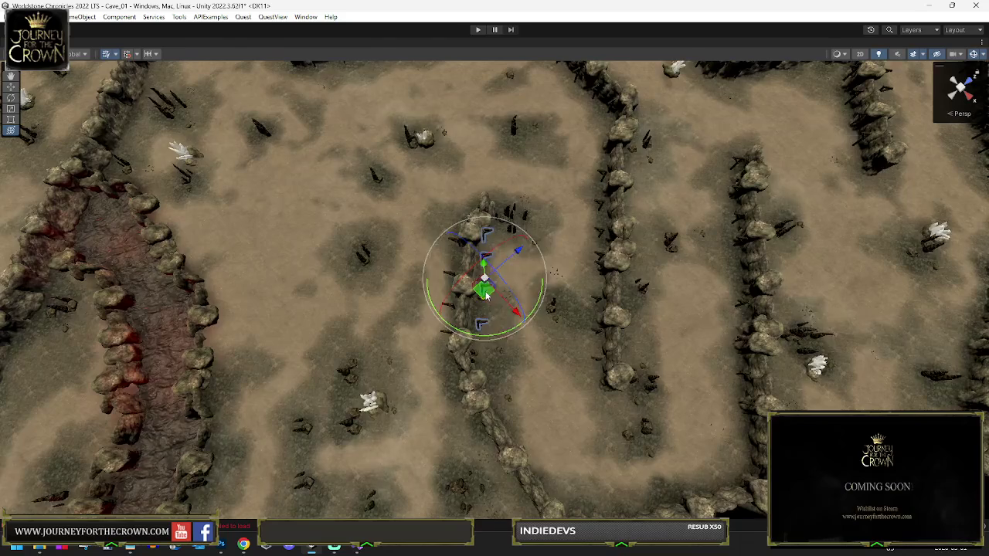
left_click_drag(510, 374, 508, 307)
mouse_move(581, 308)
left_mouse_down()
mouse_move(595, 301)
mouse_move(583, 302)
left_mouse_up()
key("w")
mouse_move(514, 260)
left_mouse_down()
mouse_move(538, 345)
mouse_move(528, 352)
left_mouse_up()
key("e")
left_click_drag(595, 409, 724, 400)
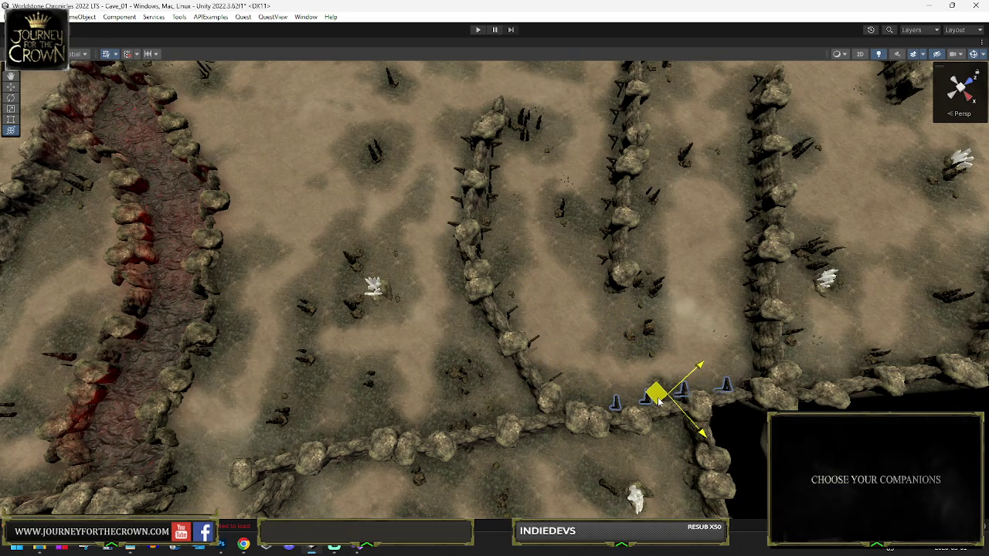
- Select a nearby post group, rotate it to a new angle and shift it slightly left
left_click(462, 346)
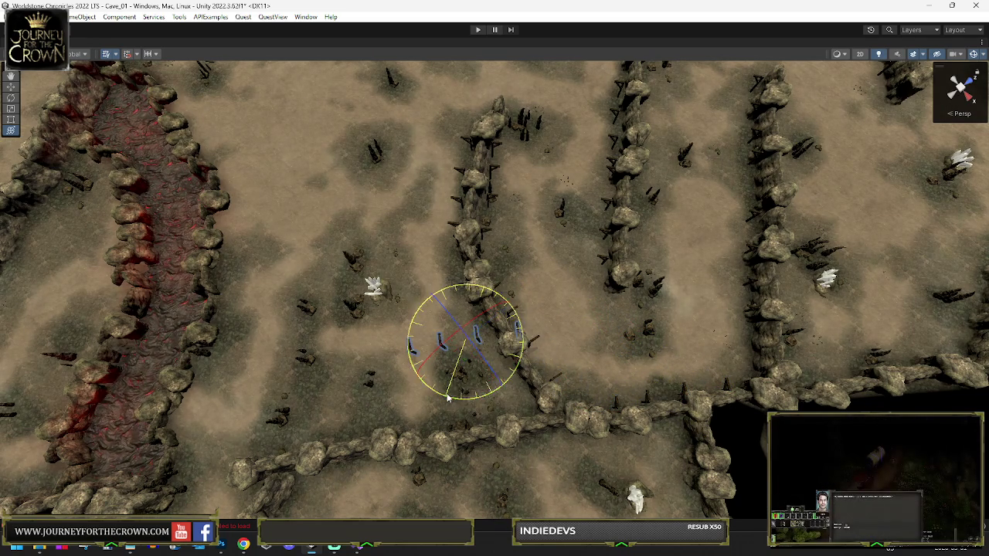
left_click_drag(696, 376, 596, 359)
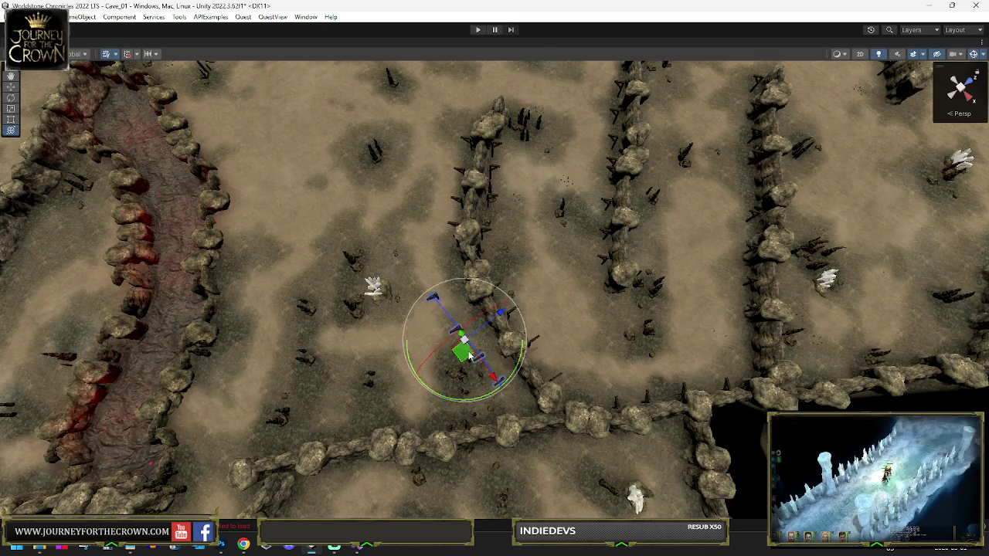
left_click(503, 371)
key("e")
mouse_move(448, 379)
left_mouse_down()
mouse_move(447, 332)
mouse_move(446, 378)
left_mouse_up()
mouse_move(460, 415)
left_mouse_down()
mouse_move(248, 372)
mouse_move(360, 351)
left_mouse_up()
key("w")
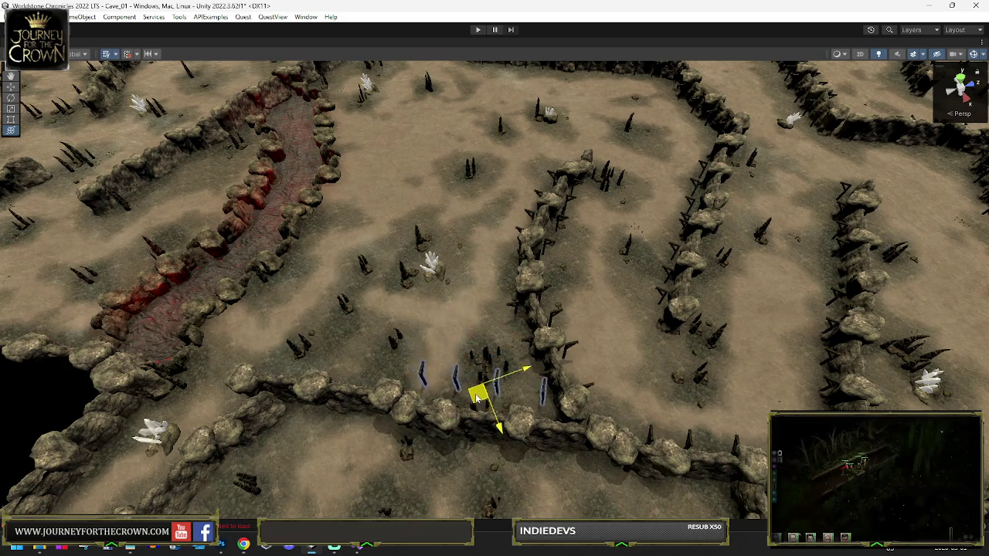
left_click_drag(478, 408, 469, 409)
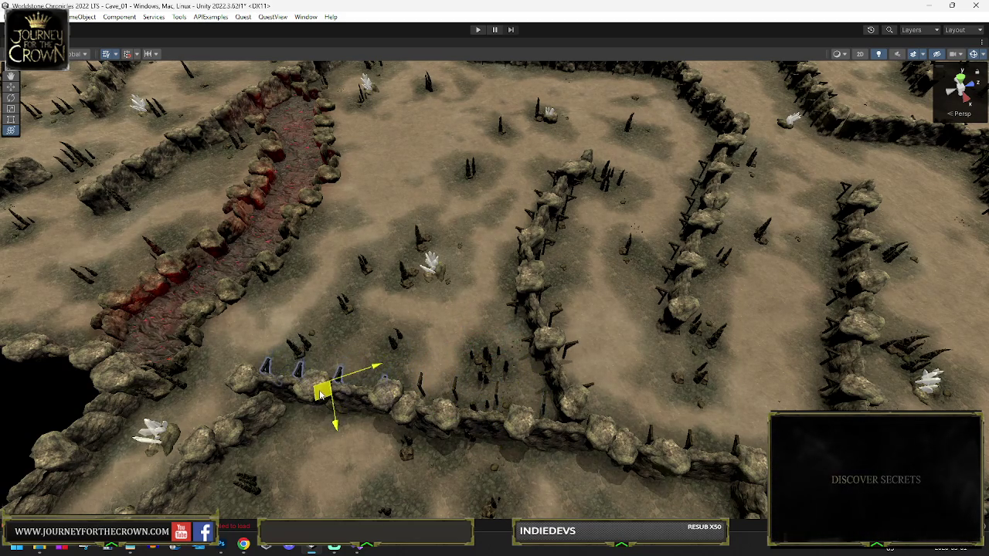
key("e")
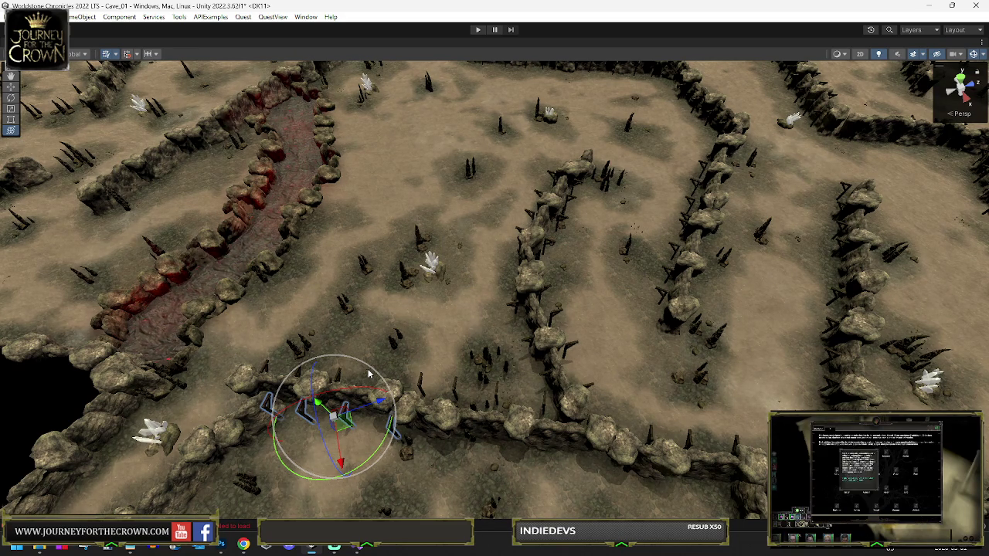
mouse_move(369, 374)
left_mouse_down()
mouse_move(435, 383)
mouse_move(173, 369)
mouse_move(185, 368)
left_mouse_up()
- Select a different post group and slide it to the left
left_click(433, 380)
left_click(416, 377)
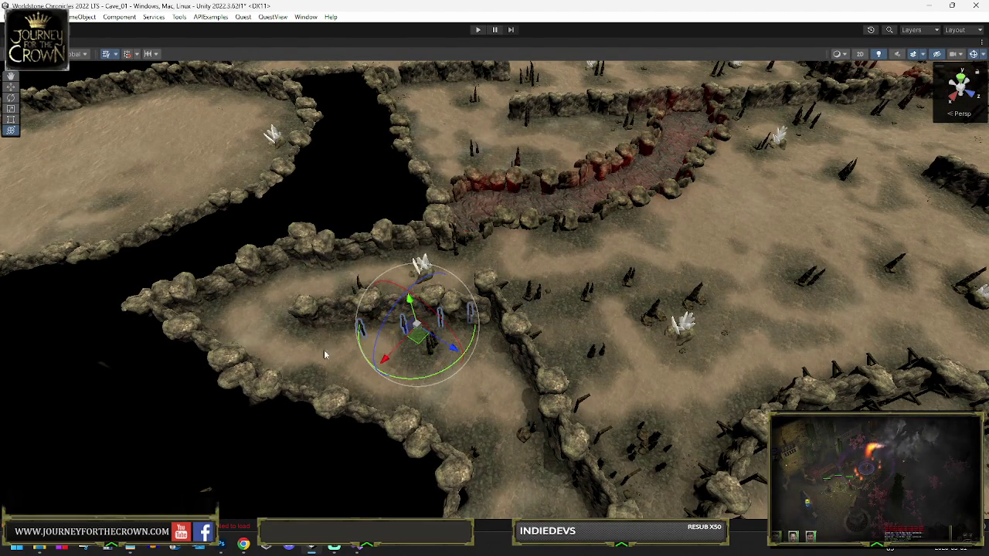
mouse_move(416, 340)
left_mouse_down()
mouse_move(372, 338)
mouse_move(394, 267)
mouse_move(384, 261)
mouse_move(285, 279)
mouse_move(266, 294)
left_mouse_up()
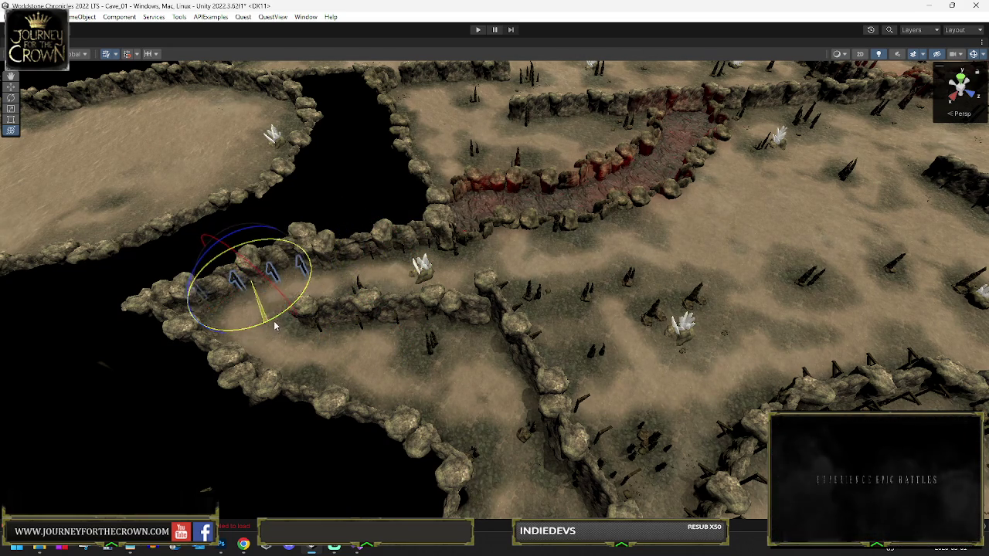
- Slide the selected posts down-left along the wall and turn them to fit its face
left_click_drag(252, 294, 254, 300)
mouse_move(364, 356)
left_mouse_down()
mouse_move(237, 349)
mouse_move(365, 321)
left_mouse_up()
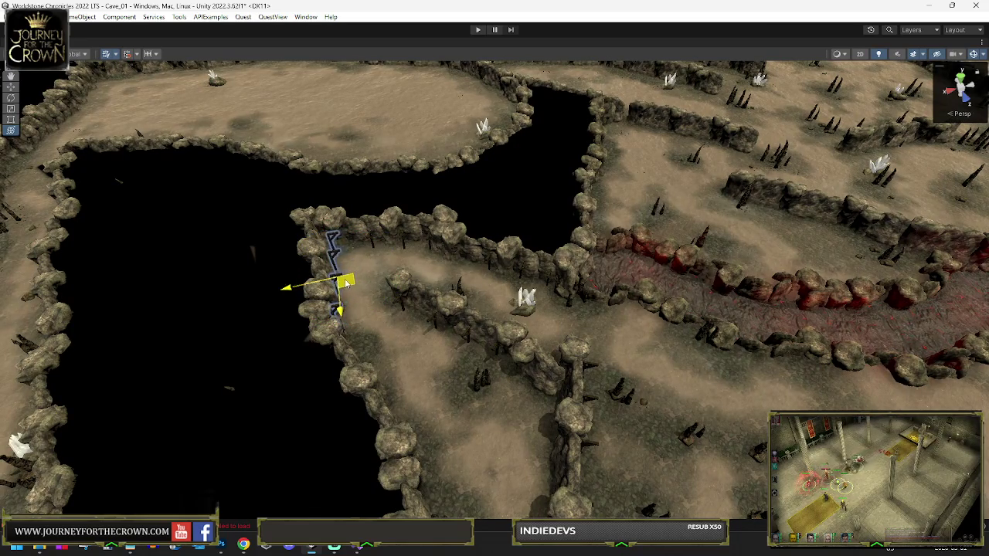
left_click_drag(419, 372, 435, 342)
key("e")
mouse_move(472, 284)
left_mouse_down()
mouse_move(480, 282)
mouse_move(441, 255)
mouse_move(421, 262)
left_mouse_up()
key("w")
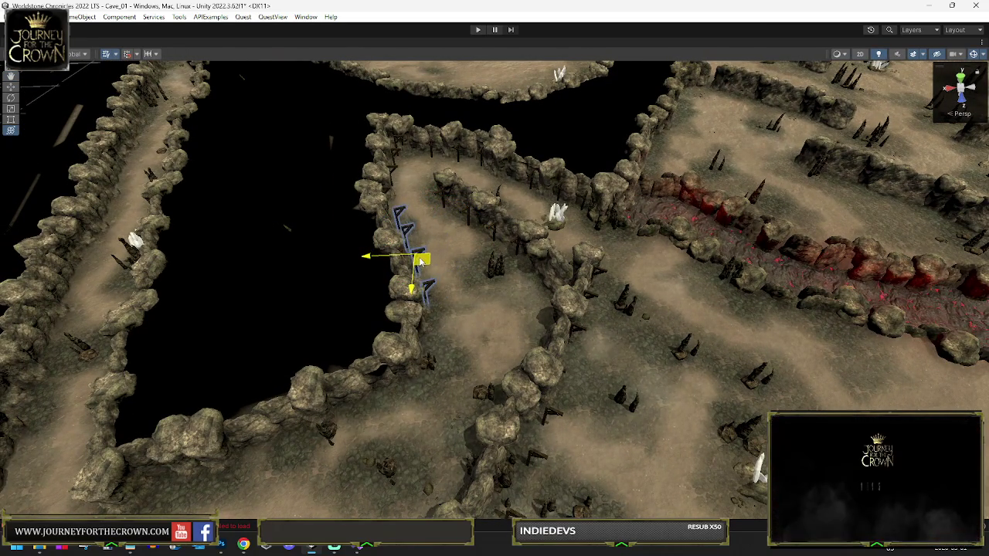
left_click_drag(430, 361, 383, 396)
key("e")
left_click_drag(340, 433, 289, 461)
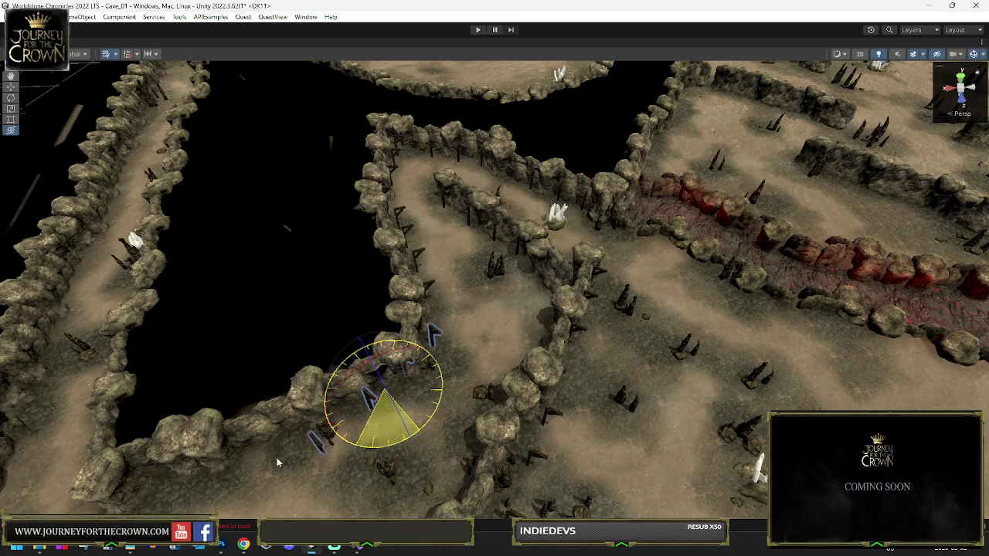
- Bring the view across the cave toward the next wall for the posts
left_click_drag(196, 471, 201, 468)
key("y")
mouse_move(386, 378)
left_mouse_down()
mouse_move(482, 357)
mouse_move(458, 340)
mouse_move(349, 349)
mouse_move(258, 326)
mouse_move(360, 338)
mouse_move(259, 315)
mouse_move(219, 380)
left_mouse_up()
key("w")
key("e")
key("w")
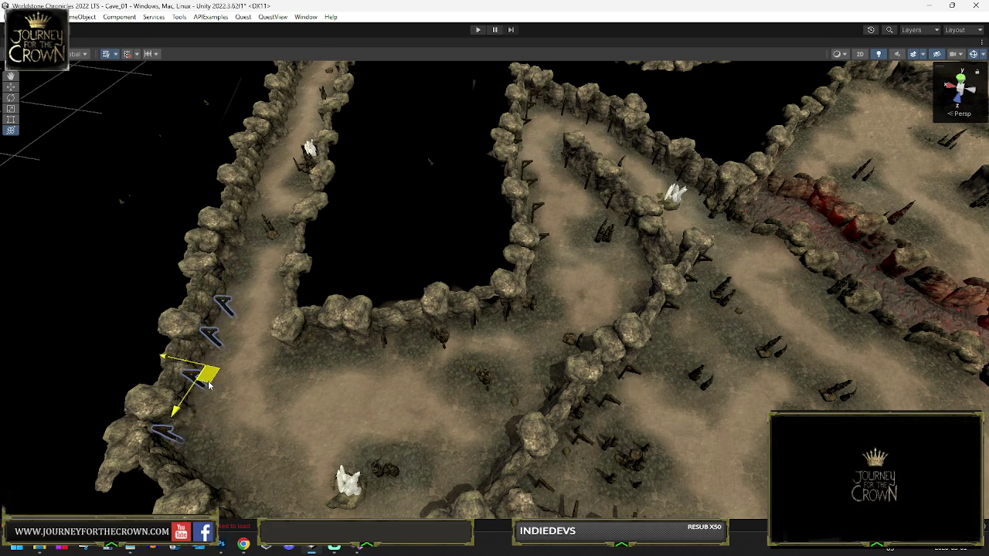
left_click_drag(257, 417, 330, 309)
- Place the post group near the crystal, rotate it, and push it toward the lower cave wall
key("e")
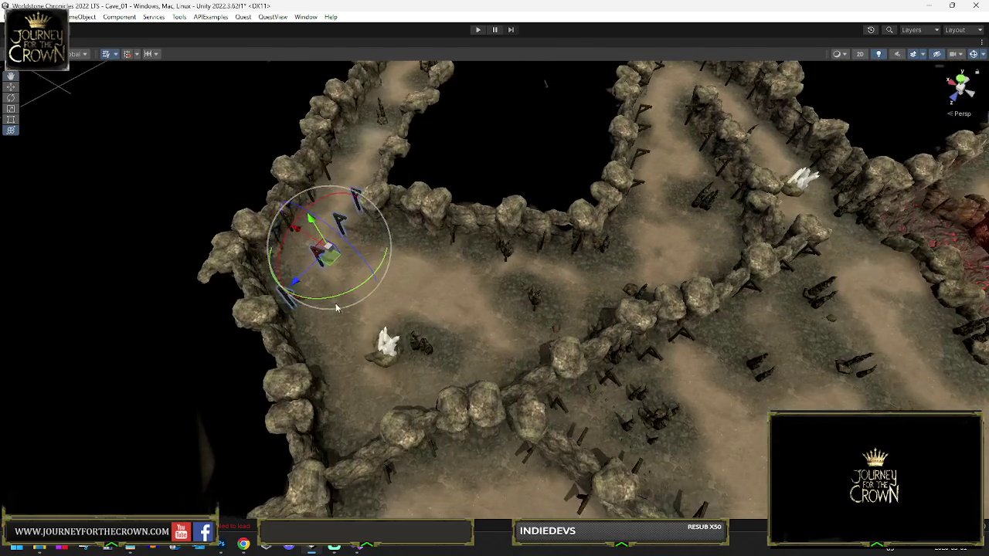
key("w")
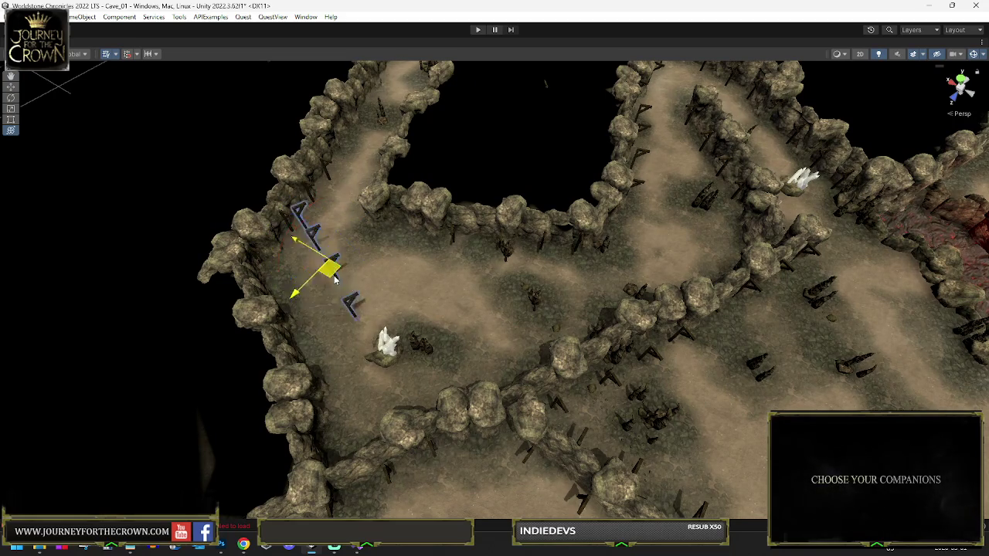
mouse_move(307, 350)
left_mouse_down()
mouse_move(343, 343)
mouse_move(446, 355)
left_mouse_up()
key("e")
left_click_drag(432, 401, 605, 363)
key("w")
mouse_move(443, 354)
left_mouse_down()
mouse_move(427, 419)
mouse_move(564, 348)
mouse_move(665, 265)
mouse_move(688, 216)
mouse_move(405, 124)
left_mouse_up()
- Rotate the selected post group to line up along the path
key("e")
left_click_drag(403, 164, 452, 224)
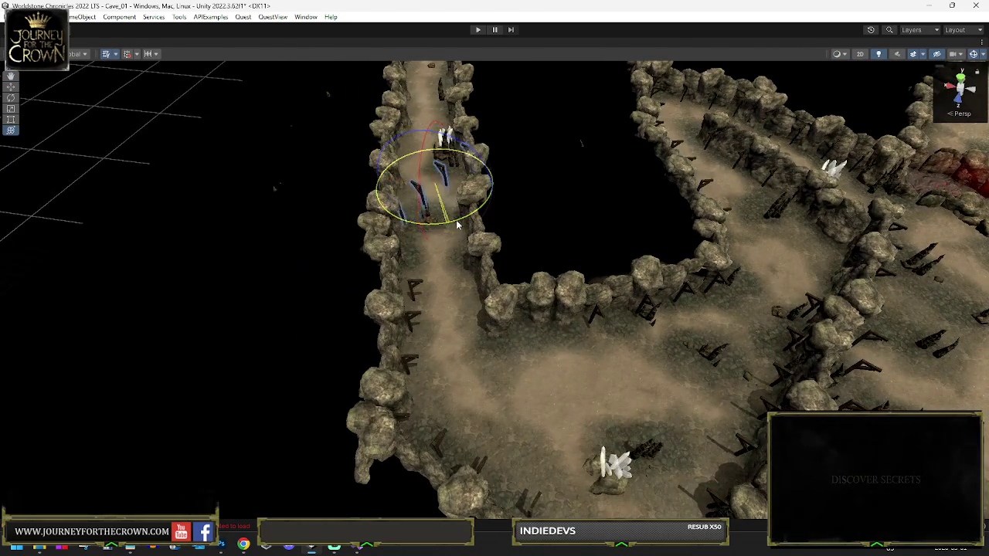
mouse_move(489, 193)
left_mouse_down()
mouse_move(444, 224)
mouse_move(483, 292)
left_mouse_up()
key("w")
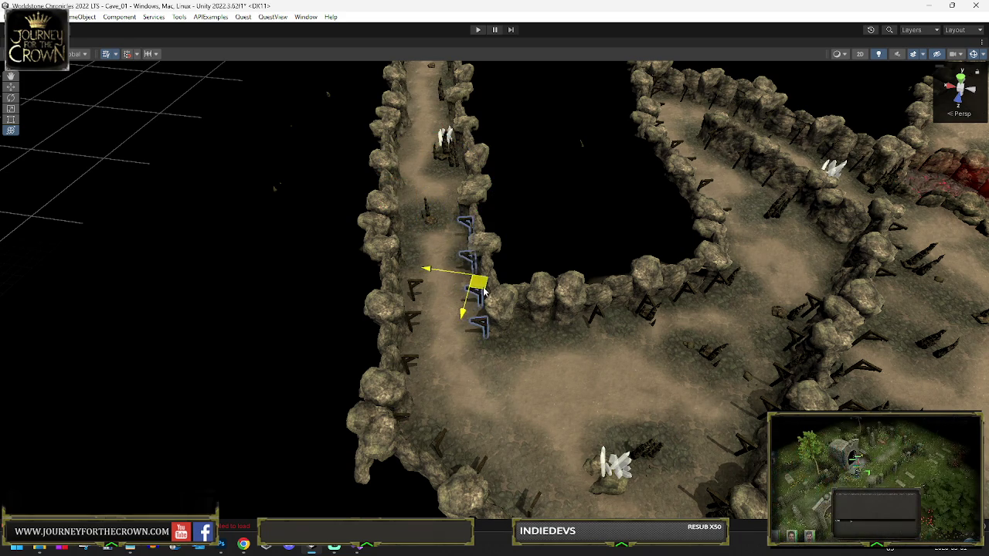
key("e")
key("w")
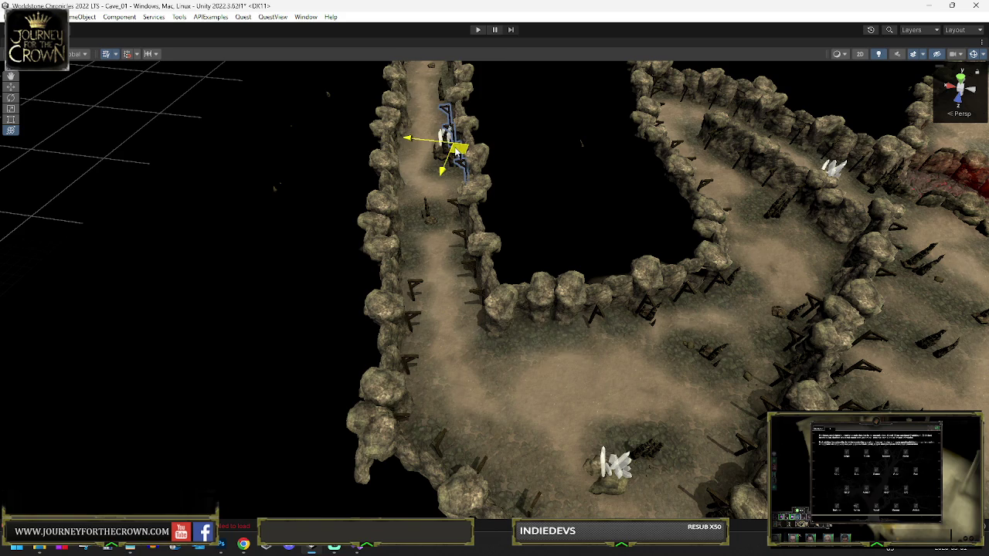
key("f")
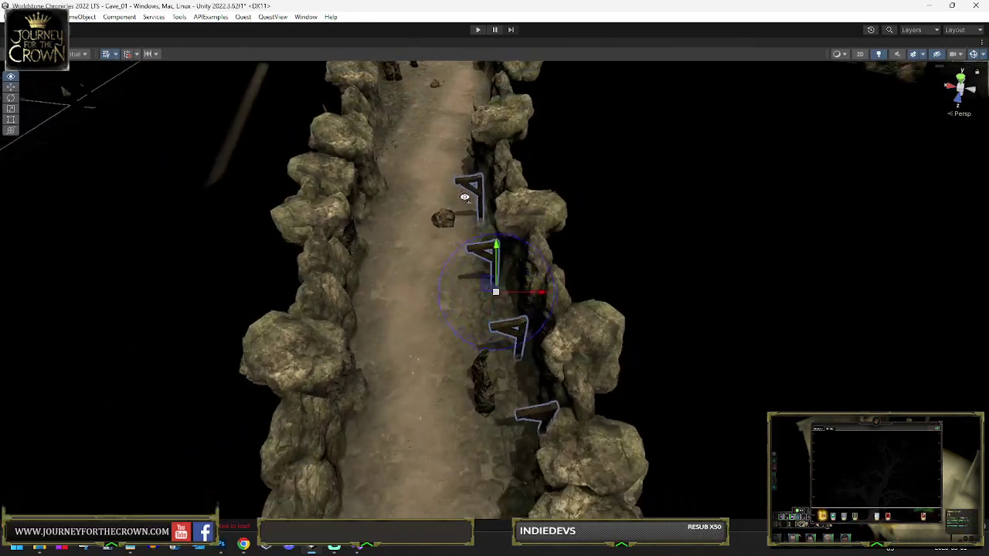
key("w")
key("e")
left_click_drag(501, 249, 504, 301)
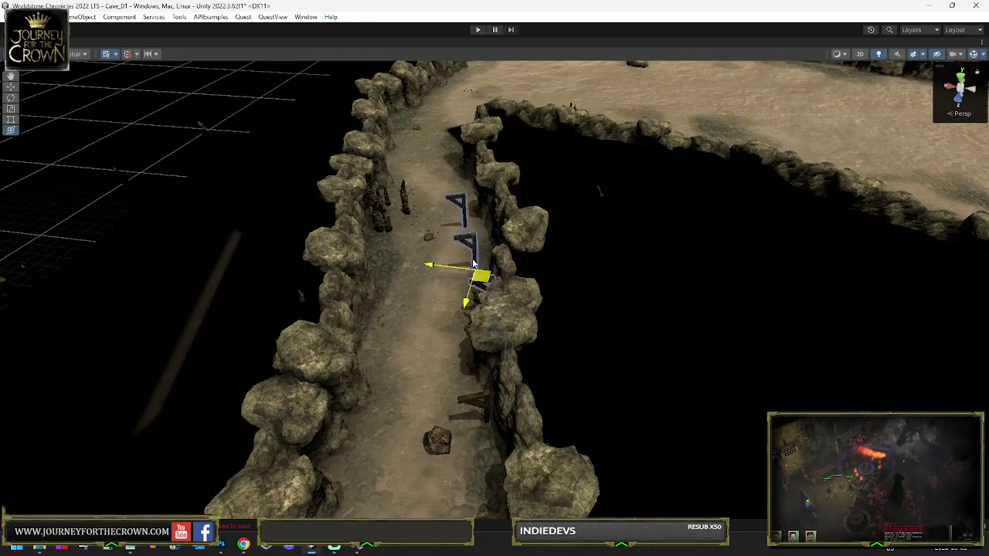
- Duplicate the post group, rotate the copy, and slide it down the left path wall
key("ctrl+d")
key("e")
mouse_move(479, 208)
left_mouse_down()
mouse_move(394, 224)
mouse_move(800, 213)
mouse_move(773, 219)
left_mouse_up()
key("w")
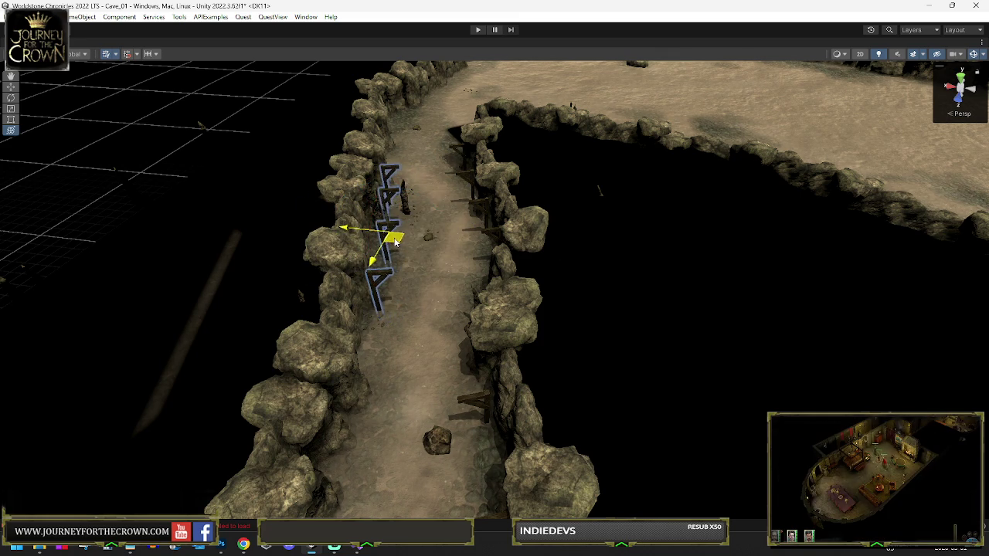
left_click_drag(390, 244, 344, 421)
key("e")
left_click_drag(344, 387, 410, 370)
scroll(410, 370, "down", 5)
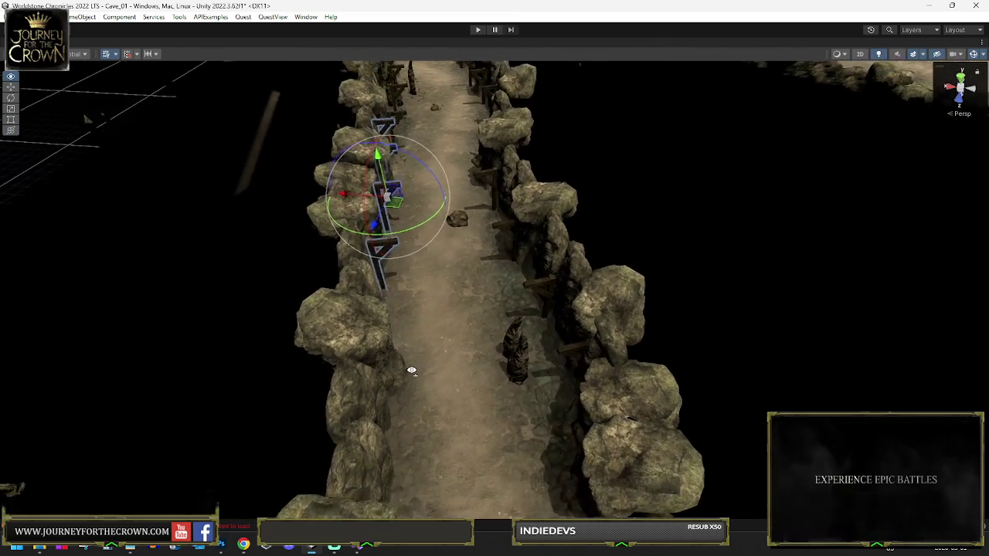
key("w")
mouse_move(415, 230)
left_mouse_down()
mouse_move(430, 443)
mouse_move(473, 361)
left_mouse_up()
key("e")
key("w")
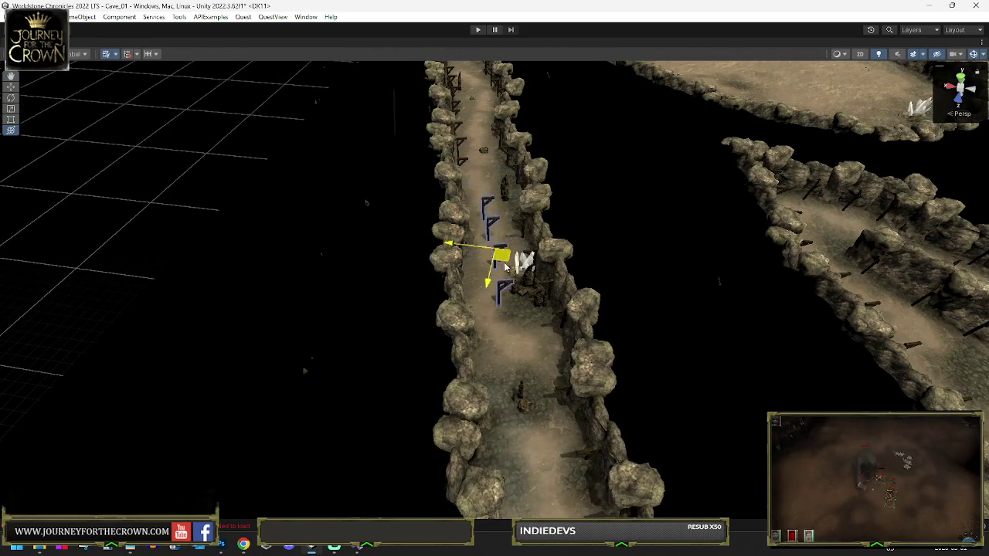
left_click_drag(488, 231, 489, 331)
- Rotate the posts into a line and move them beside the rock wall, undoing the last change
mouse_move(529, 420)
left_mouse_down()
mouse_move(506, 406)
mouse_move(492, 447)
mouse_move(498, 210)
left_mouse_up()
key("w")
key("e")
key("f")
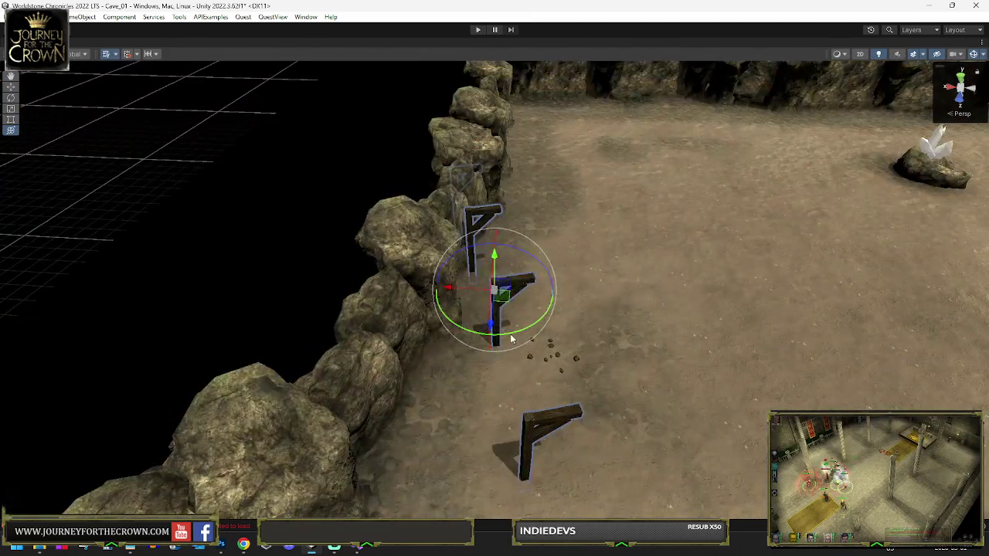
left_click_drag(510, 339, 464, 336)
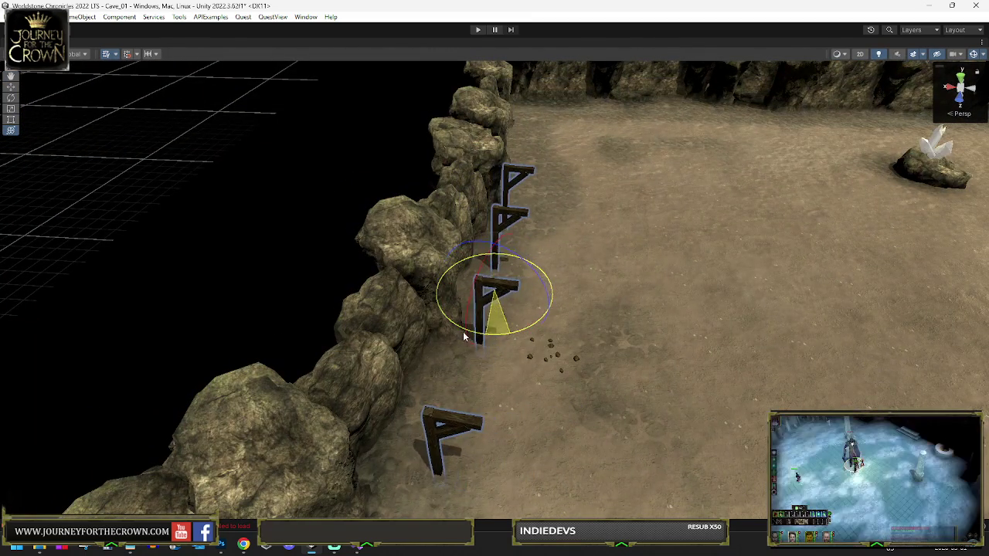
key("w")
mouse_move(488, 292)
left_mouse_down()
mouse_move(469, 287)
mouse_move(696, 356)
left_mouse_up()
key("e")
scroll(648, 250, "down", 10)
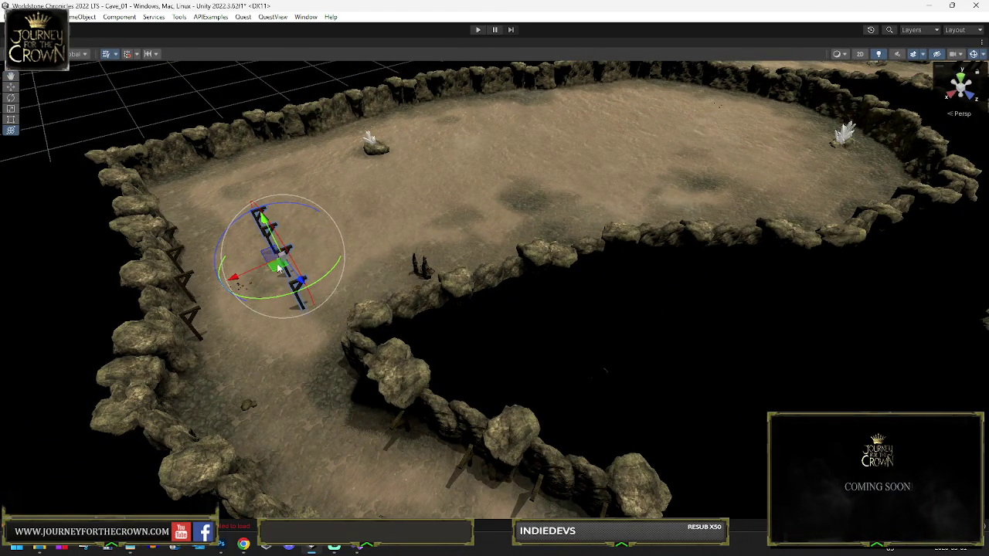
key("ctrl+z")
- Rotate the selected posts while checking them from a top-down view over the maze
left_click_drag(278, 267, 441, 352)
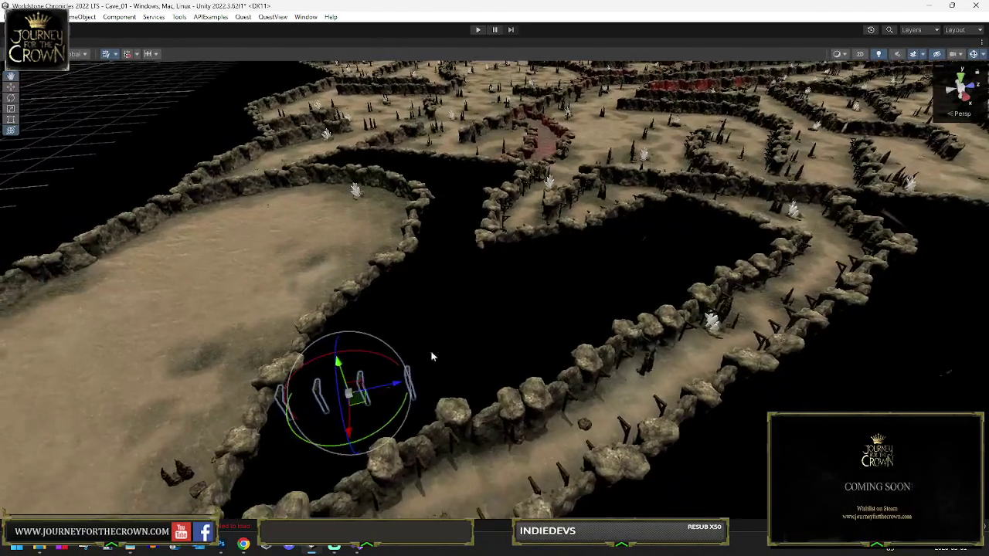
key("f")
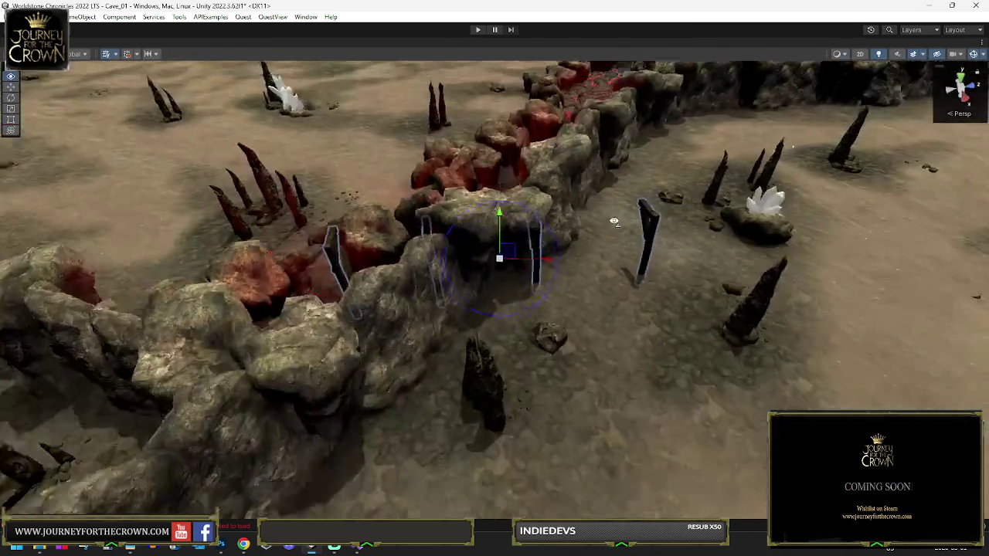
mouse_move(614, 222)
left_mouse_down()
mouse_move(574, 294)
mouse_move(544, 229)
mouse_move(309, 239)
left_mouse_up()
mouse_move(304, 240)
left_mouse_down()
mouse_move(492, 191)
mouse_move(294, 363)
left_mouse_up()
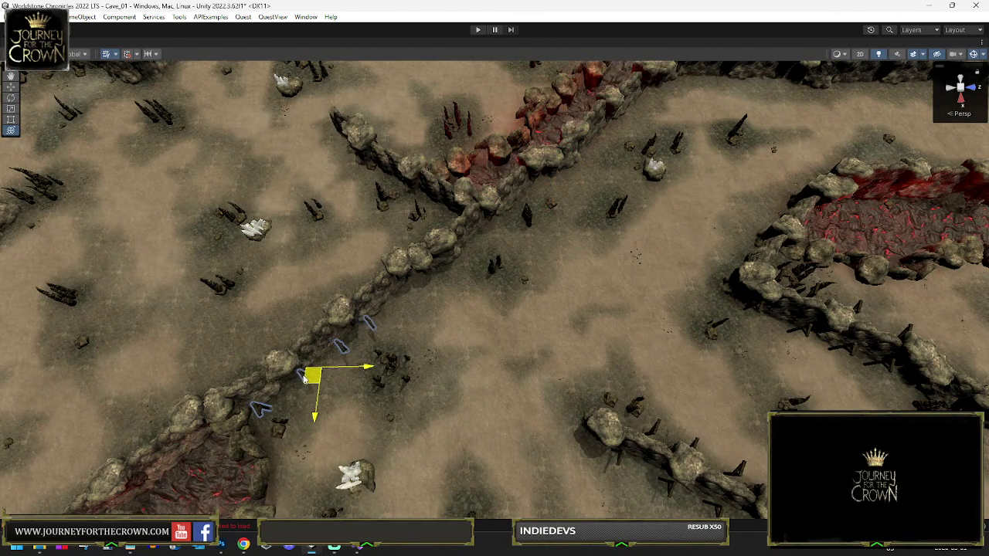
key("e")
key("f")
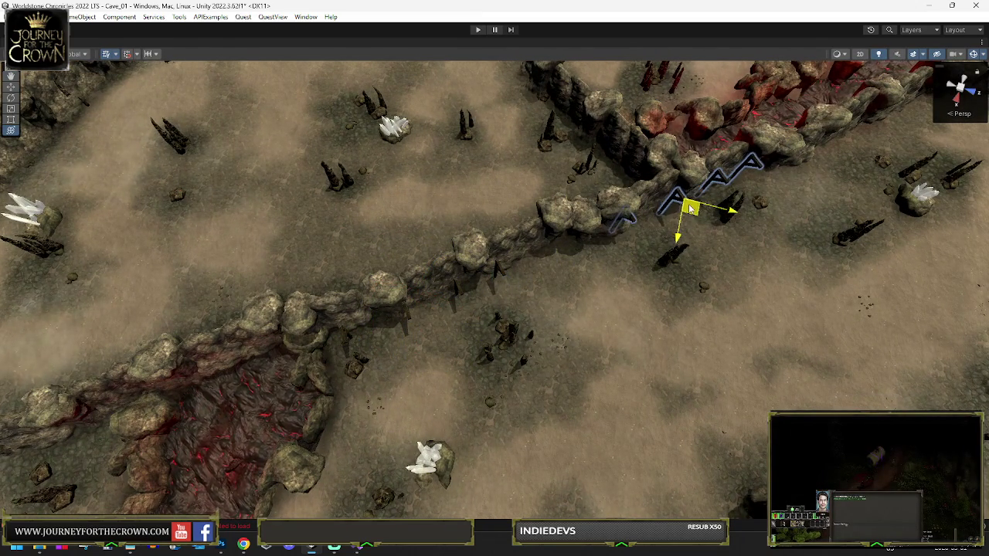
key("f")
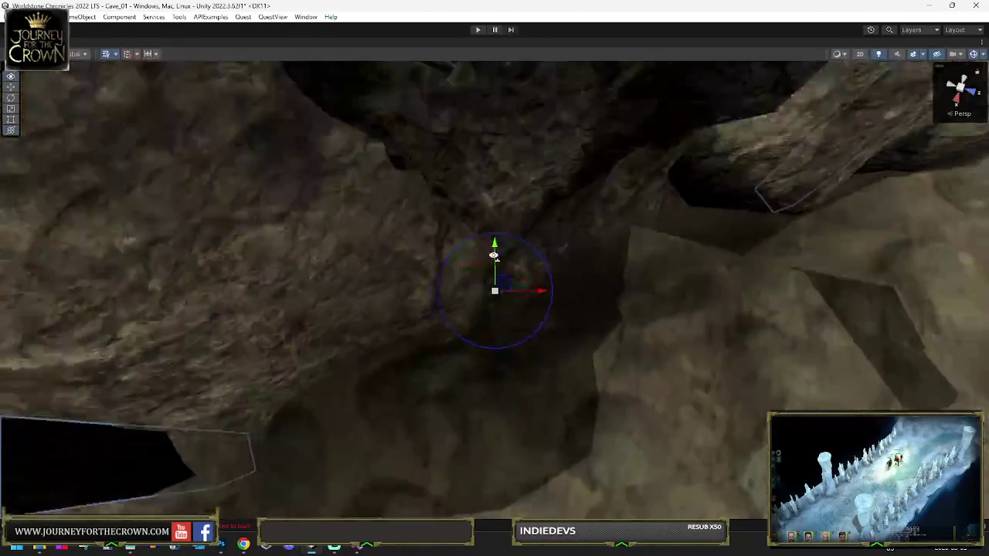
scroll(490, 254, "down", 10)
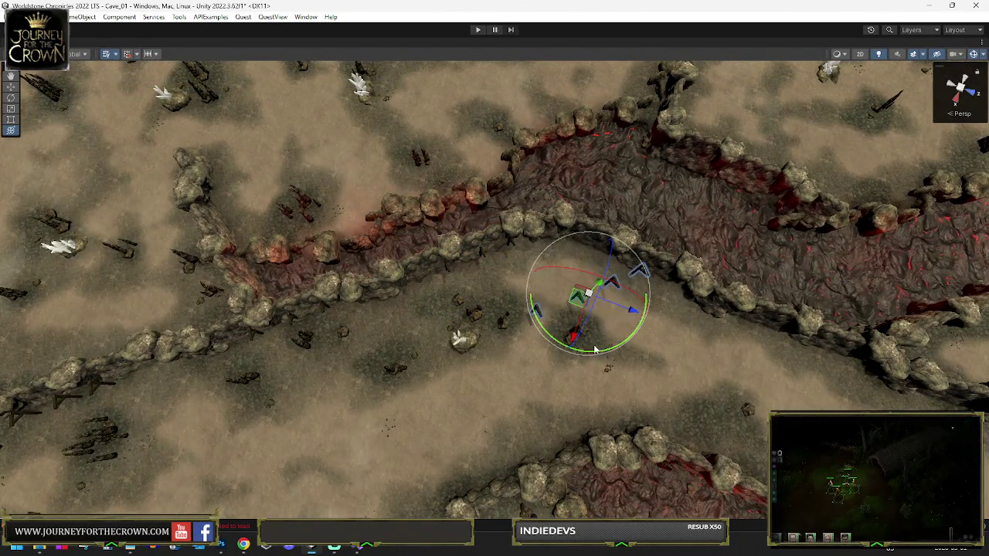
left_click_drag(501, 333, 429, 373)
- Slide the posts right along the rock wall and up against its face
key("w")
mouse_move(456, 415)
left_mouse_down()
mouse_move(453, 368)
mouse_move(610, 324)
mouse_move(495, 366)
left_mouse_up()
key("e")
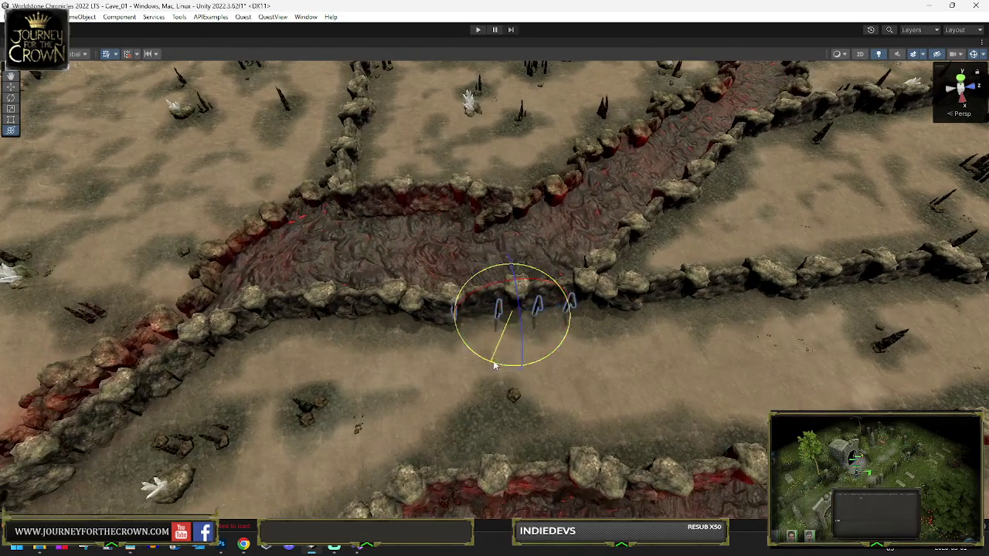
key("w")
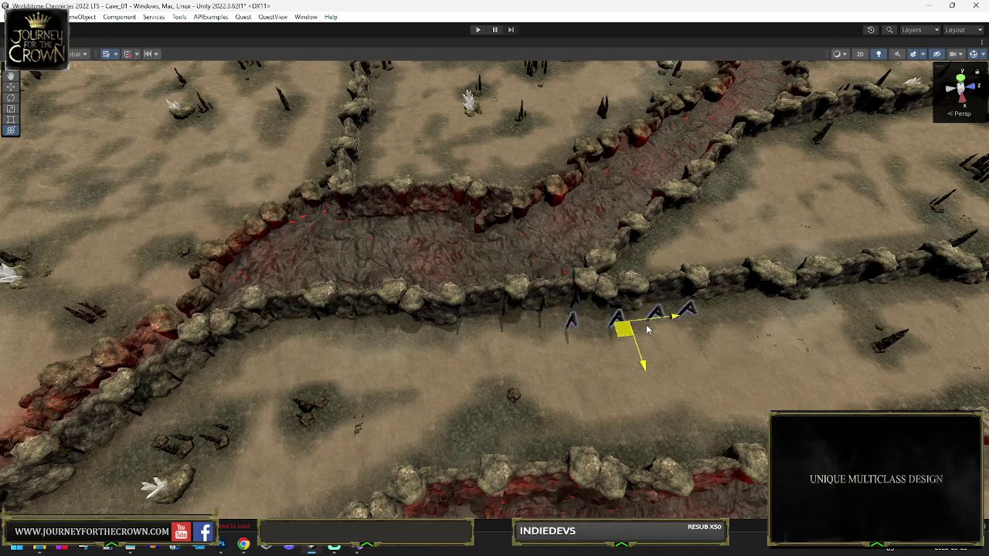
mouse_move(765, 309)
left_mouse_down()
mouse_move(852, 292)
mouse_move(376, 260)
left_mouse_up()
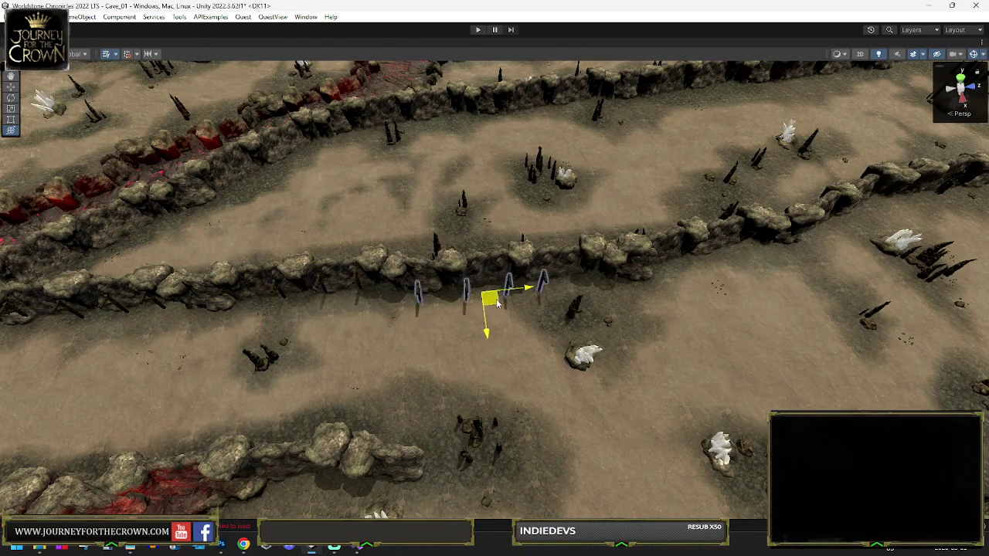
left_click_drag(498, 305, 500, 297)
key("e")
mouse_move(662, 268)
left_mouse_down()
mouse_move(508, 293)
mouse_move(531, 280)
left_mouse_up()
key("w")
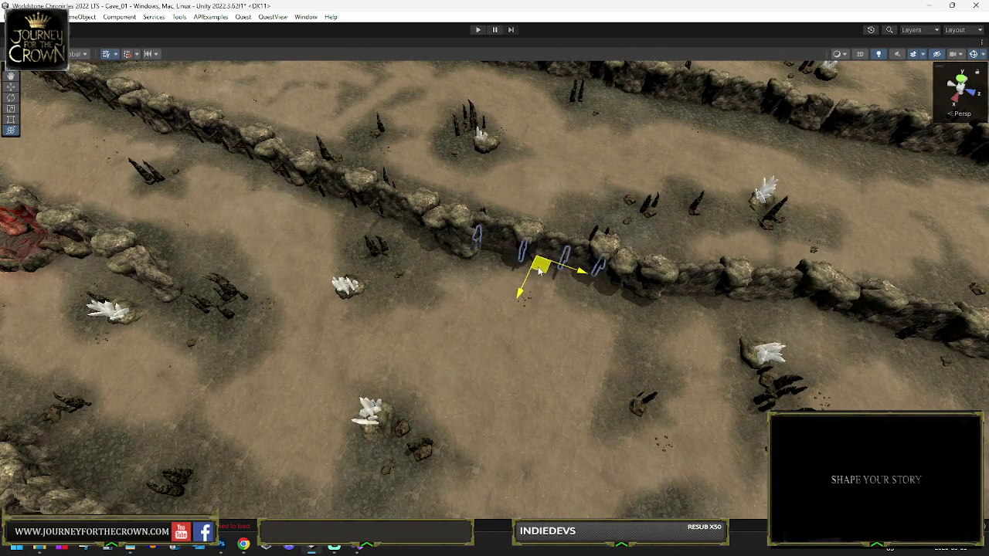
key("e")
key("f")
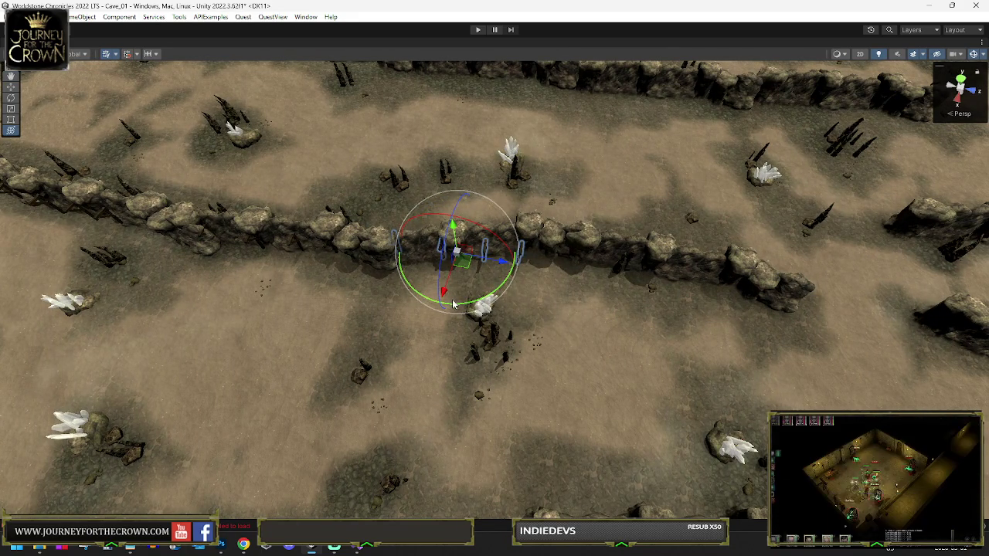
- Rotate the posts to match the central wall segment and slide them right along it
key("w")
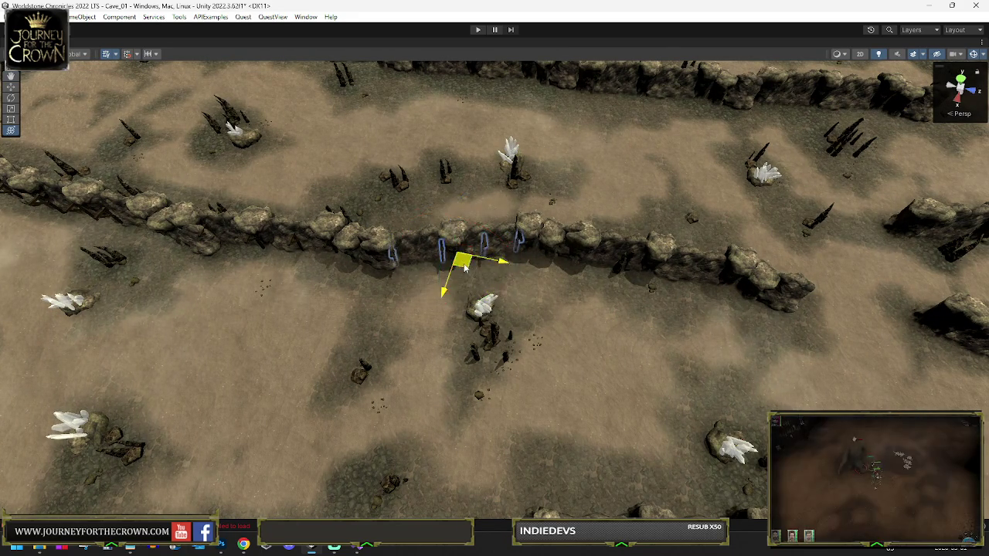
key("e")
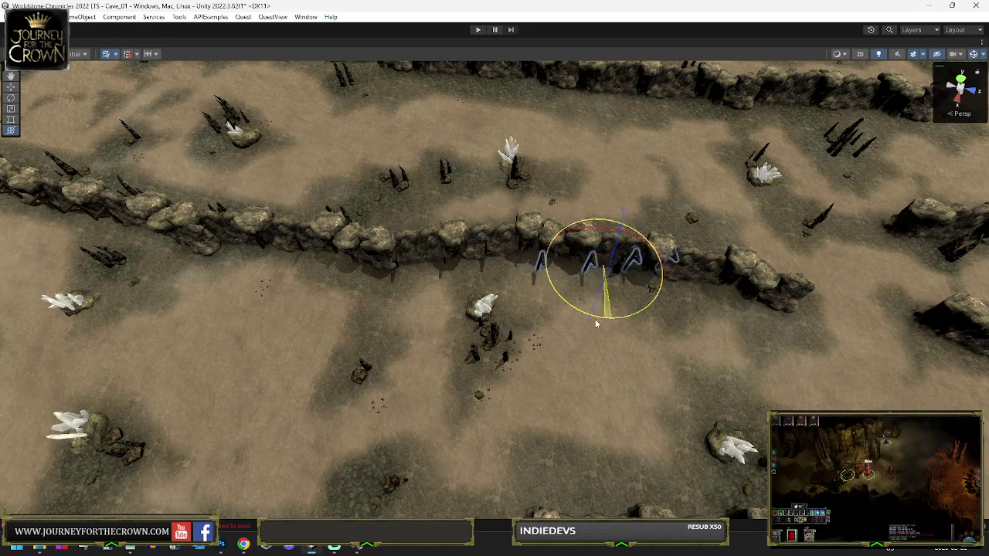
left_click_drag(578, 322, 570, 319)
key("w")
mouse_move(599, 276)
left_mouse_down()
mouse_move(750, 298)
mouse_move(861, 268)
mouse_move(438, 282)
mouse_move(486, 259)
left_mouse_up()
key("w")
key("e")
key("y")
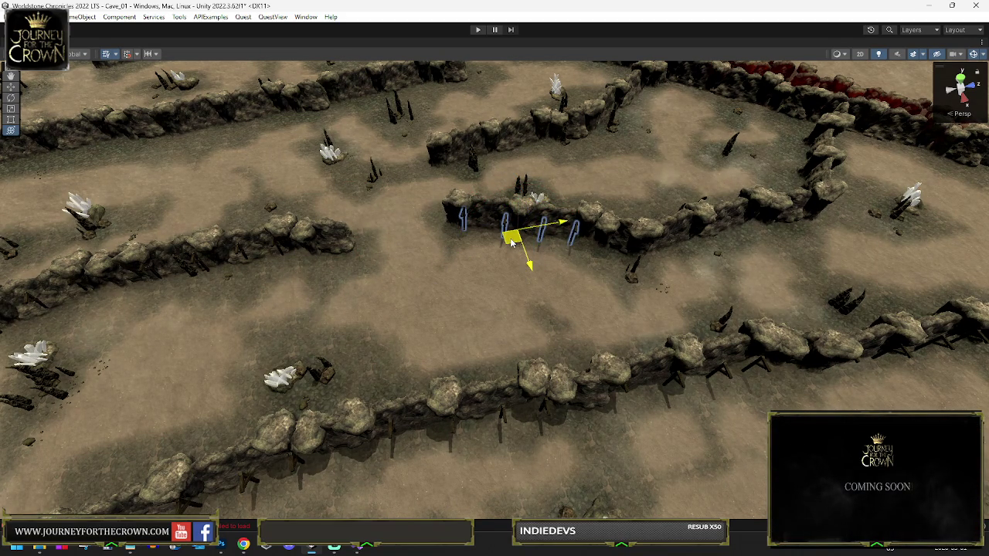
- Slide the current post group onto the right-hand wall and turn it to stand along the wall
mouse_move(511, 242)
left_mouse_down()
mouse_move(718, 263)
mouse_move(570, 291)
left_mouse_up()
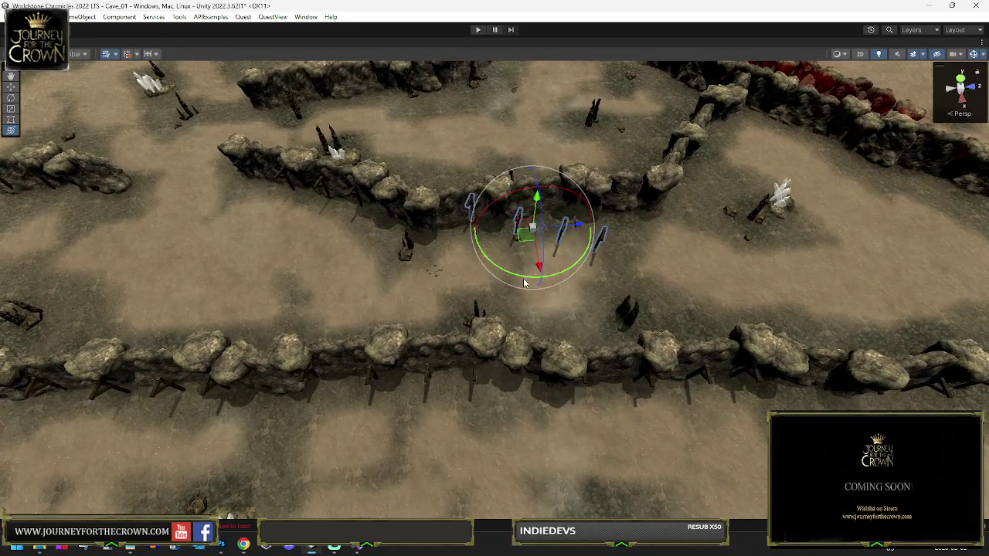
key("w")
mouse_move(533, 247)
left_mouse_down()
mouse_move(495, 249)
mouse_move(655, 197)
mouse_move(640, 192)
mouse_move(567, 213)
mouse_move(477, 265)
left_mouse_up()
key("e")
left_click_drag(564, 241, 524, 224)
key("w")
- Select another set of posts by the wall and rotate them to follow the wall
left_click(707, 288)
key("e")
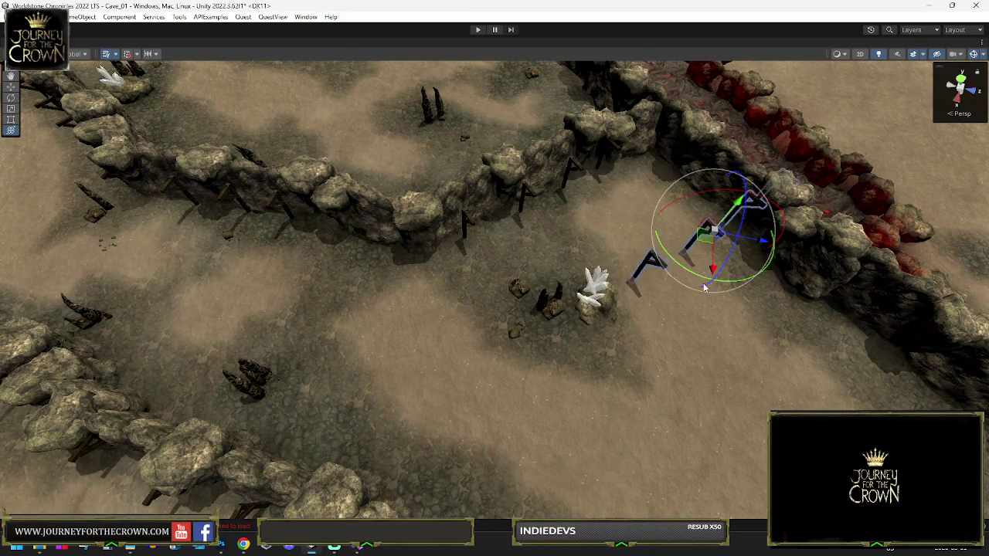
mouse_move(672, 272)
left_mouse_down()
mouse_move(633, 201)
mouse_move(524, 176)
left_mouse_up()
key("w")
key("e")
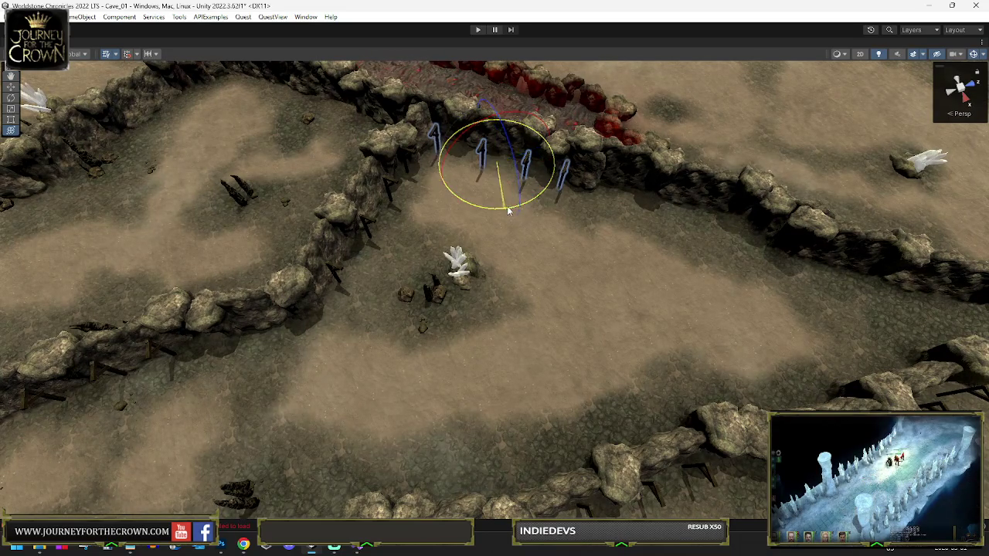
key("y")
mouse_move(513, 209)
left_mouse_down()
mouse_move(534, 181)
mouse_move(670, 208)
mouse_move(761, 270)
mouse_move(898, 302)
mouse_move(768, 319)
left_mouse_up()
key("f")
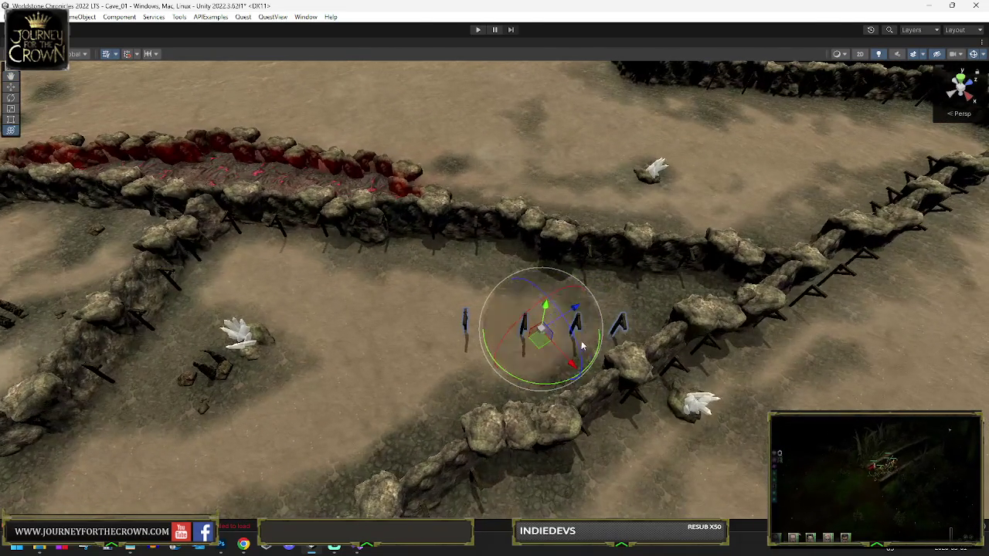
- Turn the new post group around its vertical axis and shift it along the lower wall
mouse_move(556, 378)
left_mouse_down()
mouse_move(505, 384)
mouse_move(178, 337)
mouse_move(185, 363)
left_mouse_up()
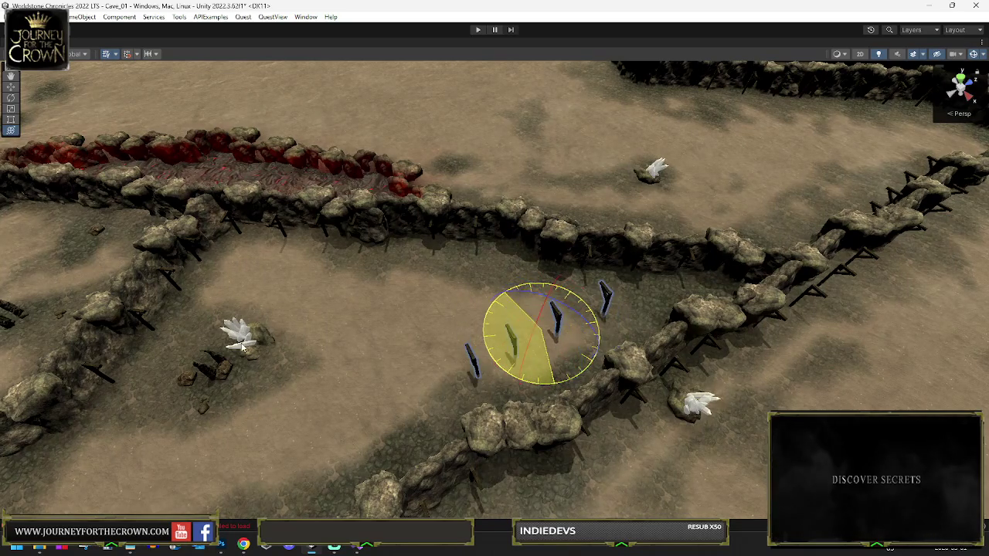
key("w")
mouse_move(540, 340)
left_mouse_down()
mouse_move(622, 357)
mouse_move(387, 408)
mouse_move(392, 470)
left_mouse_up()
key("f")
key("e")
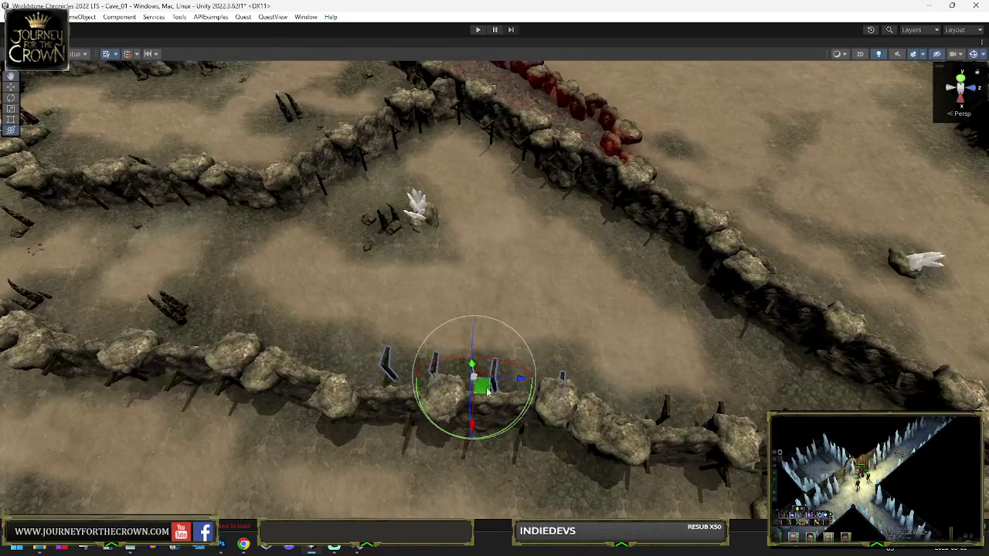
left_click_drag(488, 390, 394, 374)
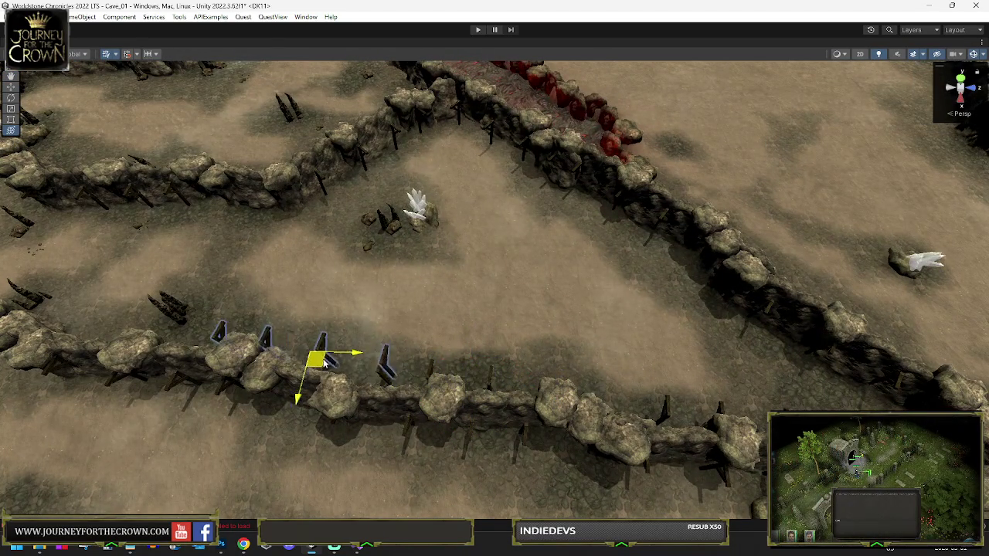
left_click_drag(308, 363, 292, 364)
- Slide the posts further left along the lower rock wall toward its far end
key("e")
left_click_drag(178, 338, 62, 282)
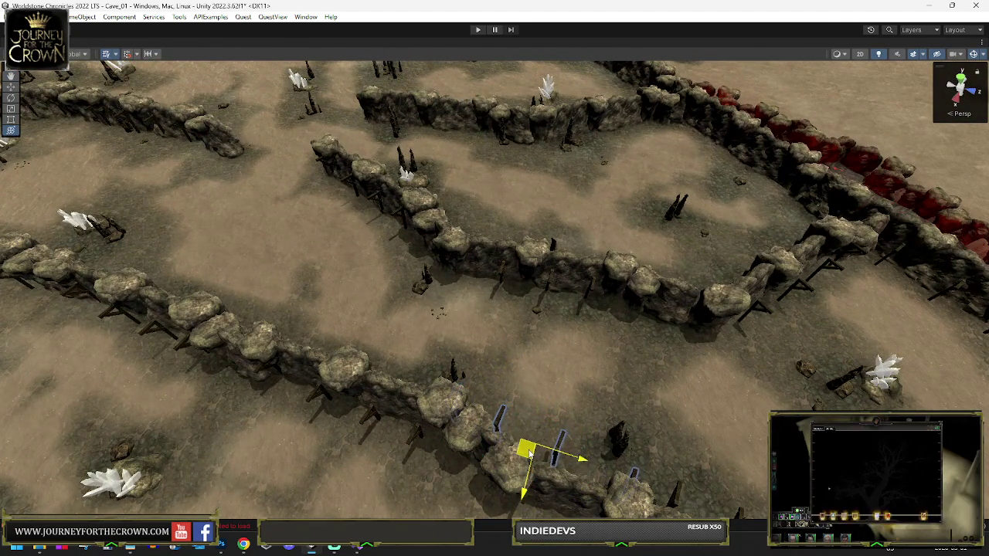
left_click_drag(407, 382, 342, 371)
key("e")
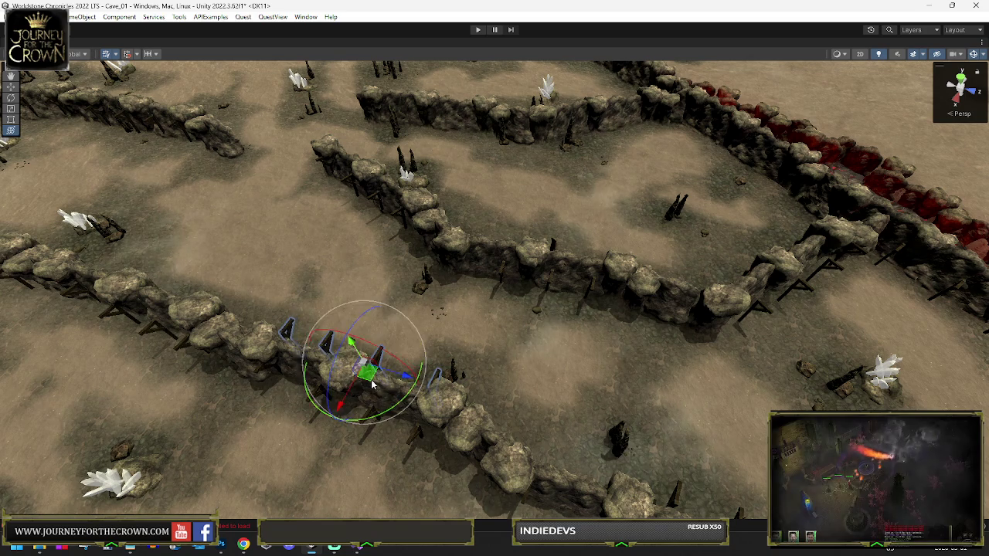
key("w")
mouse_move(351, 376)
left_mouse_down()
mouse_move(310, 328)
mouse_move(190, 309)
left_mouse_up()
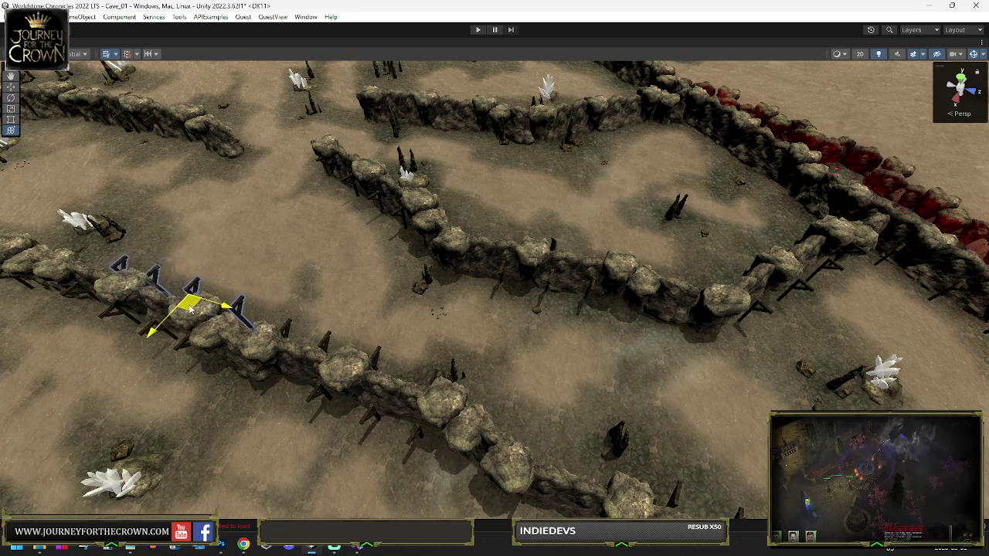
left_click_drag(151, 267, 31, 232)
- Slide the four-post group left along the wall, rotating it slightly to follow the wall
key("y")
key("f")
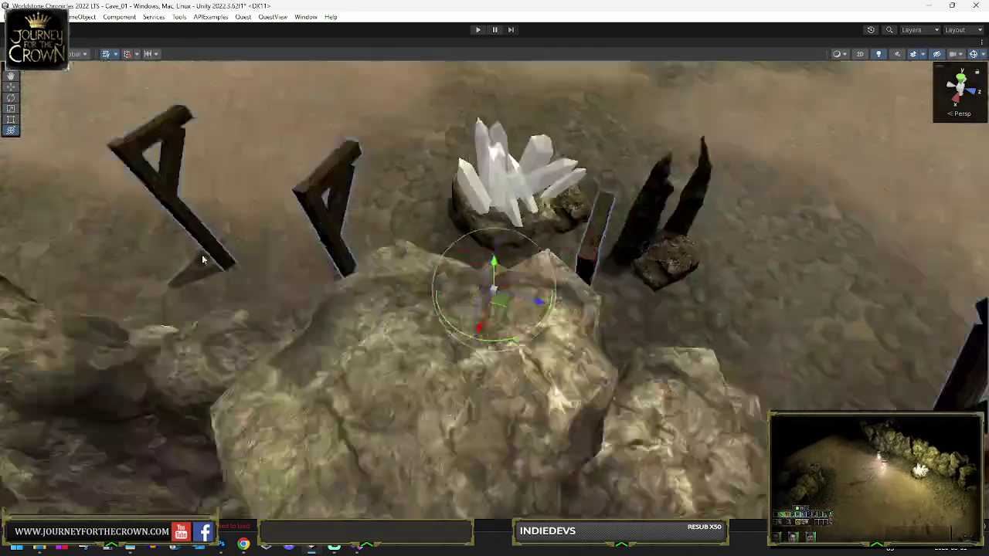
scroll(380, 306, "down", 10)
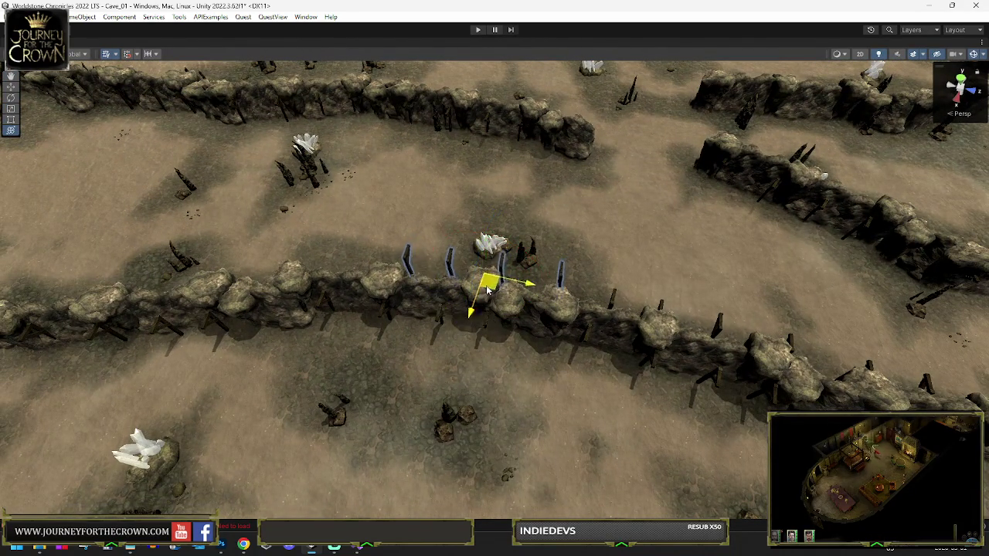
mouse_move(483, 292)
left_mouse_down()
mouse_move(280, 278)
mouse_move(294, 308)
left_mouse_up()
key("f")
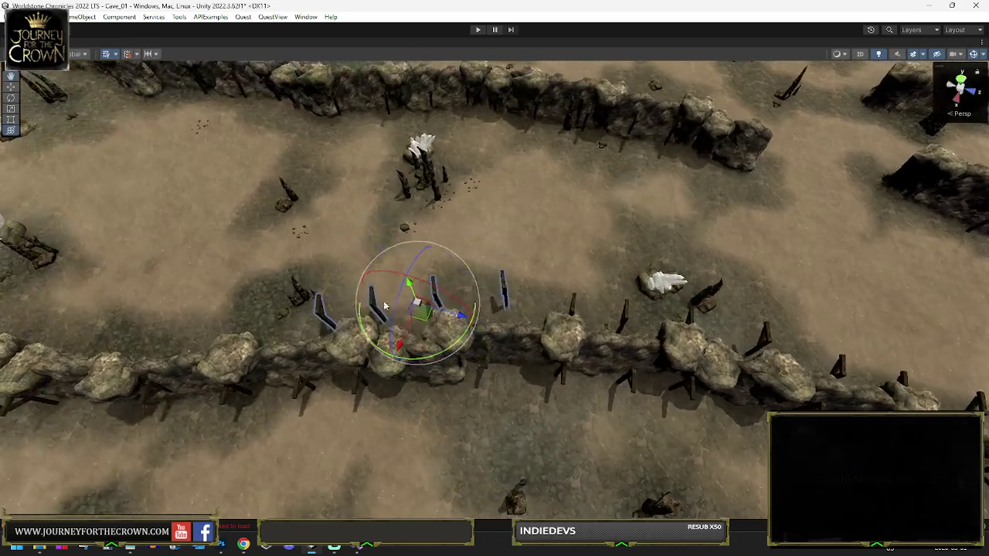
key("w")
key("e")
left_click_drag(444, 358, 437, 365)
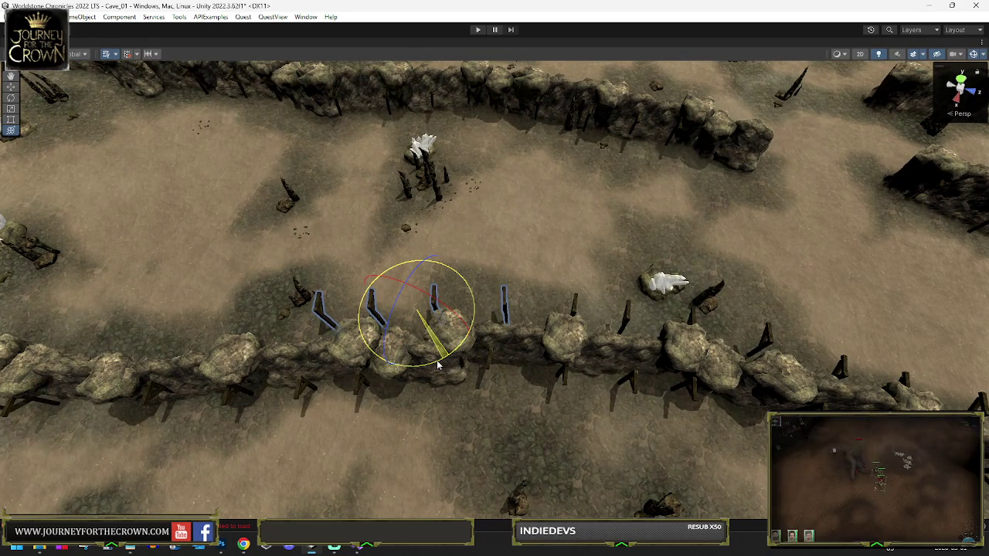
key("w")
mouse_move(379, 329)
left_mouse_down()
mouse_move(162, 358)
mouse_move(66, 301)
mouse_move(92, 288)
mouse_move(347, 310)
mouse_move(417, 331)
left_mouse_up()
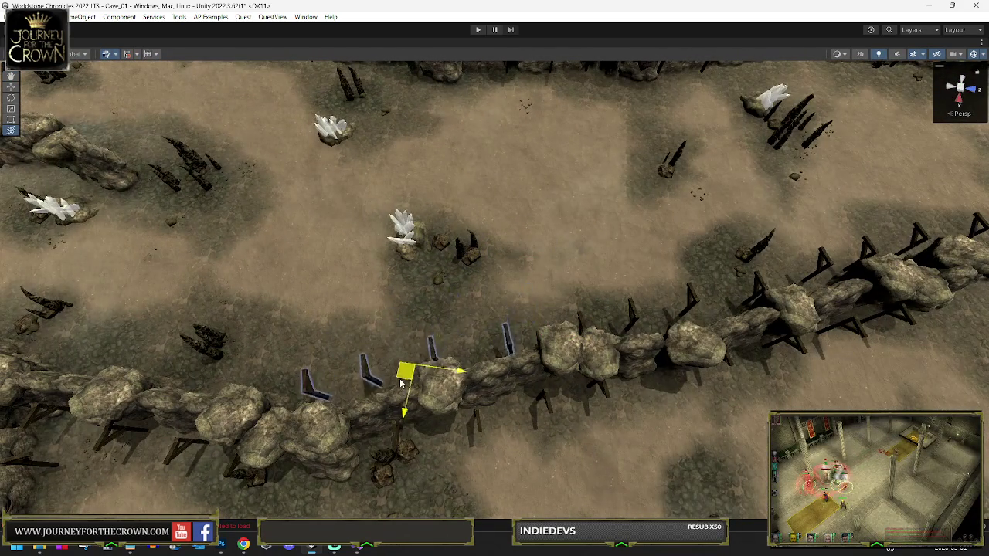
mouse_move(413, 390)
left_mouse_down()
mouse_move(155, 354)
mouse_move(144, 332)
mouse_move(112, 317)
mouse_move(283, 347)
mouse_move(272, 347)
left_mouse_up()
- Carry the posts up onto another wall bordering the red chasm and line them along it
left_click_drag(371, 328, 354, 334)
left_click_drag(392, 289, 402, 310)
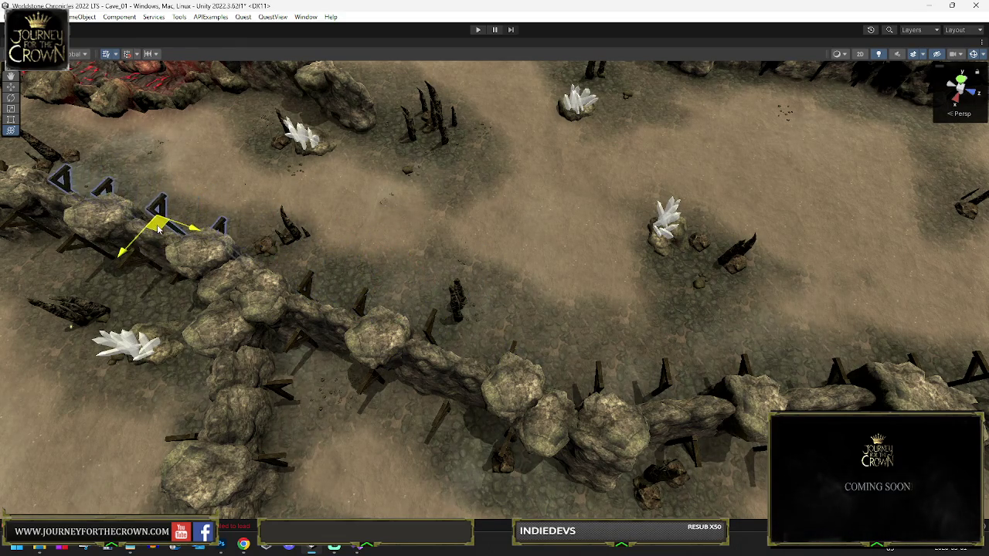
mouse_move(179, 135)
left_mouse_down()
mouse_move(233, 101)
mouse_move(202, 400)
left_mouse_up()
mouse_move(157, 509)
left_mouse_down()
mouse_move(216, 313)
mouse_move(203, 253)
left_mouse_up()
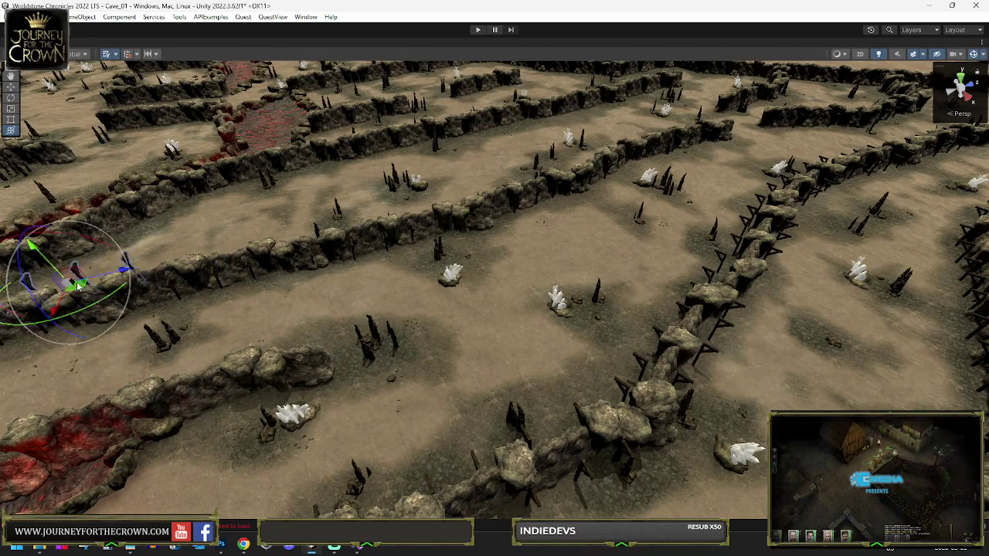
key("f")
scroll(268, 265, "down", 5)
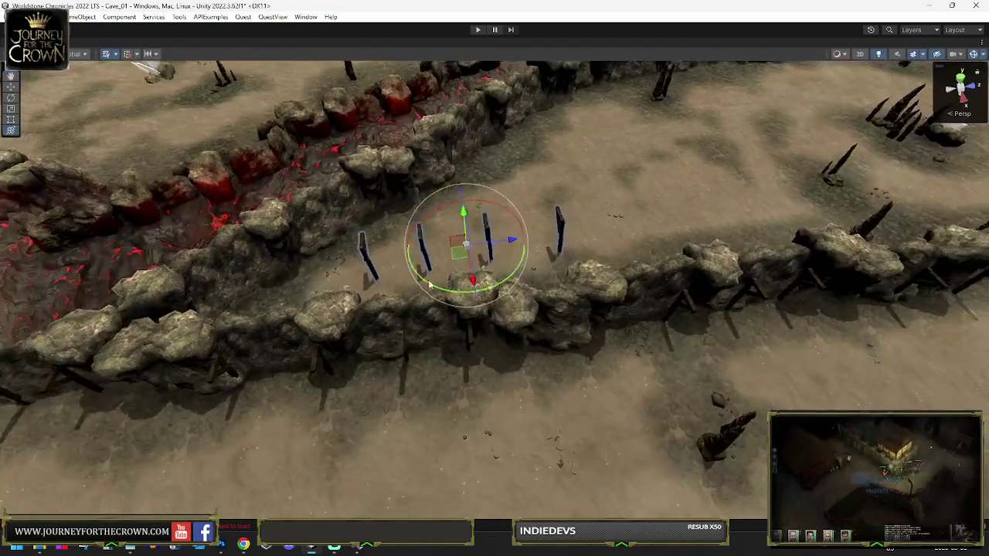
mouse_move(458, 247)
left_mouse_down()
mouse_move(350, 297)
mouse_move(344, 312)
mouse_move(235, 323)
left_mouse_up()
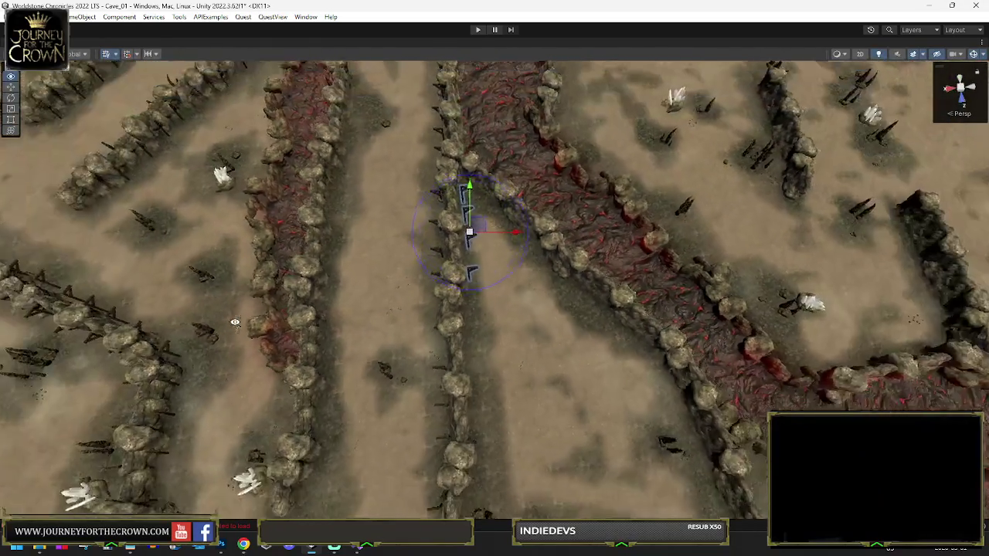
- Slide the posts down onto the wall line and rotate them to match the wall direction
scroll(529, 221, "down", 3)
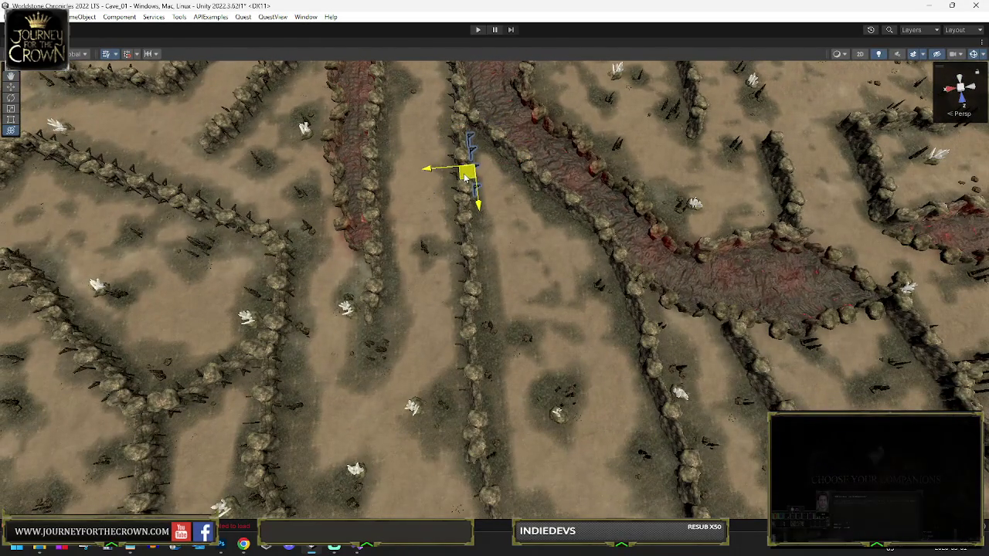
left_click_drag(465, 176, 475, 257)
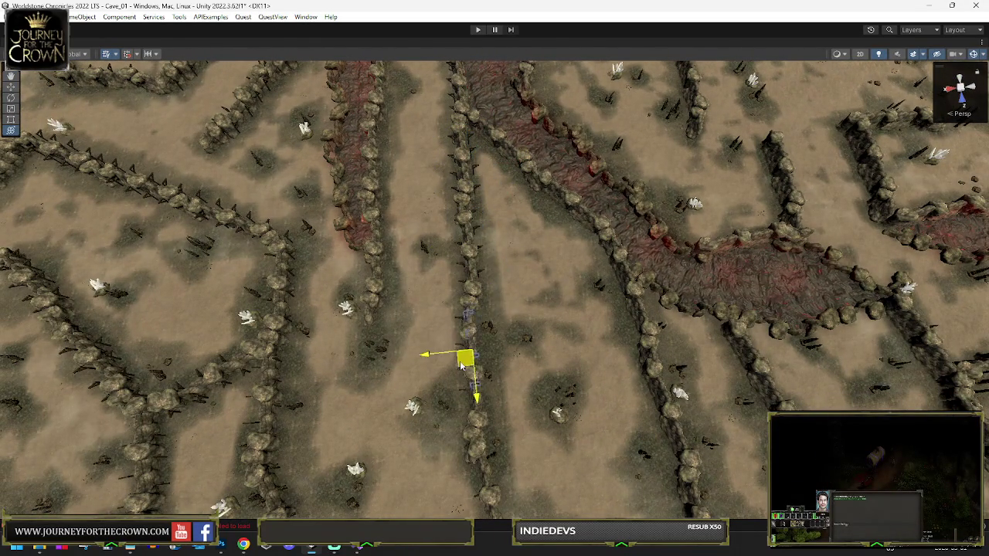
left_click_drag(461, 367, 477, 363)
left_click_drag(510, 428, 462, 337)
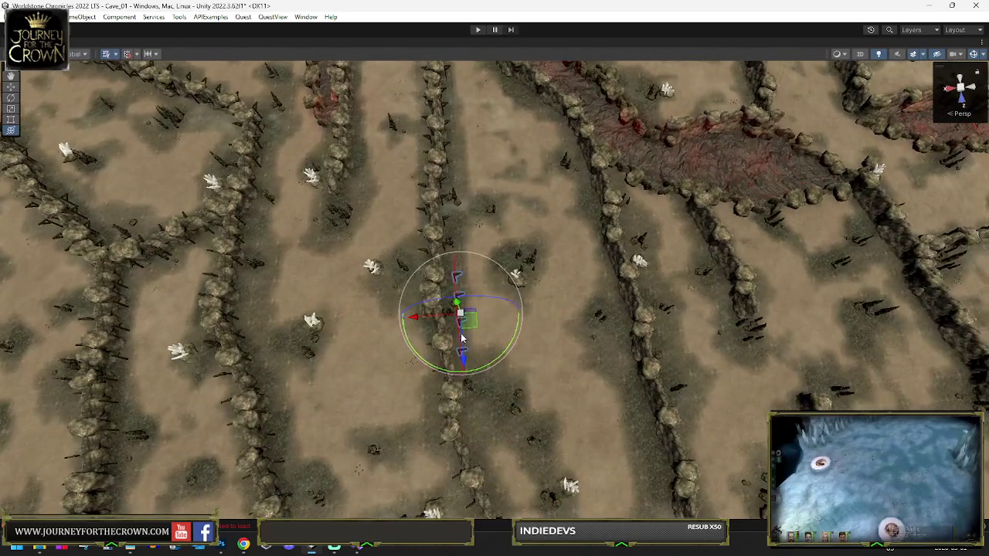
left_click_drag(479, 372, 491, 370)
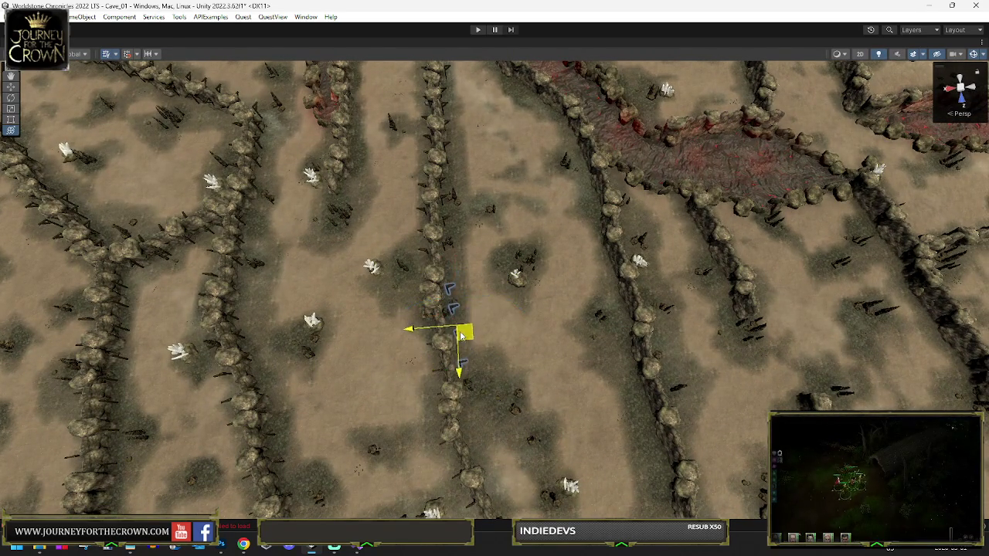
key("e")
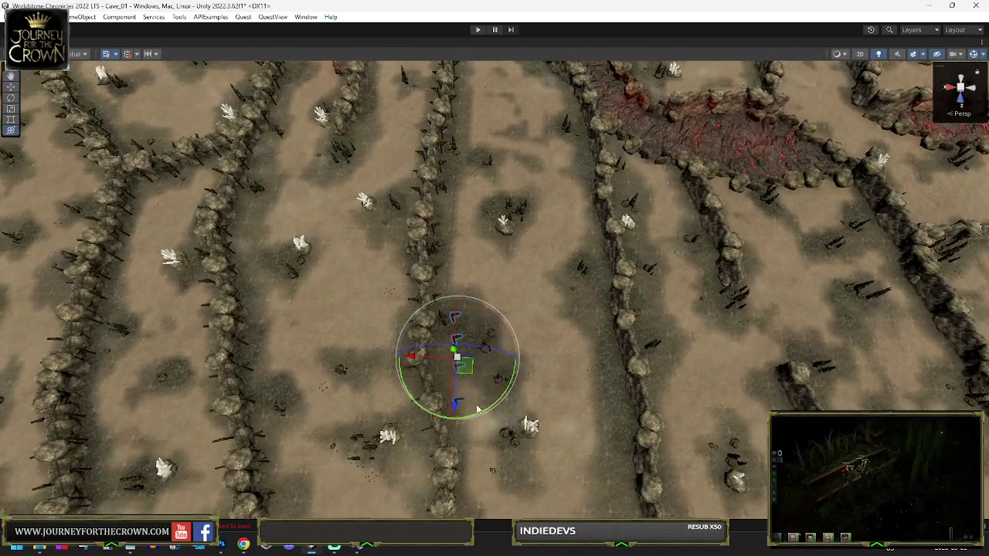
left_click_drag(477, 409, 489, 416)
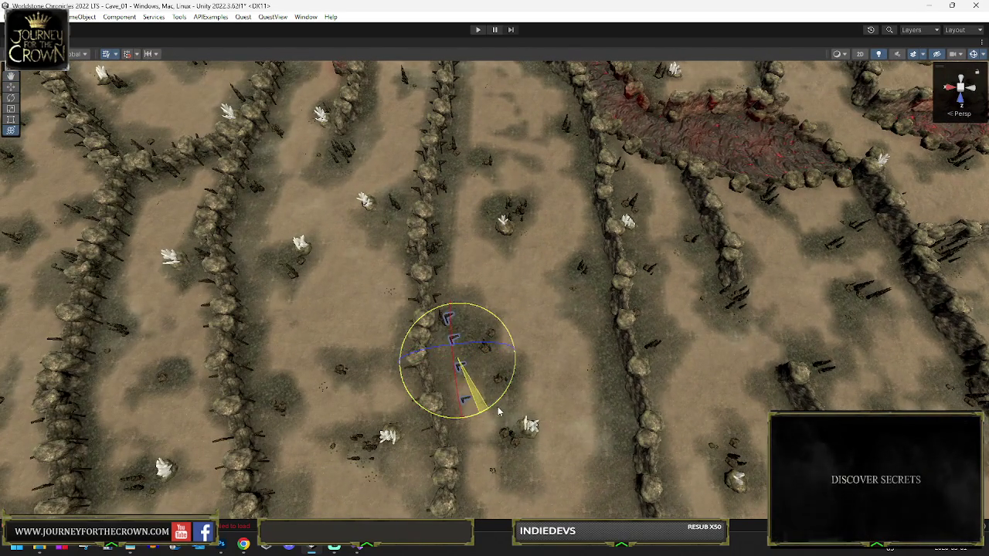
key("e")
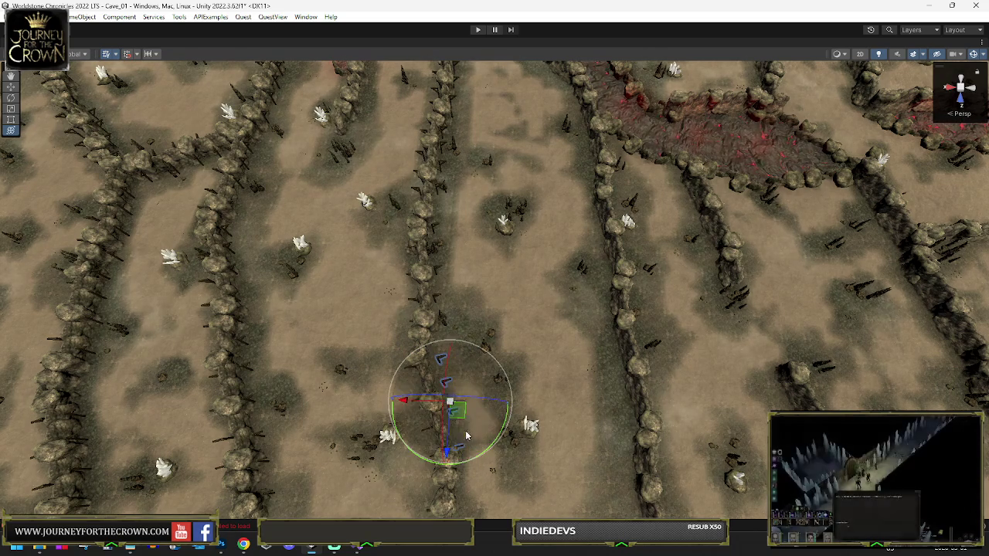
left_click_drag(482, 453, 482, 452)
key("w")
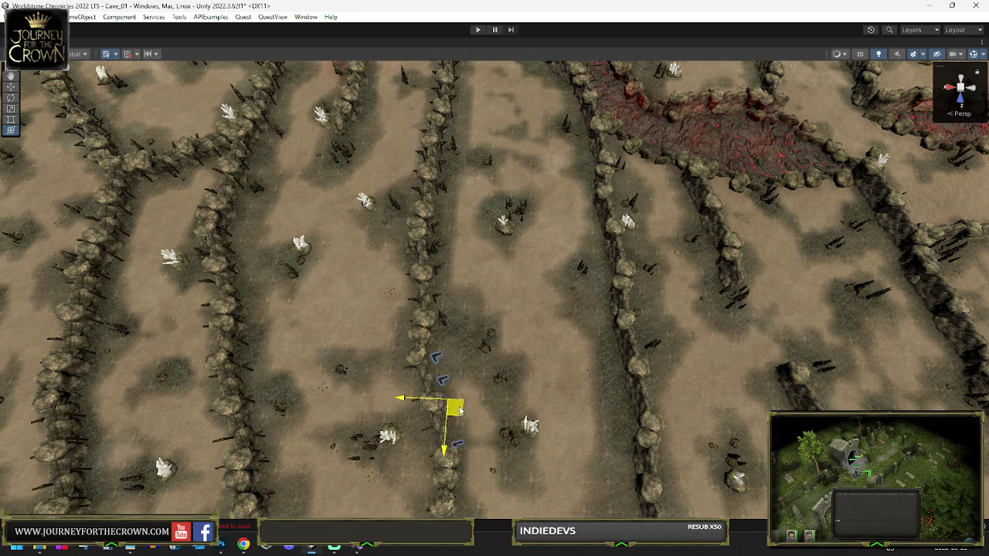
- Move the post group up along the wall and rotate it to align with the wall
mouse_move(457, 409)
left_mouse_down()
mouse_move(537, 409)
mouse_move(442, 357)
mouse_move(447, 399)
left_mouse_up()
key("y")
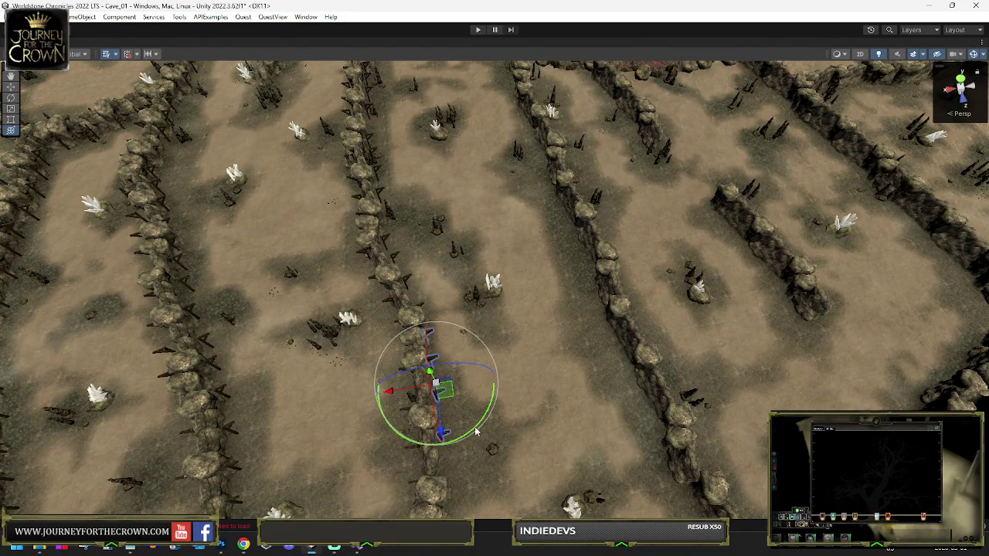
left_click_drag(469, 434, 486, 343)
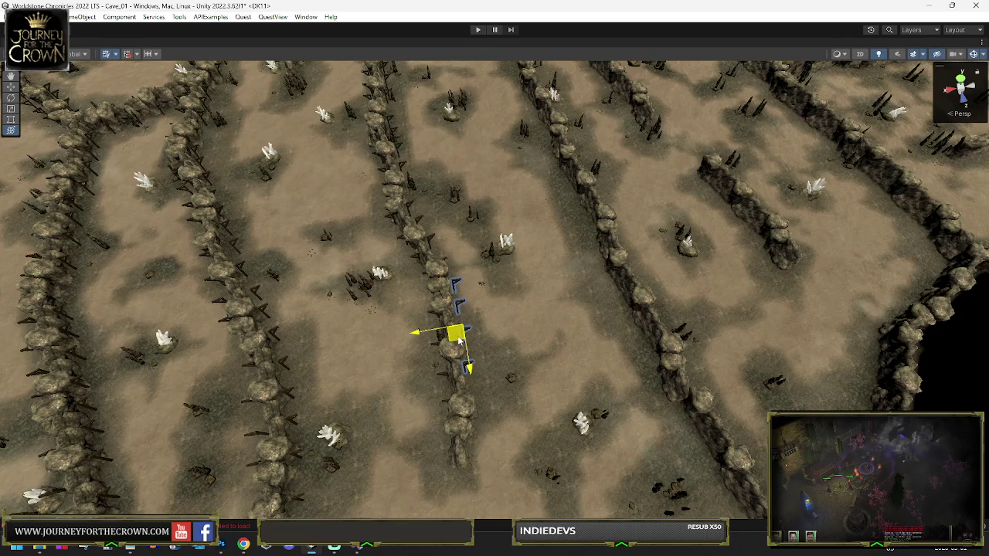
mouse_move(459, 341)
left_mouse_down()
mouse_move(789, 365)
mouse_move(518, 298)
mouse_move(464, 248)
left_mouse_up()
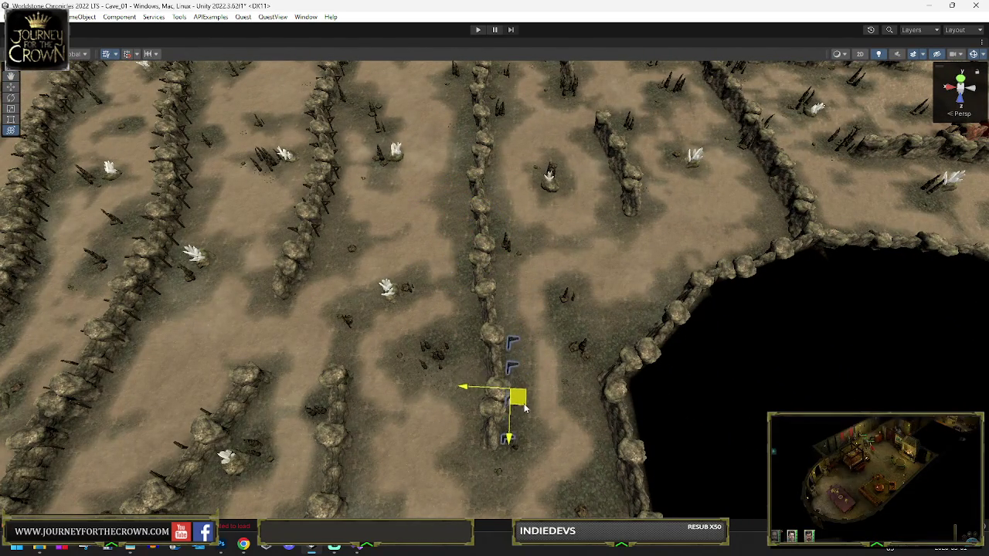
left_click_drag(523, 411, 522, 410)
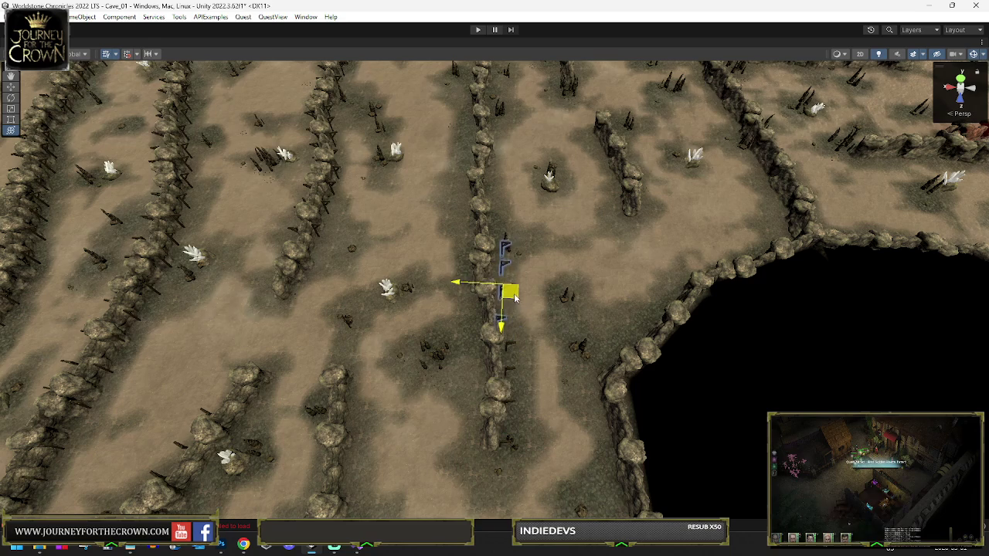
key("e")
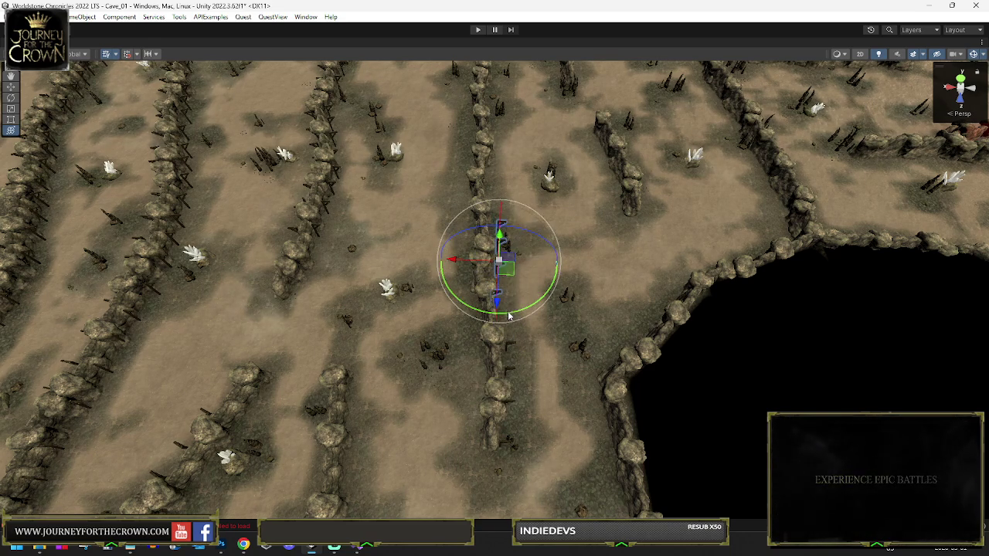
left_click_drag(517, 317, 510, 284)
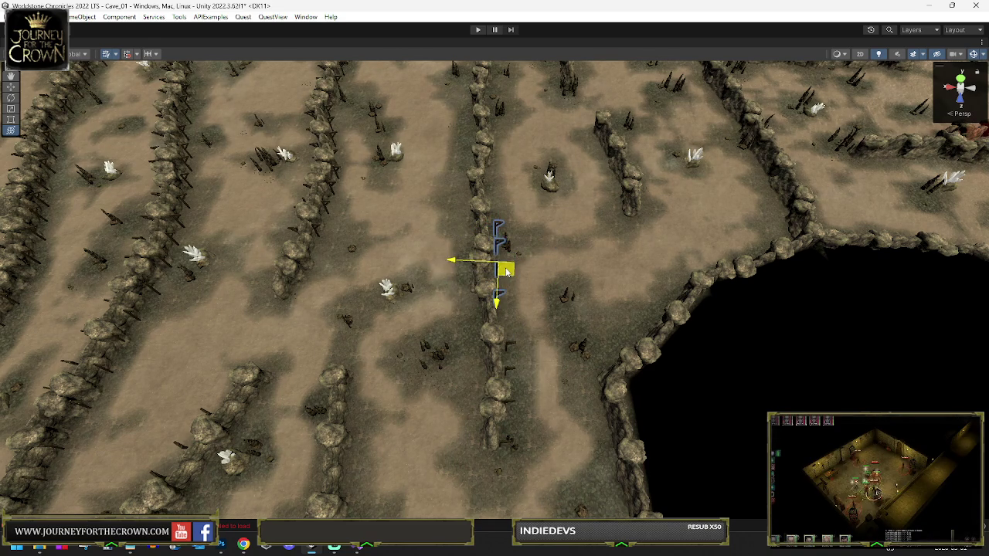
left_click_drag(504, 169, 504, 151)
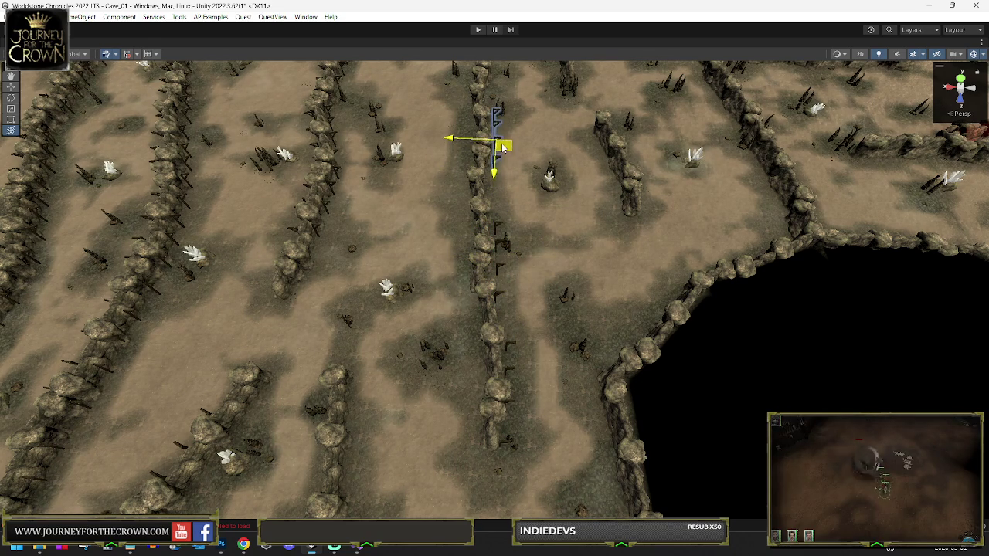
mouse_move(504, 80)
left_mouse_down()
mouse_move(535, 148)
mouse_move(483, 215)
mouse_move(469, 152)
left_mouse_up()
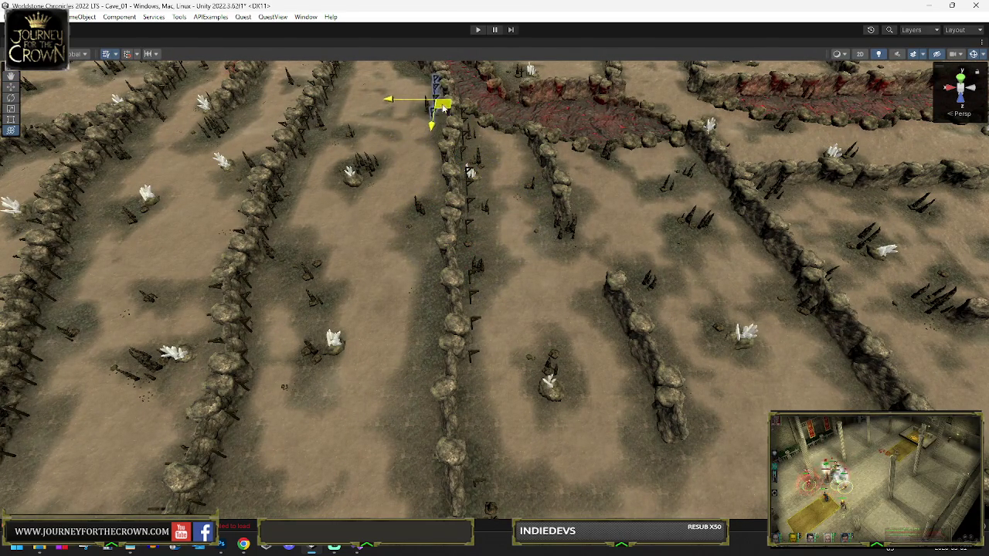
left_click_drag(432, 138, 413, 144)
left_click_drag(203, 151, 109, 172)
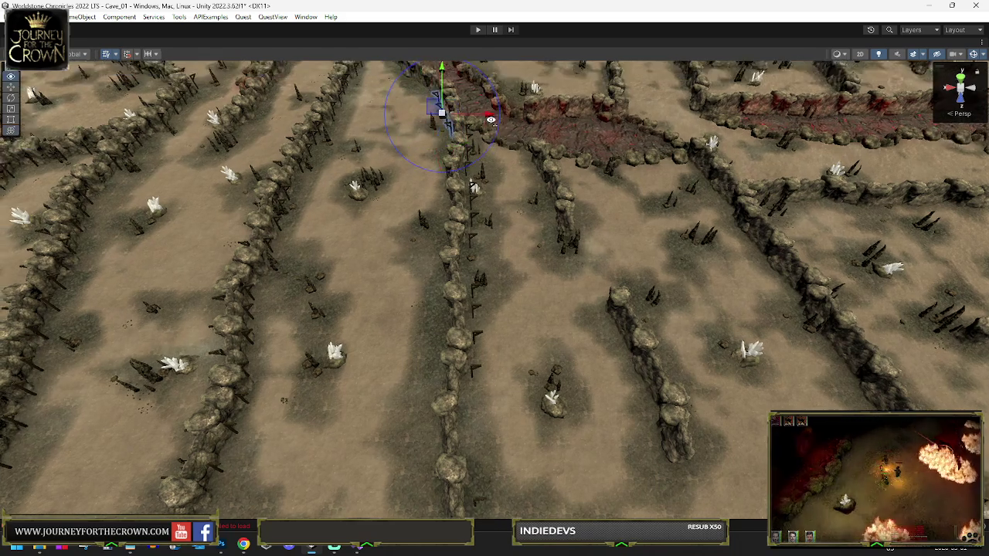
key("f")
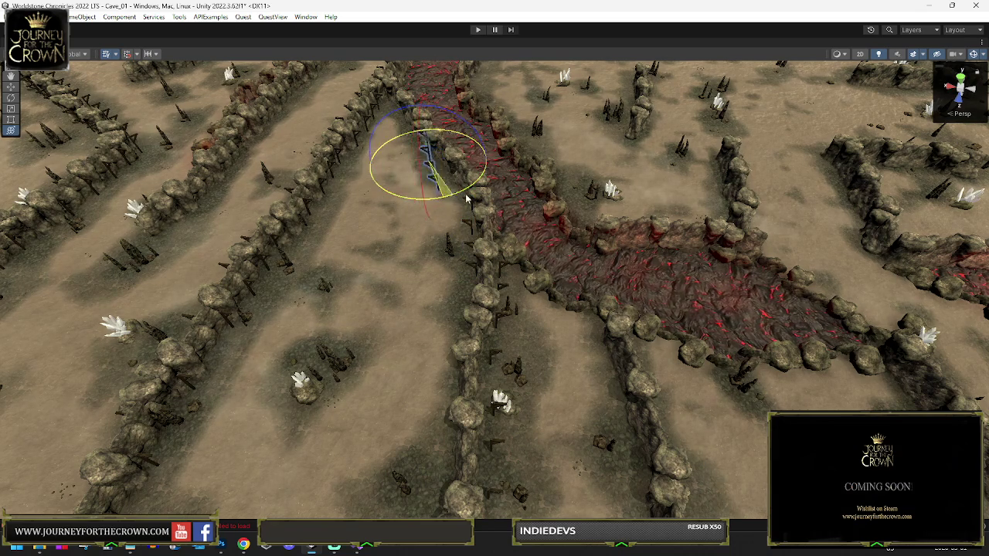
- Select a different nearby post group, frame it, and move it slightly down
mouse_move(490, 194)
left_mouse_down()
mouse_move(454, 192)
mouse_move(433, 177)
left_mouse_up()
key("y")
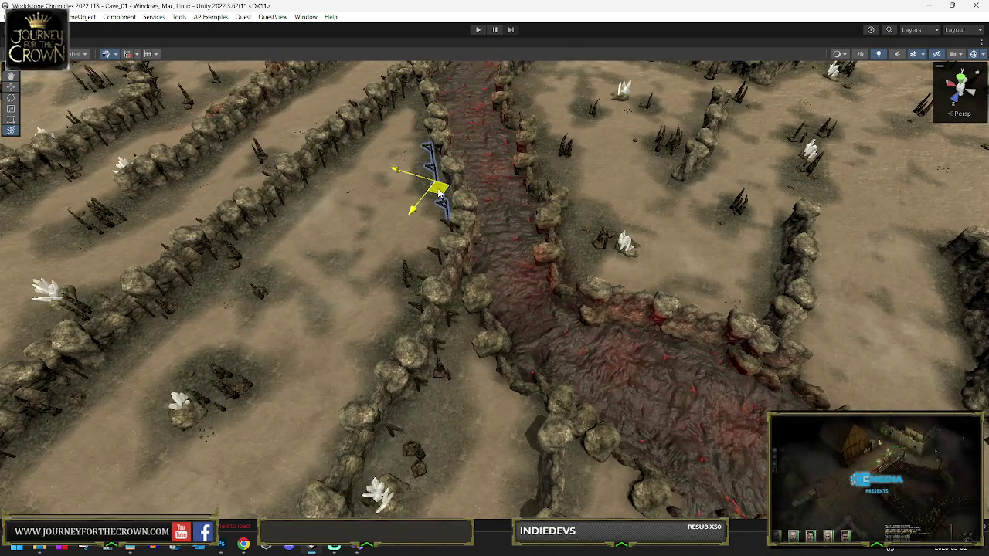
left_click(363, 329)
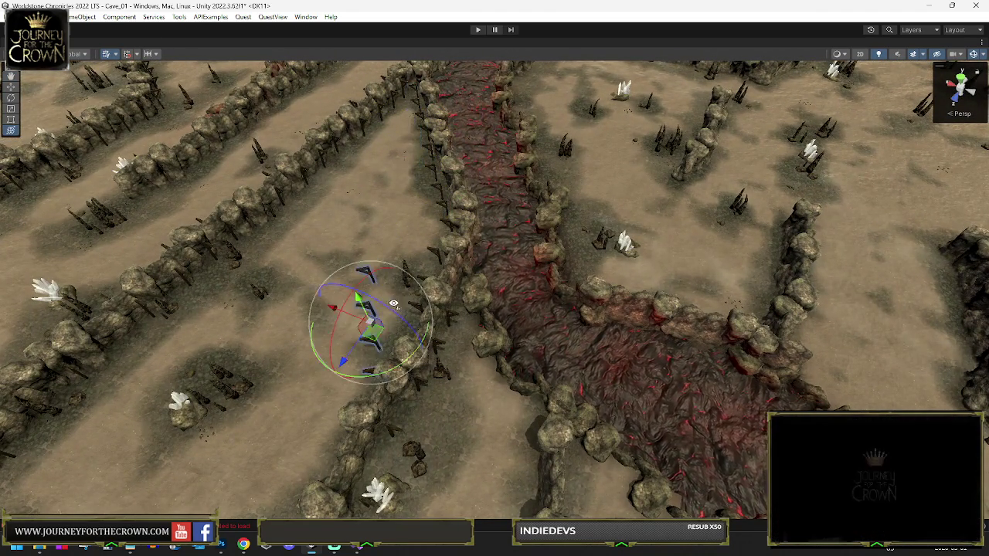
key("f")
mouse_move(219, 303)
left_mouse_down()
mouse_move(443, 331)
mouse_move(435, 280)
left_mouse_up()
mouse_move(363, 295)
left_mouse_down()
mouse_move(437, 272)
mouse_move(454, 203)
left_mouse_up()
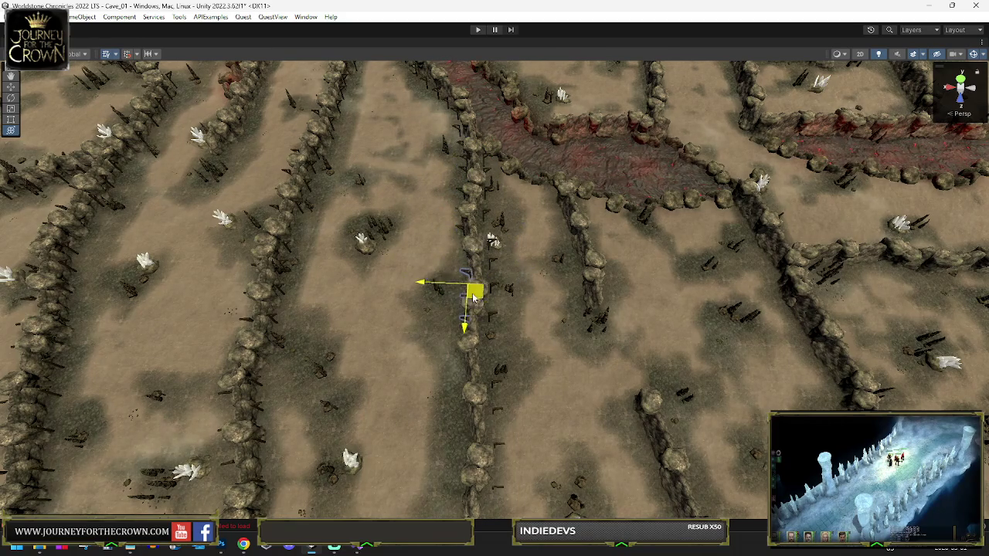
left_click_drag(470, 285, 471, 309)
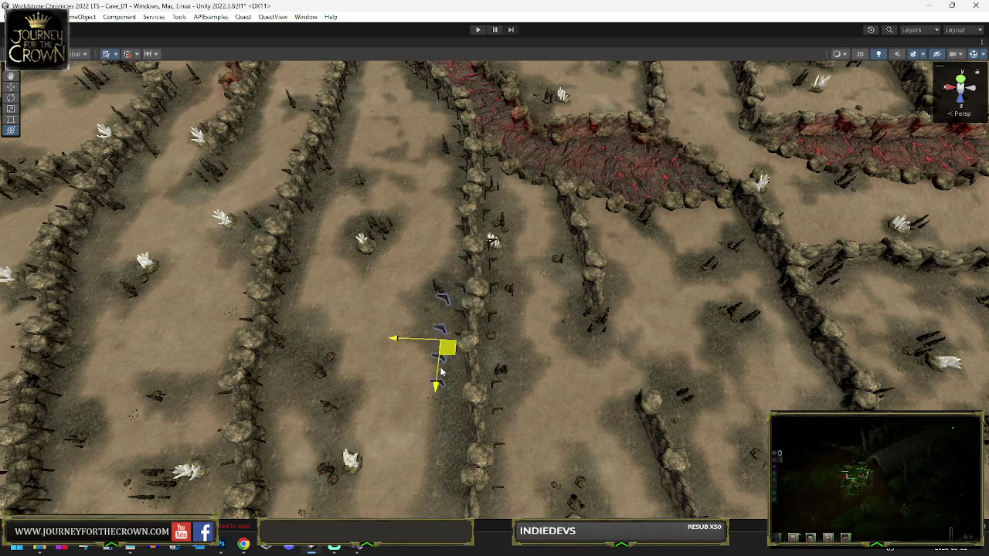
key("e")
key("f")
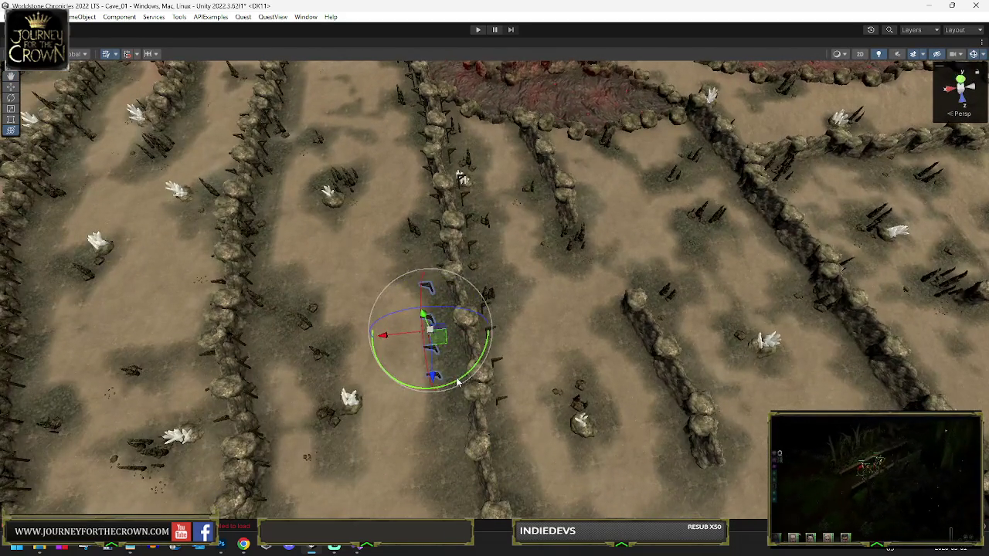
- Nudge the post group right and slide it along the rock wall
key("w")
mouse_move(442, 341)
left_mouse_down()
mouse_move(461, 346)
mouse_move(433, 417)
mouse_move(502, 419)
mouse_move(492, 421)
left_mouse_up()
left_click_drag(419, 247, 437, 260)
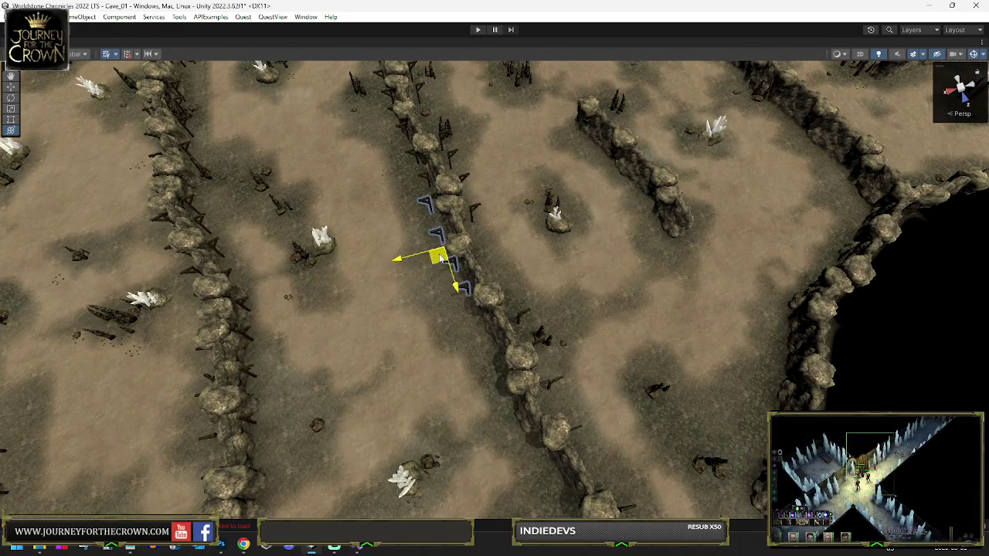
key("e")
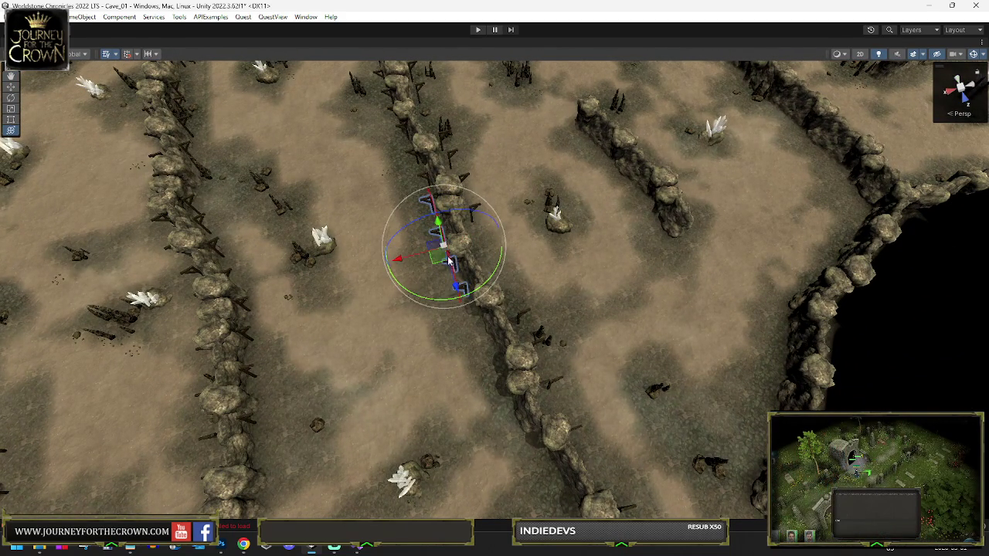
key("w")
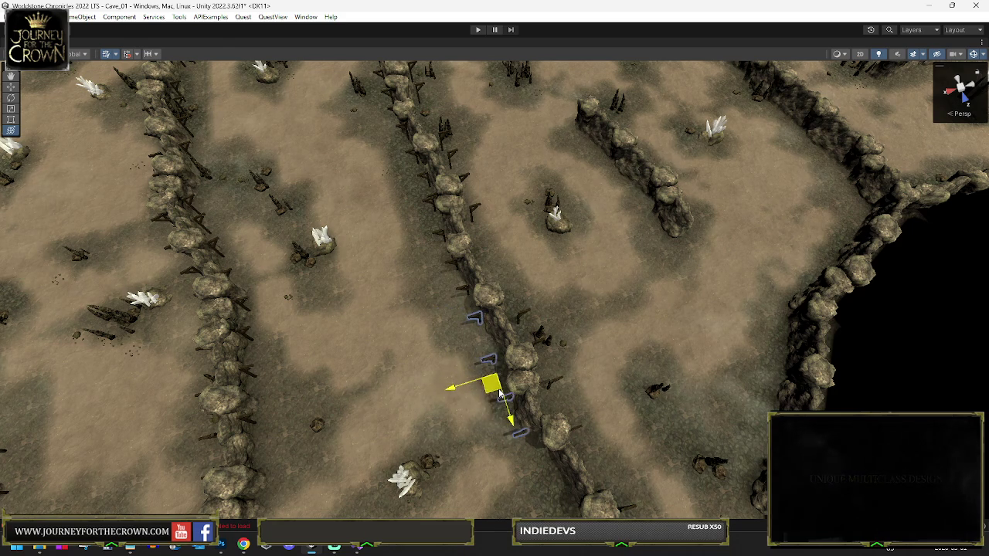
mouse_move(559, 493)
left_mouse_down()
mouse_move(692, 433)
mouse_move(586, 434)
mouse_move(456, 417)
left_mouse_up()
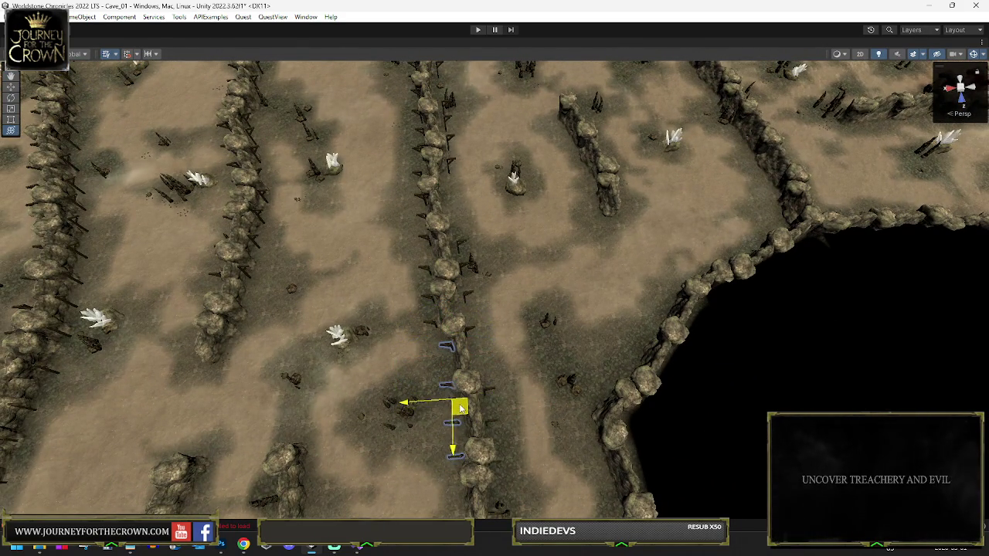
mouse_move(553, 199)
left_mouse_down()
mouse_move(587, 176)
mouse_move(541, 229)
mouse_move(453, 270)
mouse_move(496, 240)
mouse_move(408, 230)
mouse_move(604, 186)
left_mouse_up()
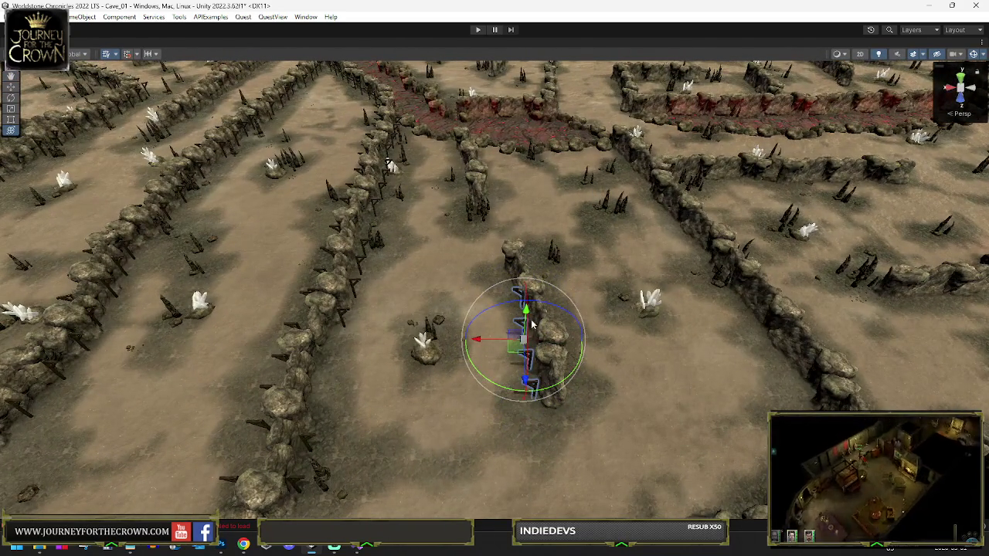
- Move the posts farther up beside the crystal cluster and rotate them in line with the wall
key("w")
mouse_move(518, 359)
left_mouse_down()
mouse_move(448, 212)
mouse_move(499, 182)
mouse_move(576, 308)
mouse_move(578, 350)
mouse_move(672, 274)
left_mouse_up()
key("e")
key("w")
scroll(658, 341, "up", 5)
scroll(658, 342, "down", 5)
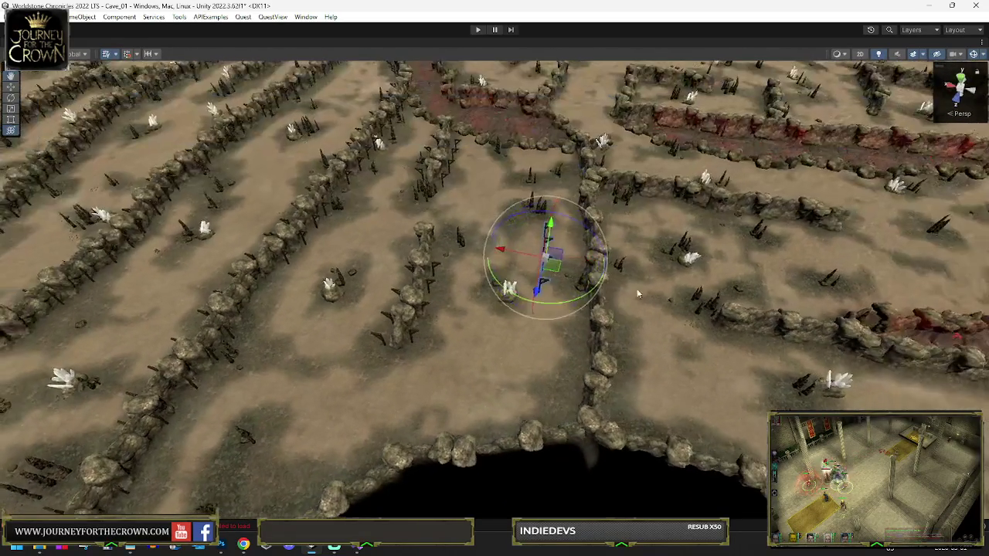
left_click_drag(307, 310, 222, 305)
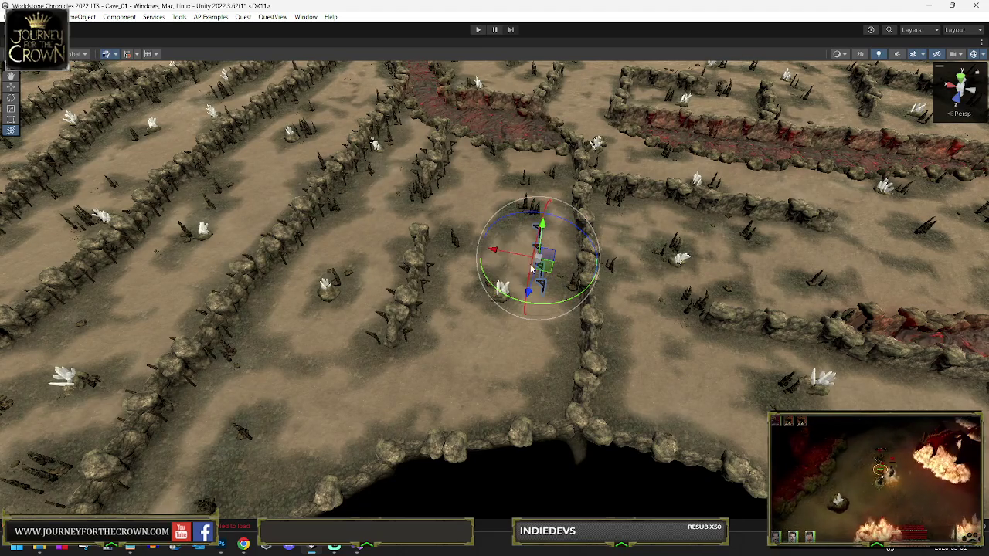
key("w")
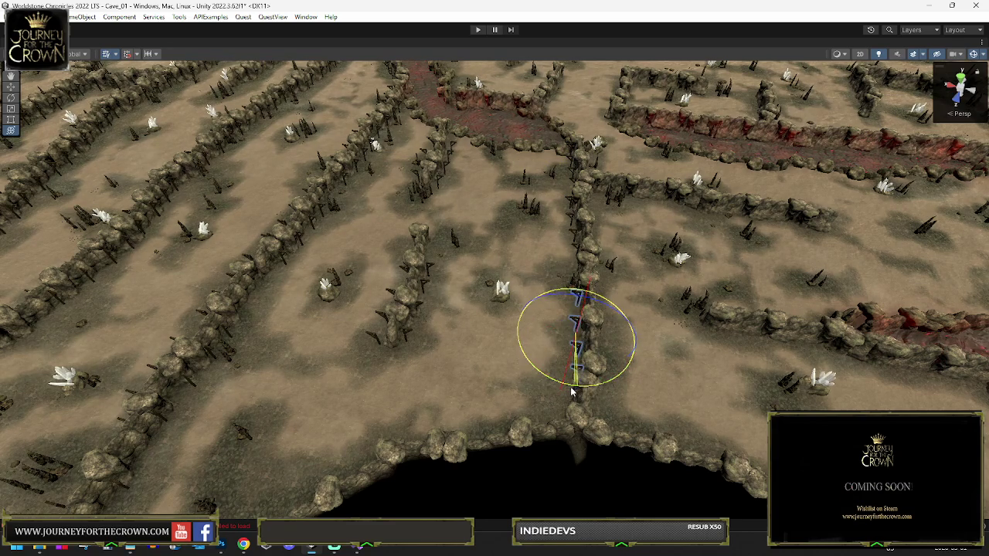
- Slide the post group down onto the cave rim and rotate it to follow the rim
left_click_drag(578, 357, 400, 418)
left_click_drag(340, 409, 340, 410)
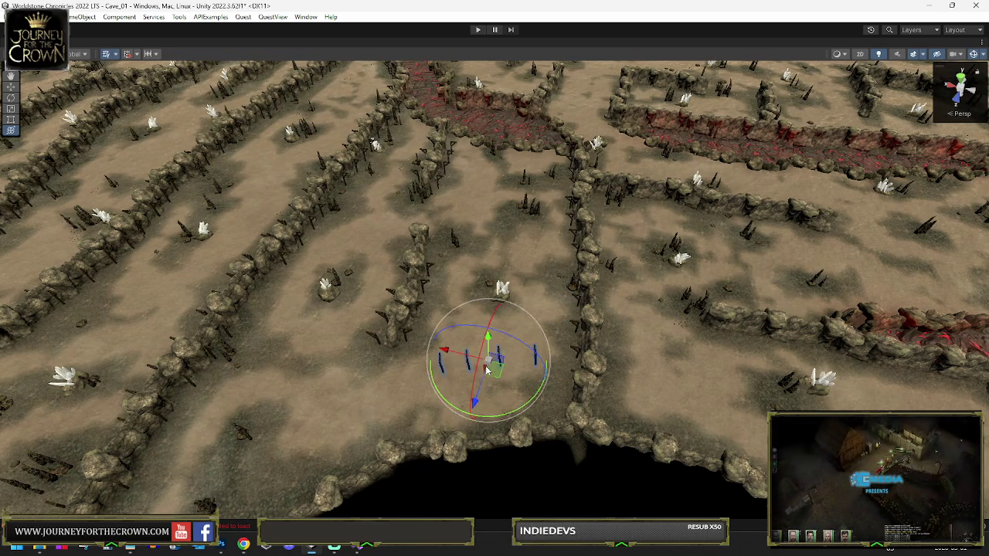
key("w")
mouse_move(490, 382)
left_mouse_down()
mouse_move(491, 419)
mouse_move(508, 442)
mouse_move(324, 437)
left_mouse_up()
key("e")
key("f")
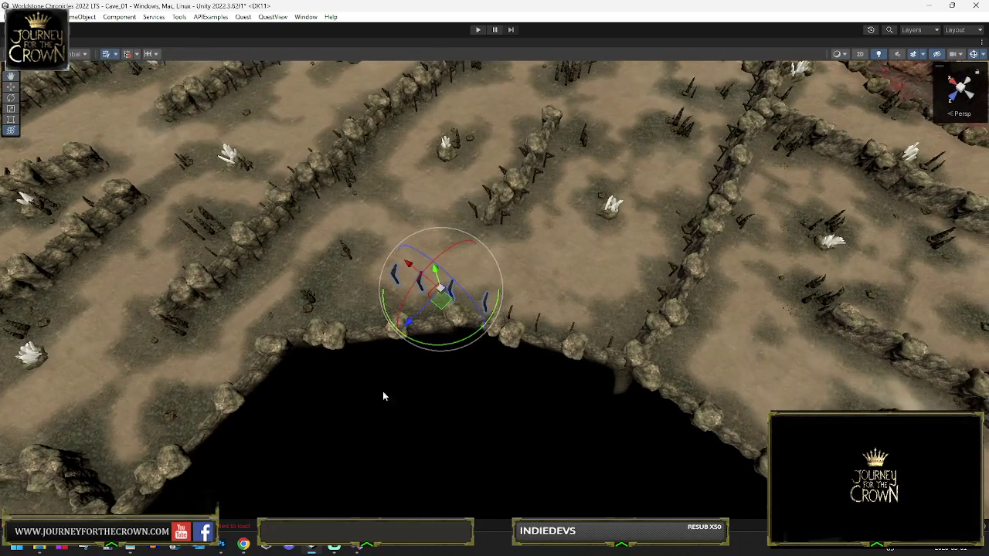
mouse_move(491, 333)
left_mouse_down()
mouse_move(519, 320)
mouse_move(506, 328)
left_mouse_up()
key("w")
mouse_move(444, 309)
left_mouse_down()
mouse_move(382, 334)
mouse_move(241, 351)
mouse_move(200, 325)
mouse_move(212, 323)
left_mouse_up()
- Turn the posts around their vertical axis and slide them left and down along the rim
key("f")
key("e")
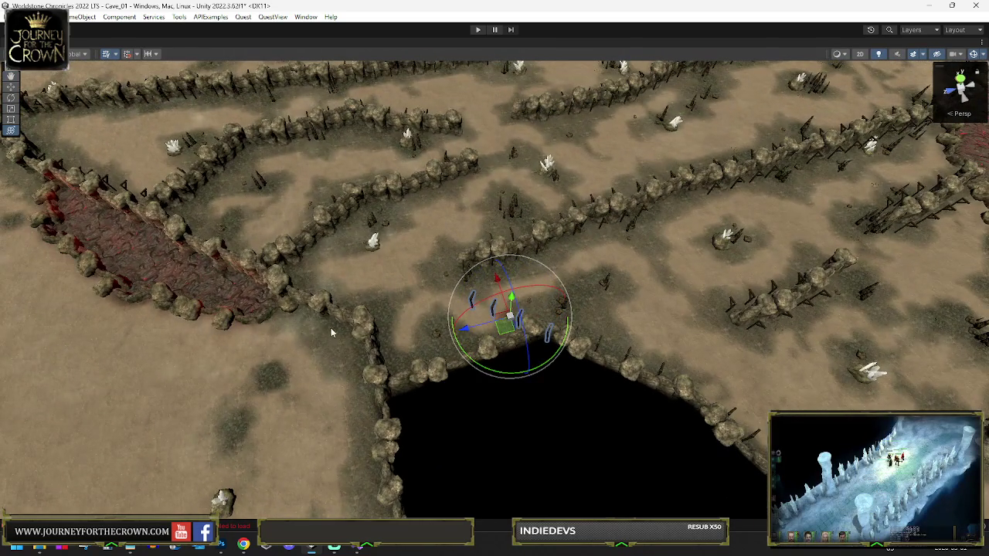
left_click_drag(492, 353, 593, 353)
key("w")
left_click_drag(512, 334, 462, 363)
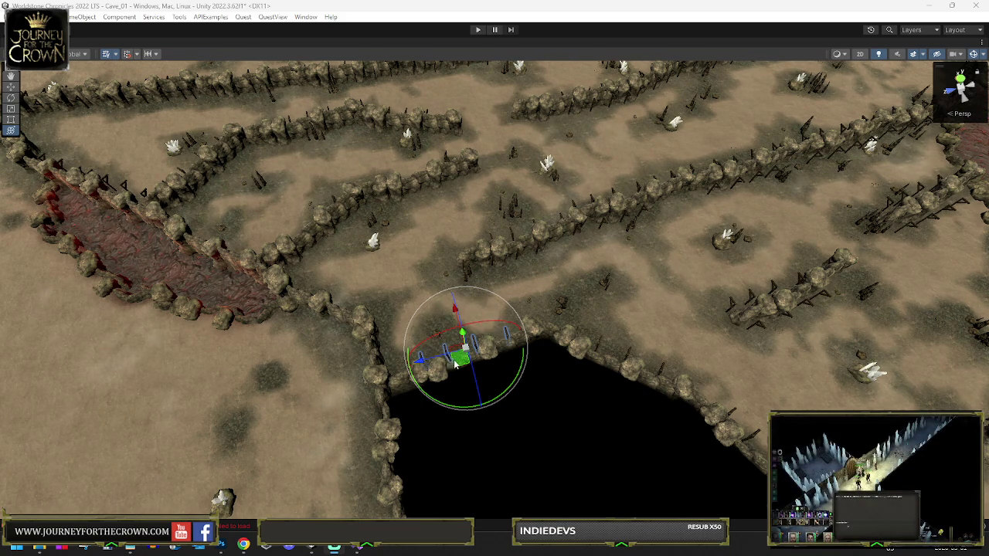
key("w")
key("e")
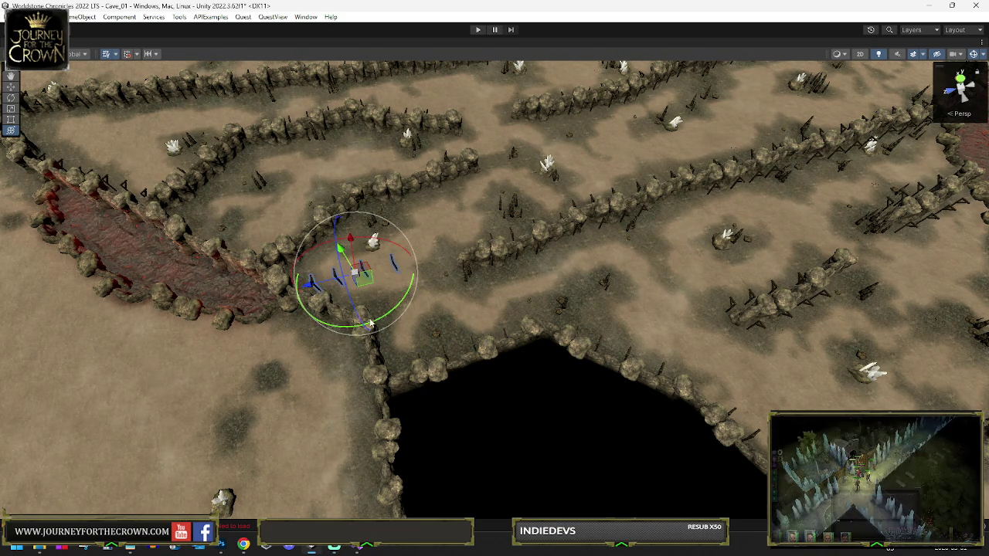
left_click_drag(348, 323, 354, 326)
- Shift the posts up-right so they stand in a straight line along the corridor's rock wall
left_click_drag(286, 331, 288, 329)
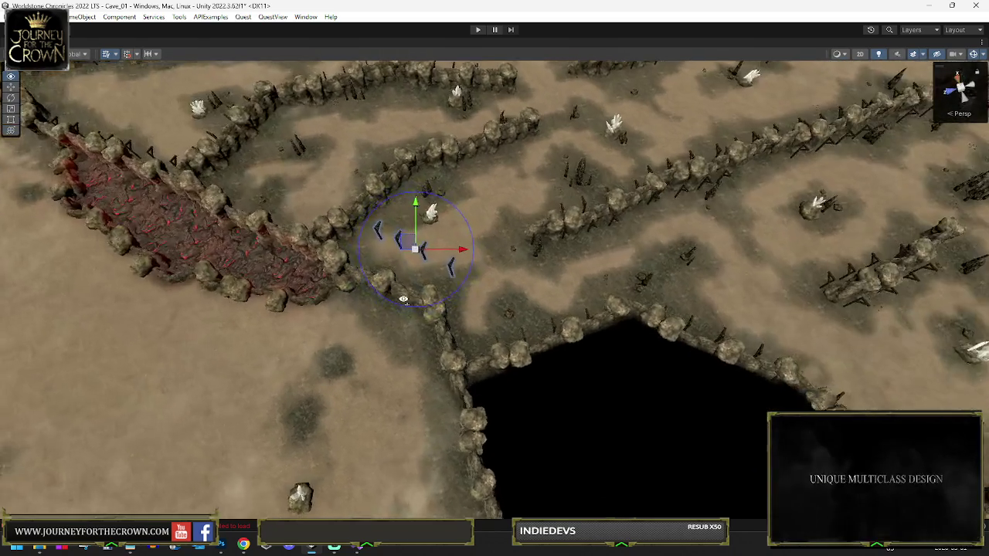
scroll(438, 303, "up", 3)
key("w")
mouse_move(448, 283)
left_mouse_down()
mouse_move(421, 305)
mouse_move(456, 238)
mouse_move(363, 255)
mouse_move(302, 245)
left_mouse_up()
key("y")
mouse_move(464, 224)
left_mouse_down()
mouse_move(412, 234)
mouse_move(527, 174)
mouse_move(525, 197)
mouse_move(598, 167)
mouse_move(576, 182)
left_mouse_up()
mouse_move(451, 235)
left_mouse_down()
mouse_move(467, 341)
mouse_move(837, 207)
mouse_move(503, 359)
left_mouse_up()
key("e")
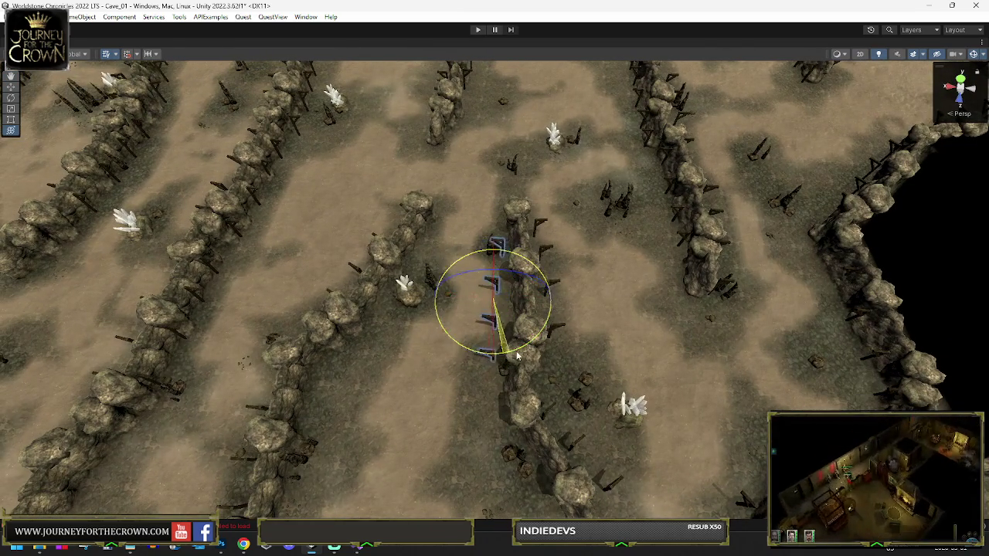
- Move the next post group up beside the crystal and rotate it to a new heading
key("w")
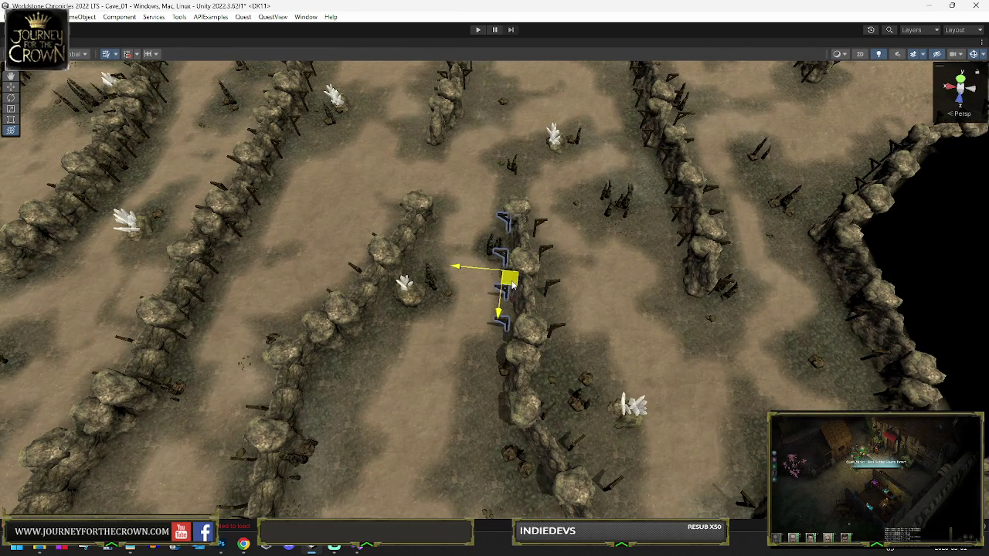
mouse_move(511, 286)
left_mouse_down()
mouse_move(511, 370)
mouse_move(446, 290)
mouse_move(421, 357)
mouse_move(372, 255)
left_mouse_up()
key("w")
left_click_drag(463, 298, 484, 285)
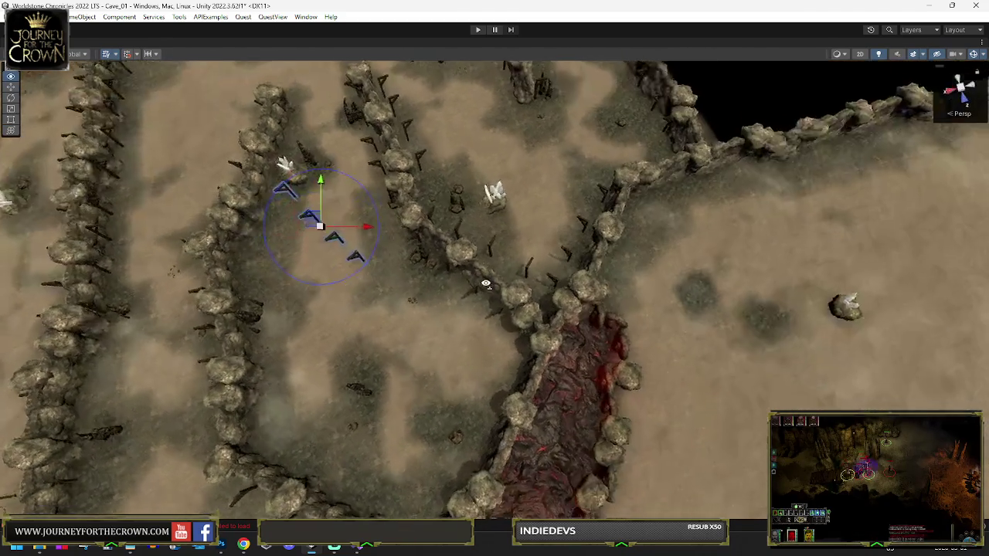
scroll(484, 284, "down", 3)
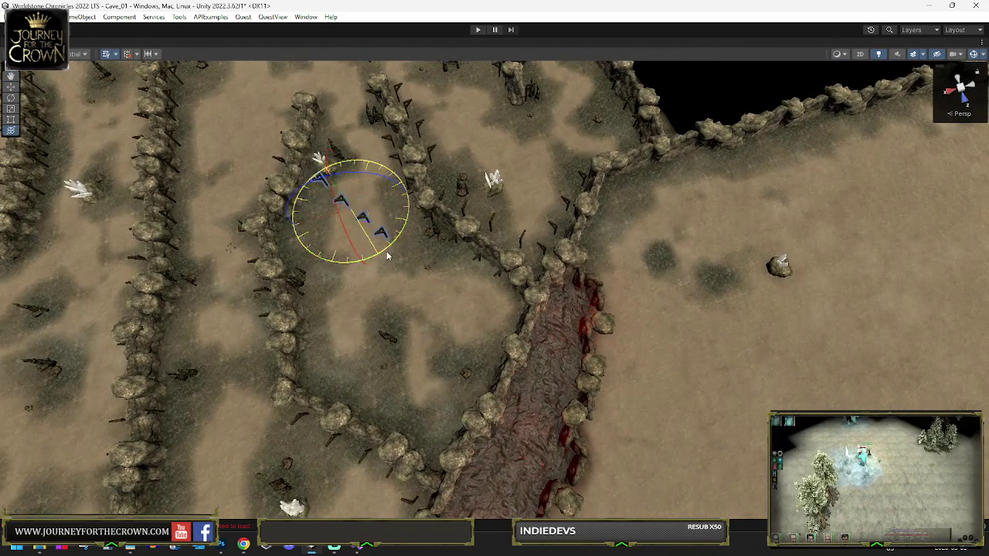
mouse_move(387, 257)
left_mouse_down()
mouse_move(360, 229)
mouse_move(492, 370)
mouse_move(412, 363)
left_mouse_up()
key("w")
key("e")
left_click_drag(434, 401, 384, 405)
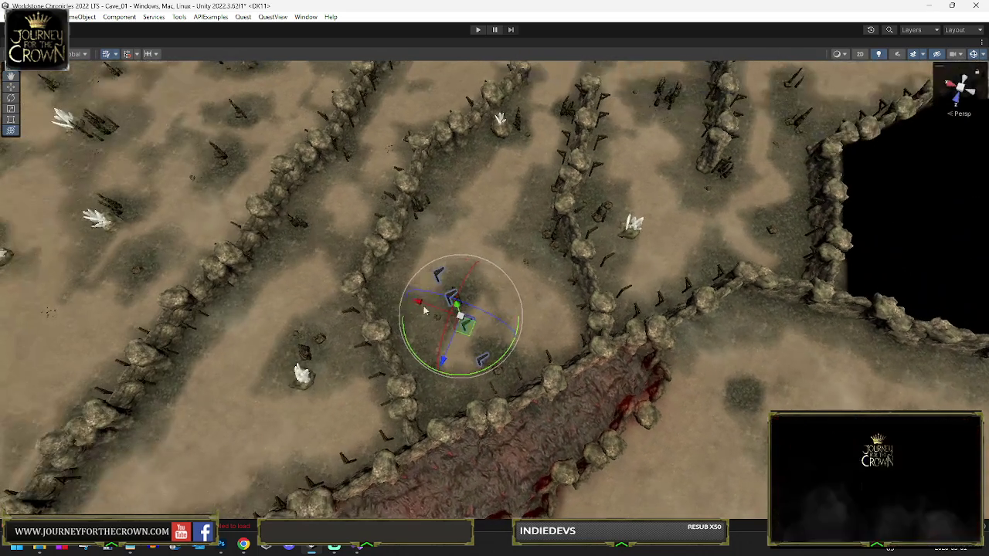
- Turn the posts from a diagonal into a vertical line tight against the wall near the red path
key("w")
left_click_drag(463, 334, 423, 354)
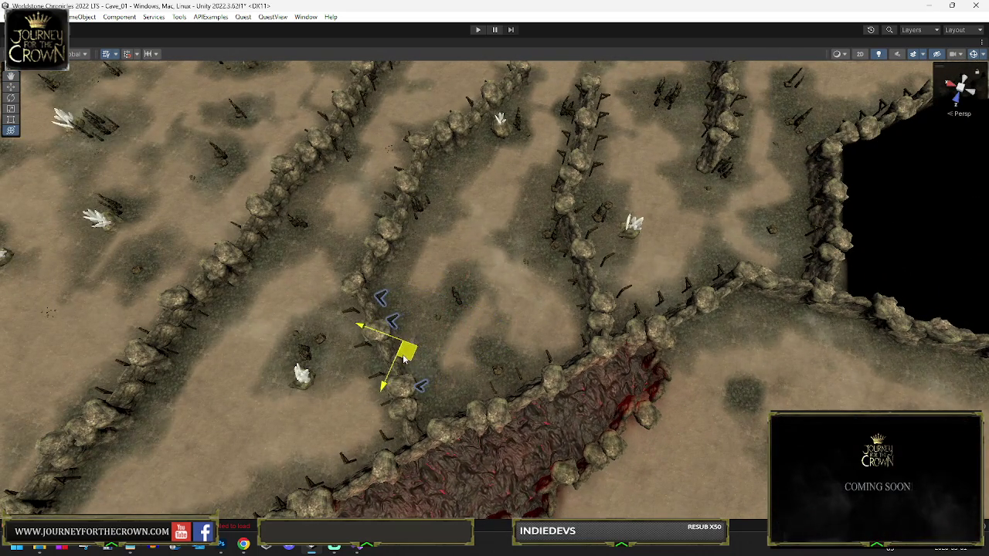
key("e")
mouse_move(462, 267)
left_mouse_down()
mouse_move(427, 274)
mouse_move(486, 234)
mouse_move(481, 258)
mouse_move(470, 265)
mouse_move(538, 151)
mouse_move(536, 284)
mouse_move(496, 278)
left_mouse_up()
key("w")
key("e")
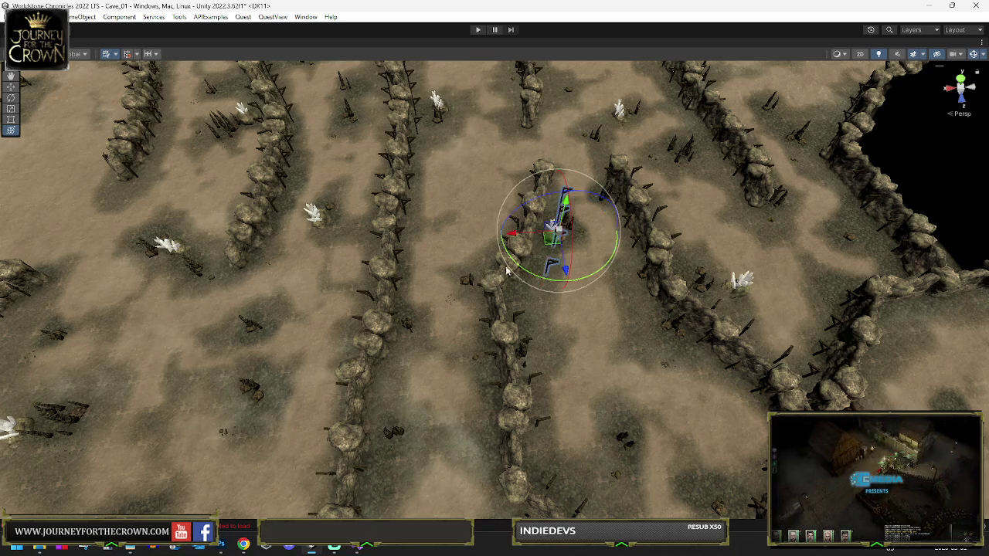
key("w")
left_click_drag(551, 246, 538, 246)
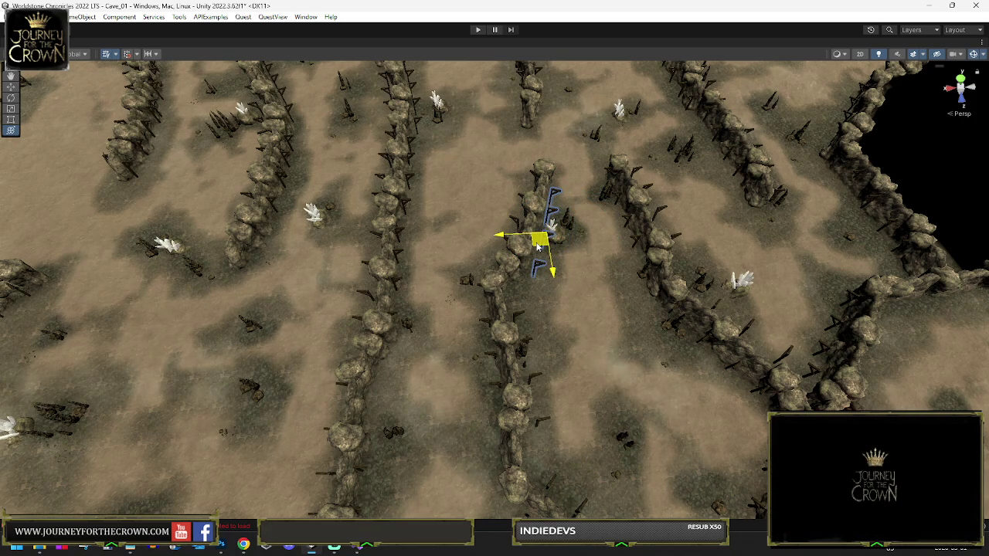
mouse_move(558, 195)
left_mouse_down()
mouse_move(570, 101)
mouse_move(433, 131)
left_mouse_up()
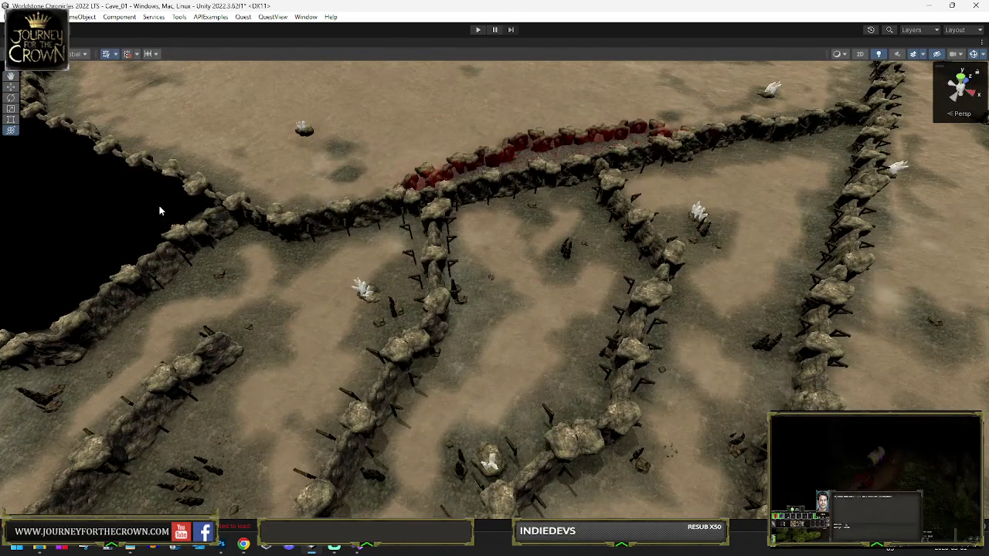
mouse_move(270, 192)
left_mouse_down()
mouse_move(17, 170)
mouse_move(944, 168)
mouse_move(550, 152)
left_mouse_up()
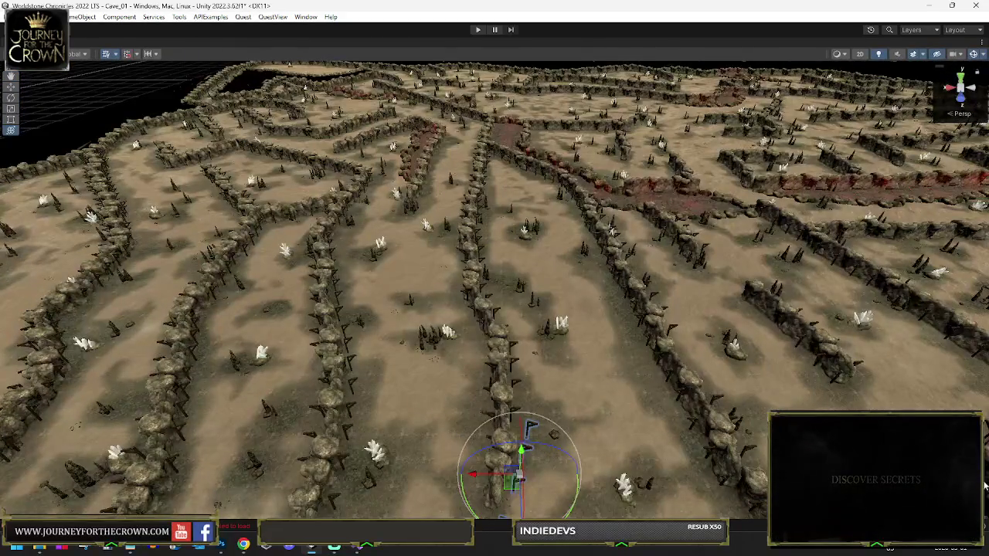
- Frame the selected beam post and slide it slightly left along the outer cave rim
mouse_move(429, 263)
left_mouse_down()
mouse_move(415, 262)
mouse_move(436, 268)
left_mouse_up()
mouse_move(436, 268)
left_mouse_down()
mouse_move(361, 285)
mouse_move(406, 301)
mouse_move(671, 275)
left_mouse_up()
scroll(709, 189, "down", 2)
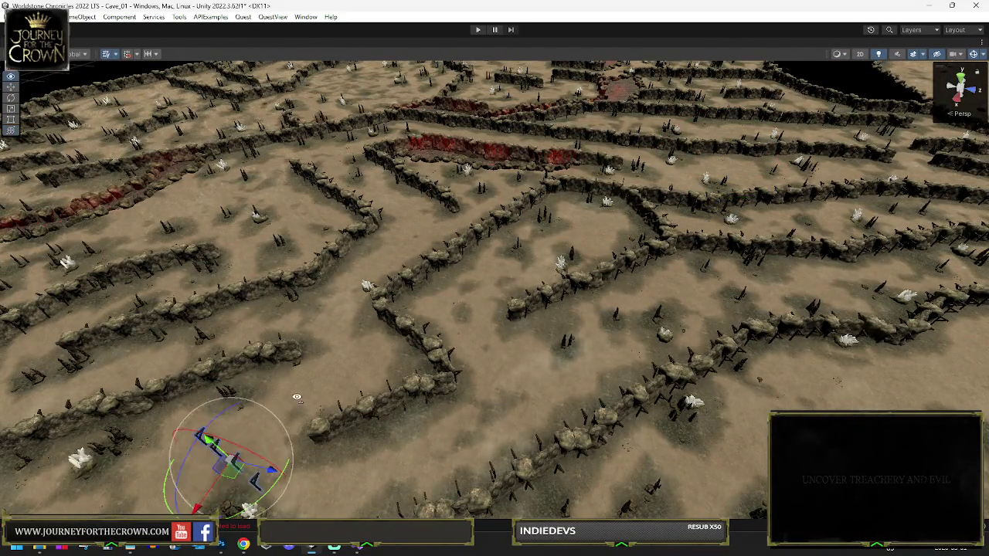
key("f")
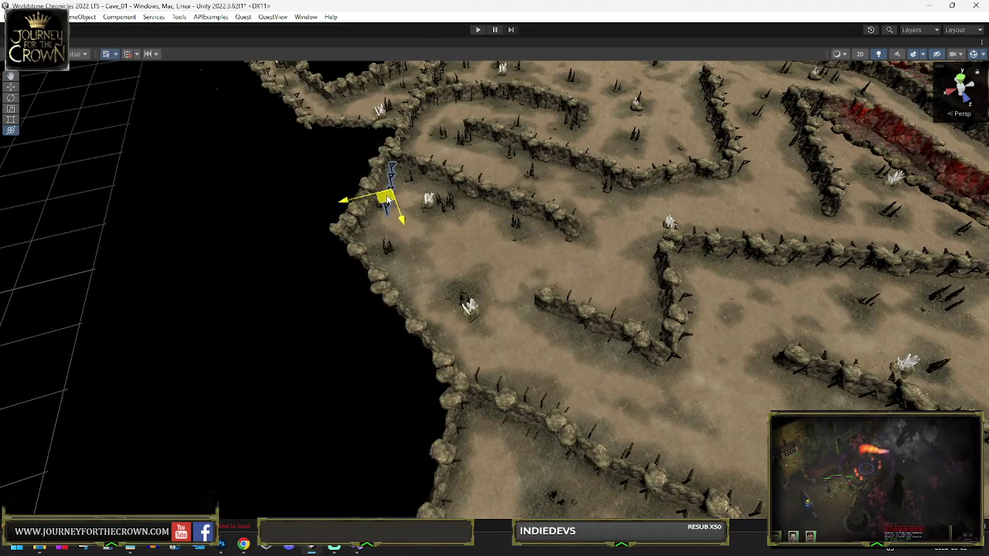
mouse_move(379, 236)
left_mouse_down()
mouse_move(457, 223)
mouse_move(482, 205)
left_mouse_up()
mouse_move(492, 331)
left_mouse_down()
mouse_move(486, 342)
mouse_move(518, 404)
mouse_move(470, 333)
left_mouse_up()
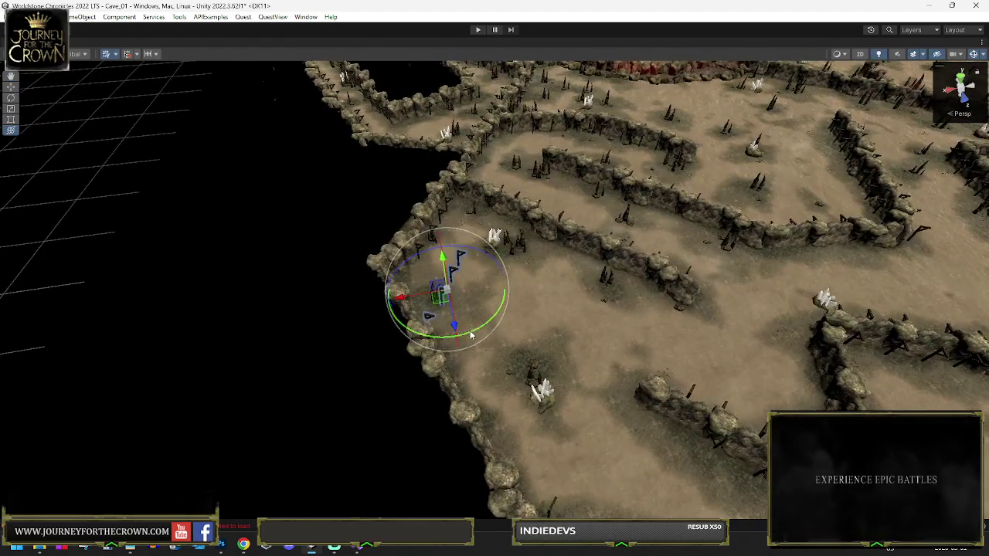
- Turn the rim post around its vertical axis to face into the maze, then inspect it
left_click_drag(554, 319, 503, 309)
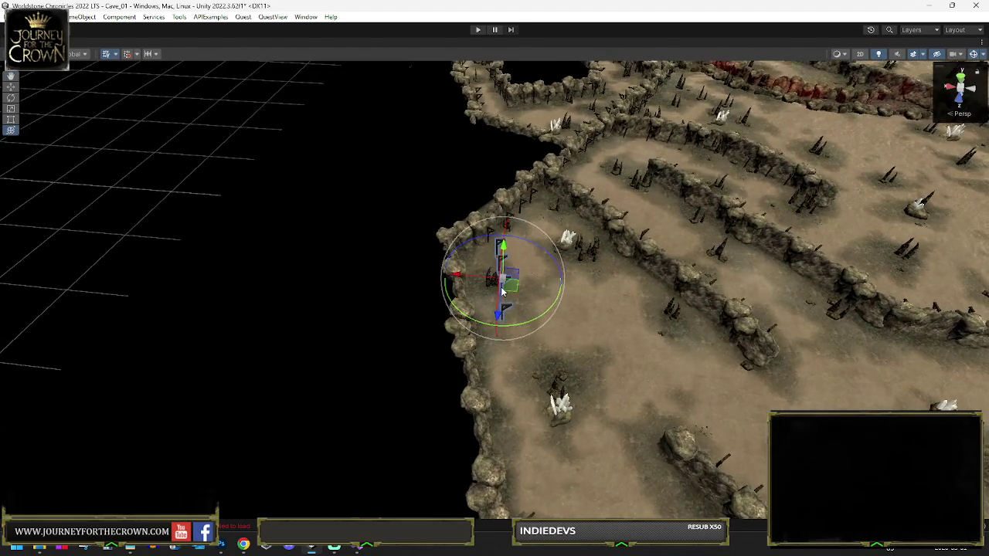
left_click(500, 309)
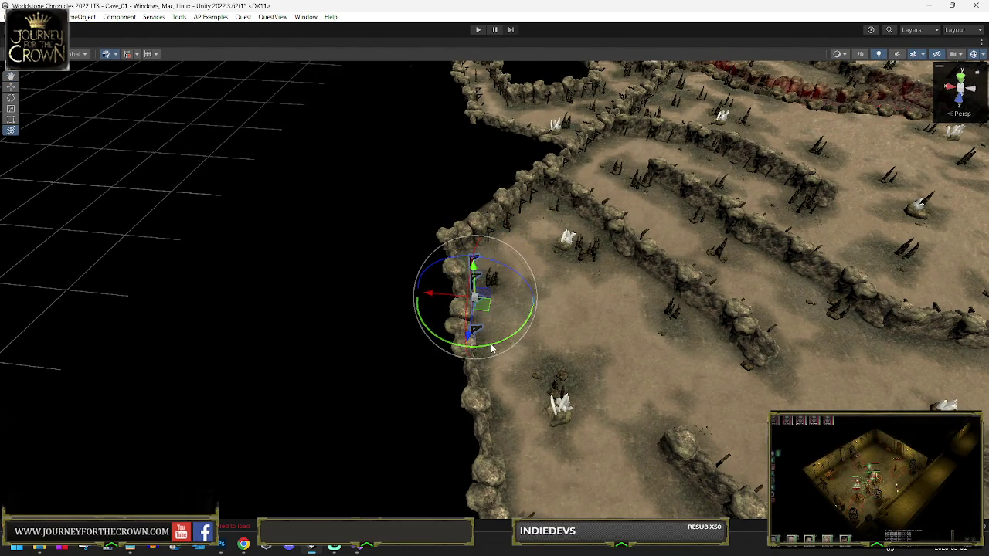
mouse_move(523, 342)
left_mouse_down()
mouse_move(495, 325)
mouse_move(519, 408)
mouse_move(534, 388)
mouse_move(529, 331)
mouse_move(495, 362)
left_mouse_up()
mouse_move(511, 403)
left_mouse_down()
mouse_move(497, 364)
mouse_move(622, 408)
mouse_move(600, 431)
mouse_move(611, 404)
mouse_move(603, 430)
mouse_move(571, 315)
left_mouse_up()
mouse_move(514, 383)
left_mouse_down()
mouse_move(409, 432)
mouse_move(464, 378)
mouse_move(591, 399)
mouse_move(529, 417)
mouse_move(682, 368)
mouse_move(847, 397)
mouse_move(909, 359)
mouse_move(951, 364)
left_mouse_up()
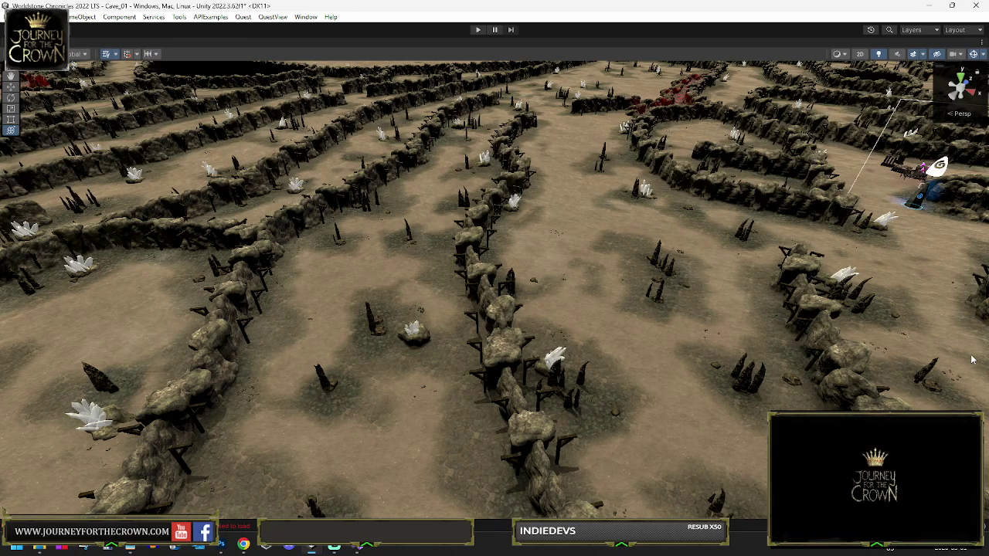
mouse_move(745, 332)
left_mouse_down()
mouse_move(485, 310)
mouse_move(236, 325)
mouse_move(919, 353)
mouse_move(757, 300)
mouse_move(938, 333)
mouse_move(885, 326)
left_mouse_up()
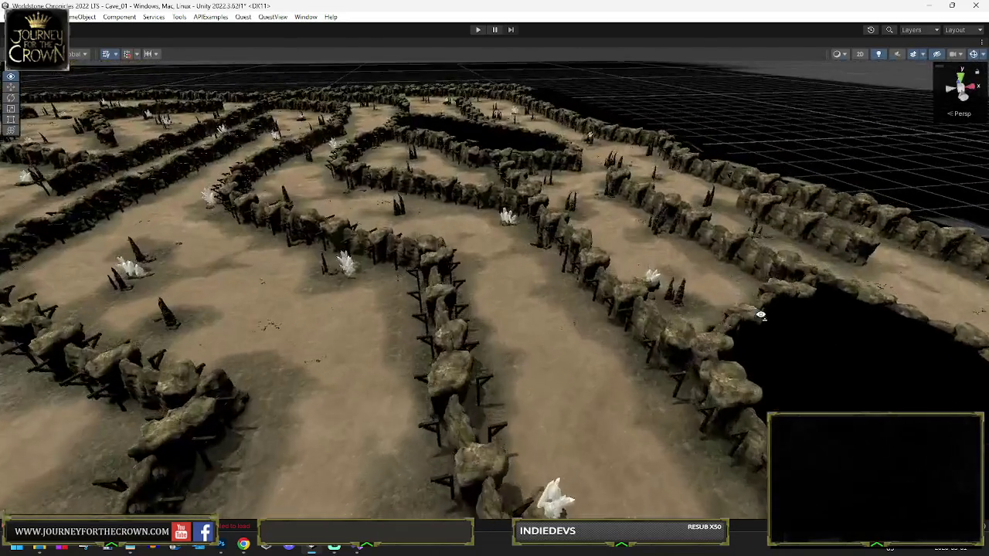
left_click_drag(760, 314, 748, 312)
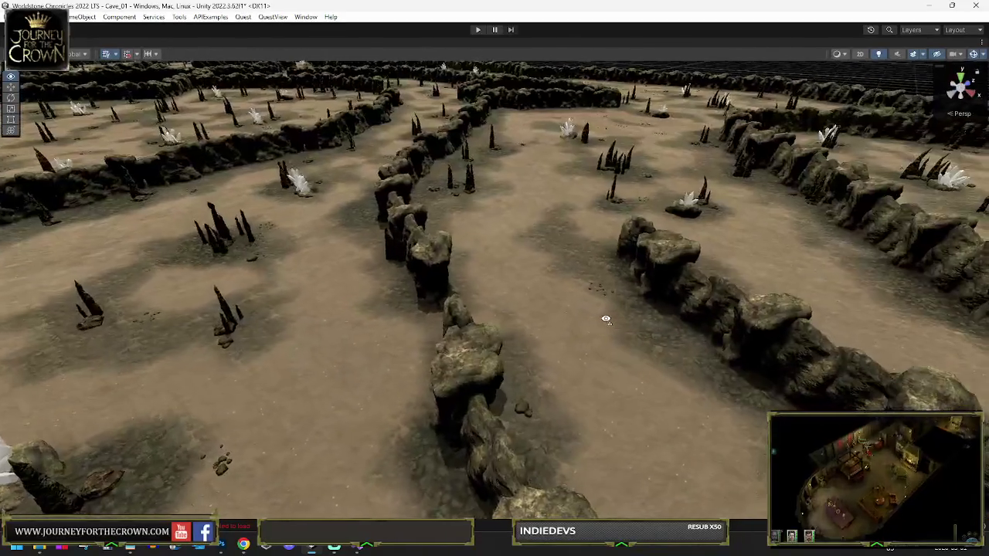
mouse_move(605, 319)
left_mouse_down()
mouse_move(463, 331)
mouse_move(364, 309)
mouse_move(397, 324)
mouse_move(492, 325)
mouse_move(507, 347)
mouse_move(503, 322)
mouse_move(592, 260)
mouse_move(825, 324)
mouse_move(887, 327)
mouse_move(781, 360)
mouse_move(72, 307)
left_mouse_up()
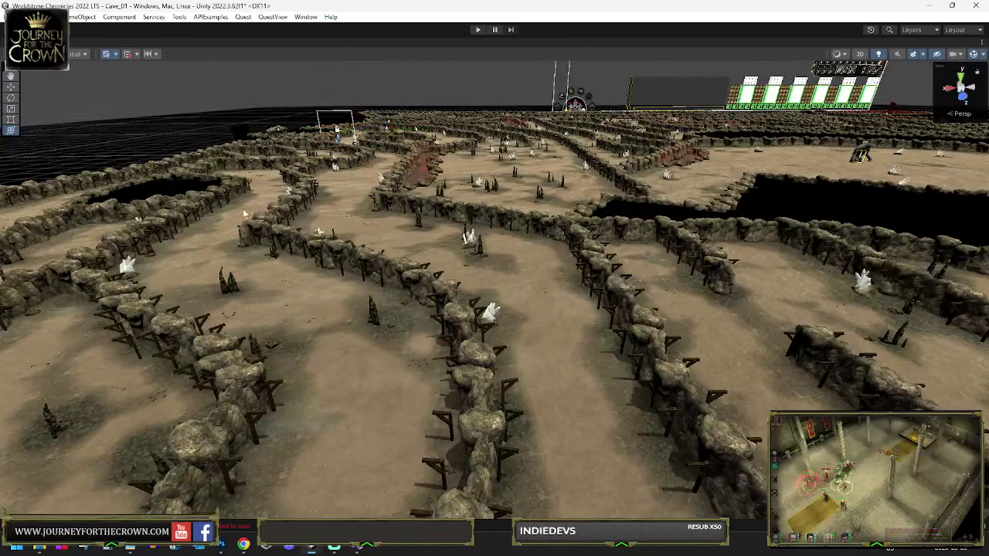
- Restore the normal editor layout and frame a beam post, then the whole Mine Posts group
key("shift+space")
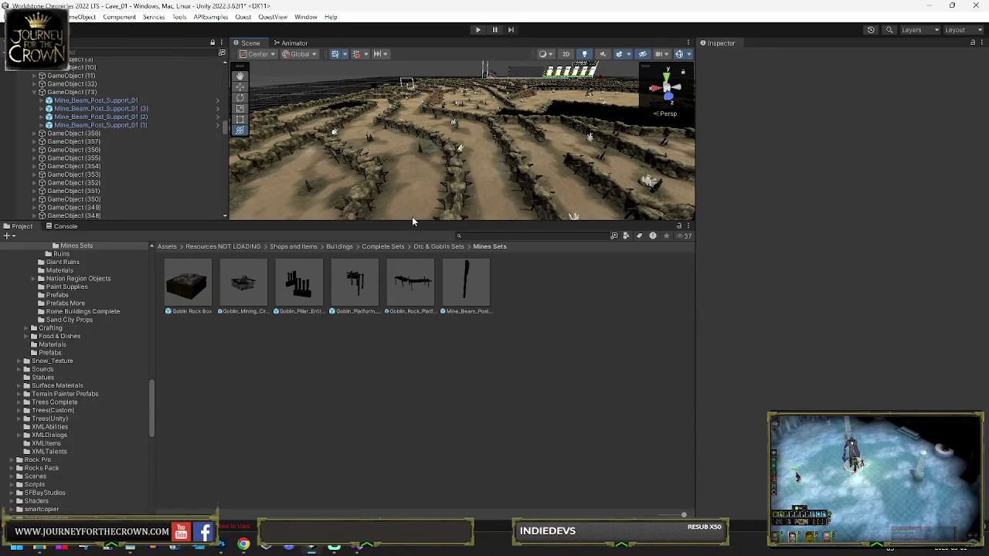
left_click_drag(429, 386, 430, 401)
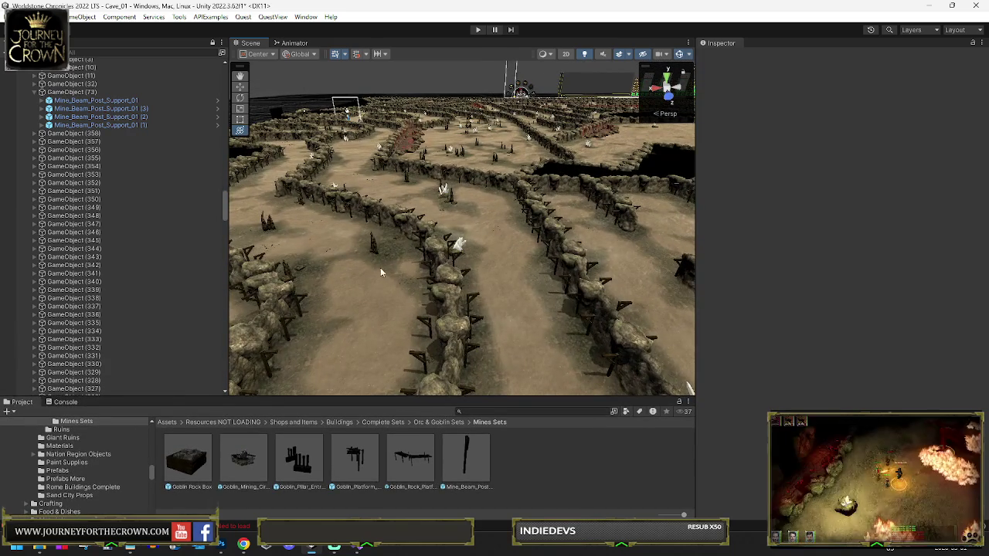
left_click(90, 135)
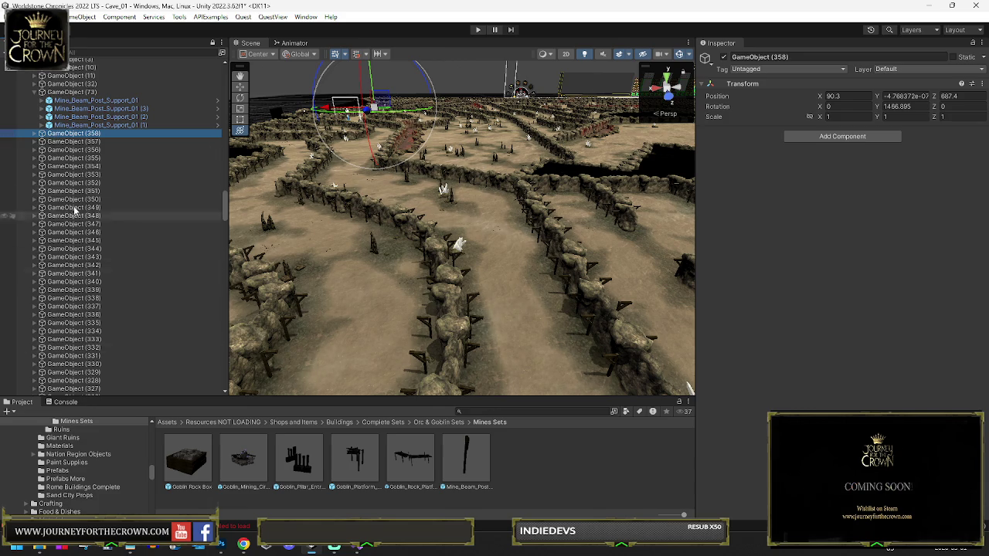
scroll(40, 104, "up", 5)
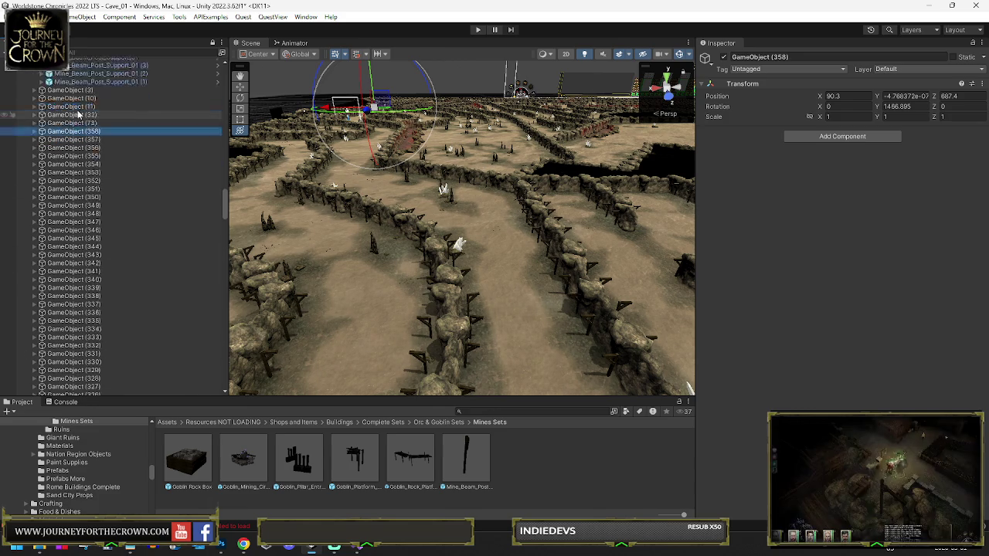
double_click(94, 149)
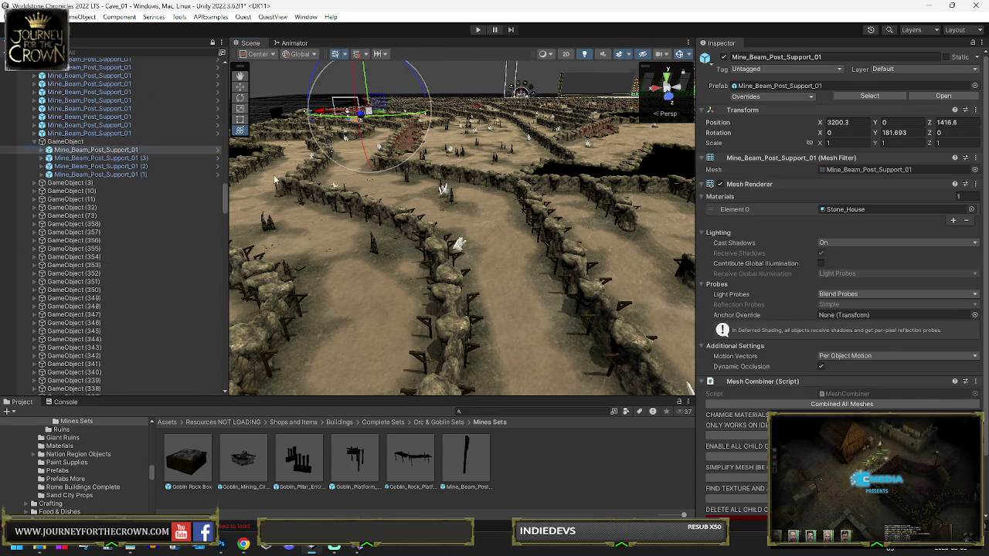
mouse_move(277, 180)
left_mouse_down()
mouse_move(348, 201)
mouse_move(412, 276)
left_mouse_up()
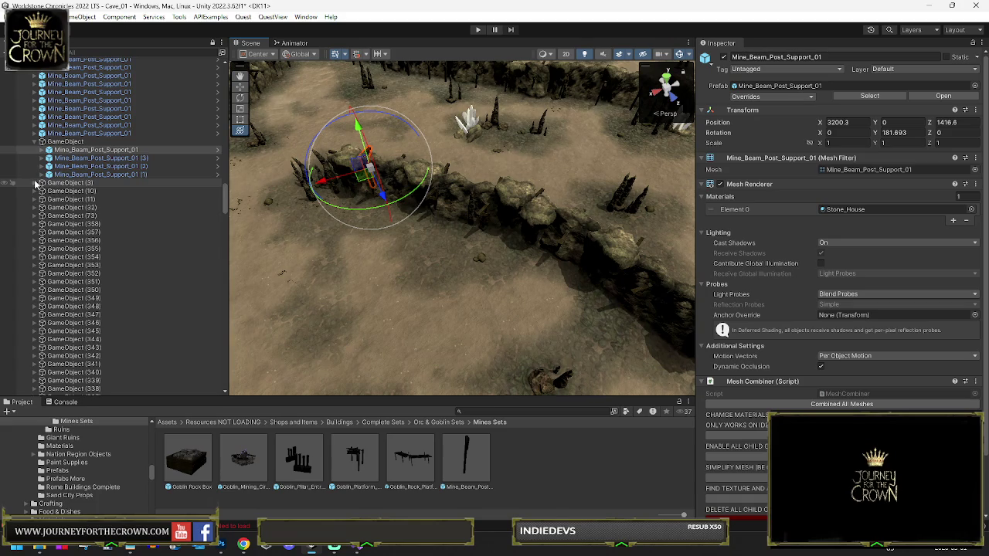
scroll(79, 154, "up", 4)
double_click(56, 94)
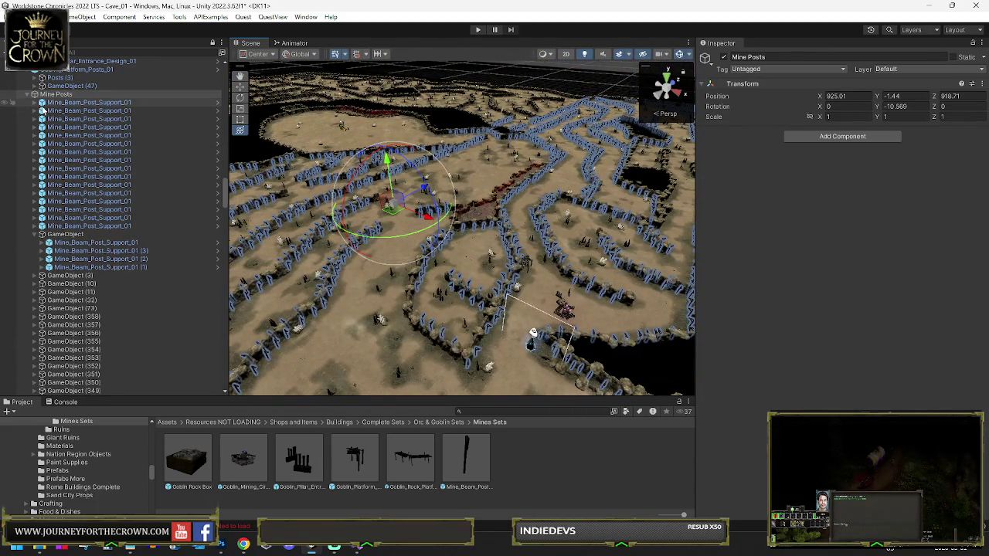
- Delete the sixteen beam posts under Mine Posts and select the four posts under GameObject
left_click(69, 110)
left_click(85, 225, "shift")
mouse_move(363, 263)
left_mouse_down()
mouse_move(287, 309)
mouse_move(164, 320)
left_mouse_up()
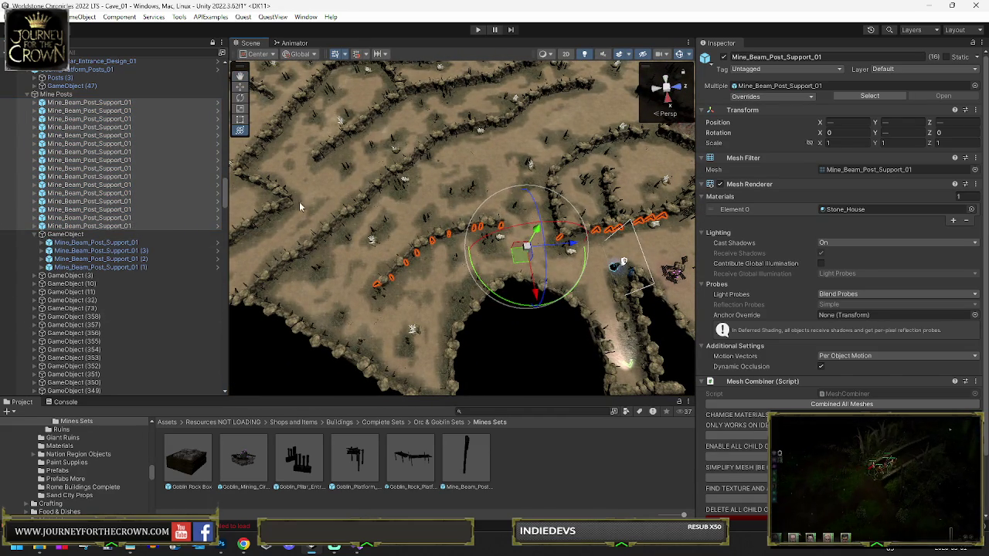
key("Delete")
left_click(87, 111)
left_click(82, 136, "shift")
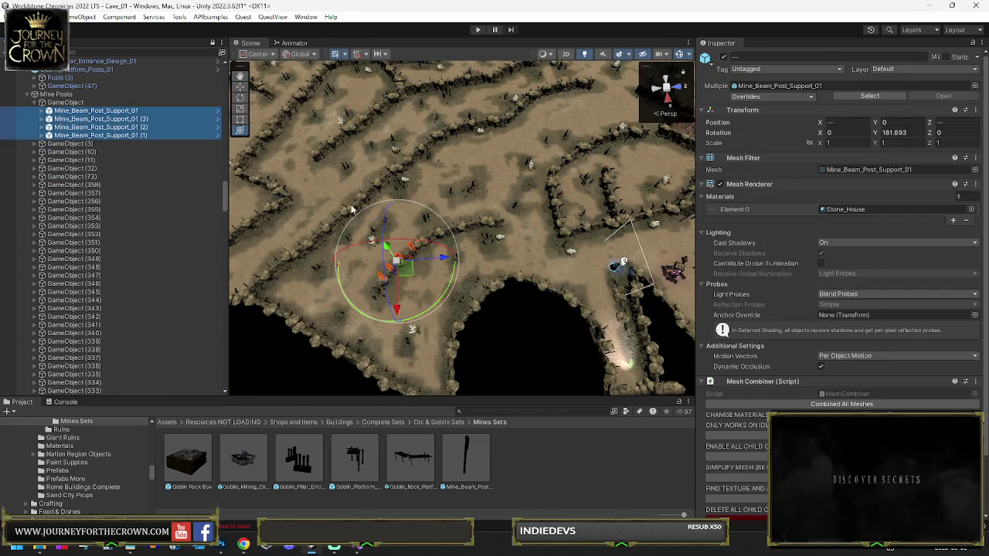
- Create and rotate a new empty object, then undo everything to restore the sixteen posts
key("ctrl+shift+n")
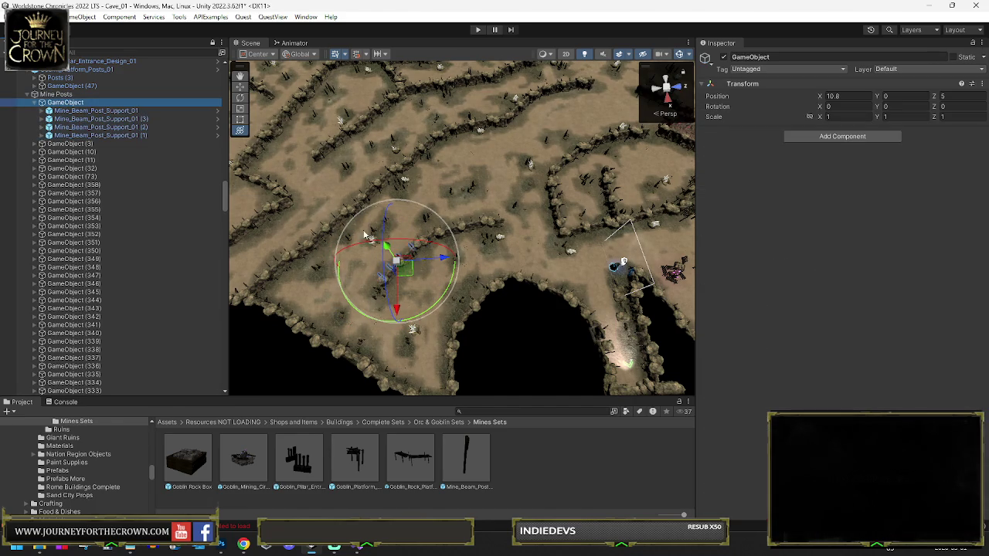
key("f")
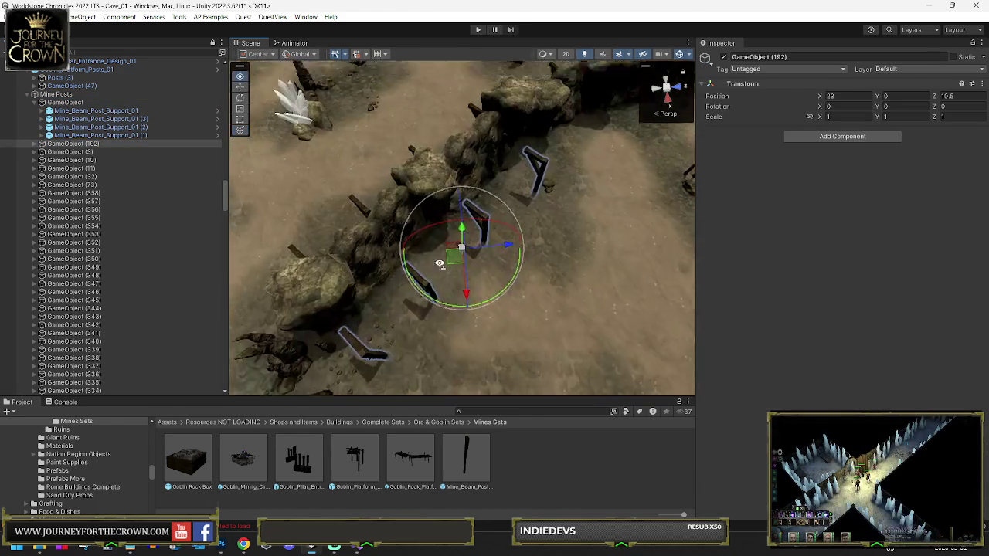
mouse_move(489, 316)
left_mouse_down()
mouse_move(393, 328)
mouse_move(371, 266)
mouse_move(410, 224)
mouse_move(445, 255)
mouse_move(442, 272)
mouse_move(471, 241)
mouse_move(564, 186)
mouse_move(652, 183)
mouse_move(549, 265)
mouse_move(410, 255)
mouse_move(386, 287)
mouse_move(463, 177)
mouse_move(457, 165)
mouse_move(518, 196)
mouse_move(474, 259)
left_mouse_up()
key("ctrl+z")
key("ctrl+z")
key("ctrl+z")
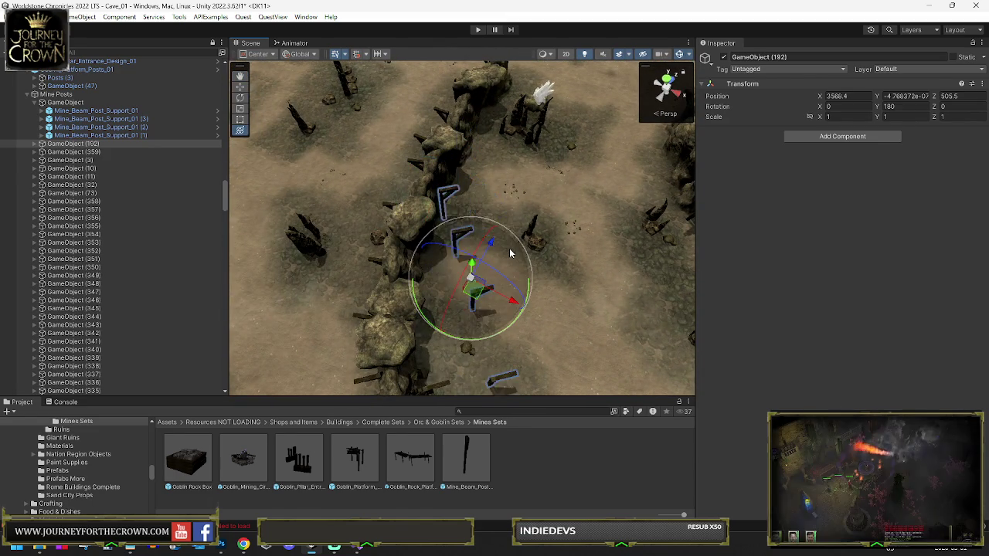
key("ctrl+z")
key("ctrl+z")
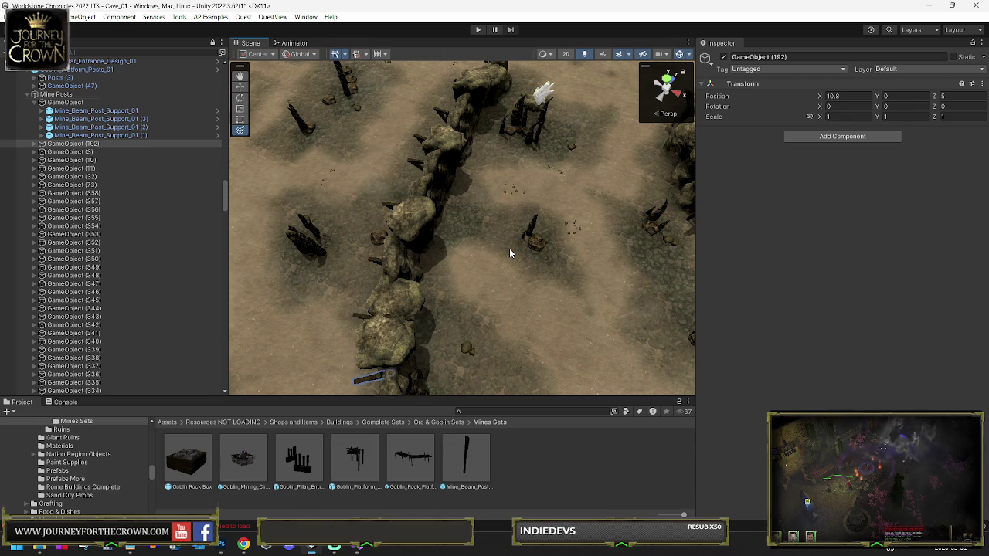
key("ctrl+z")
key("ctrl+z")
key("ctrl+z")
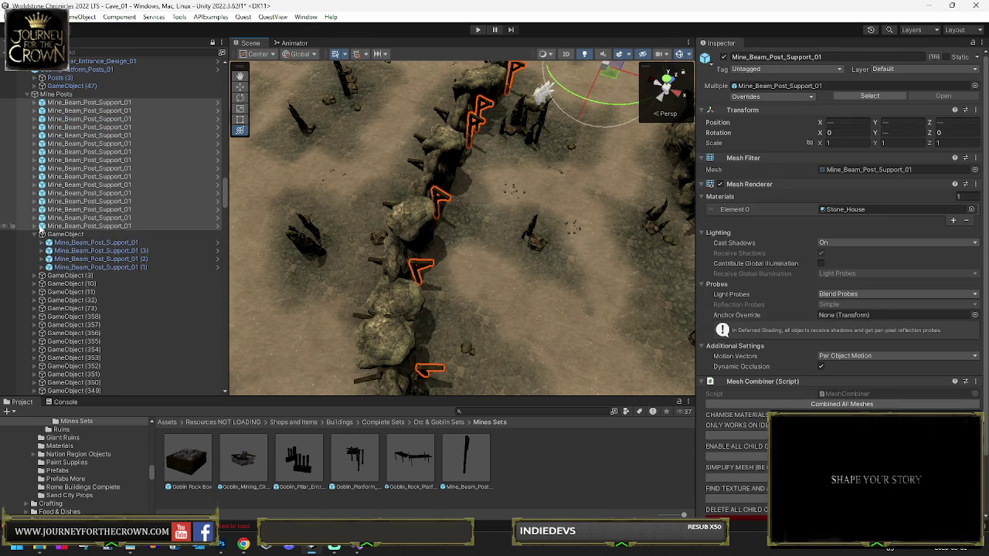
- Collapse GameObject, select Mine Posts, and search the project assets for 'mine'
left_click(34, 234)
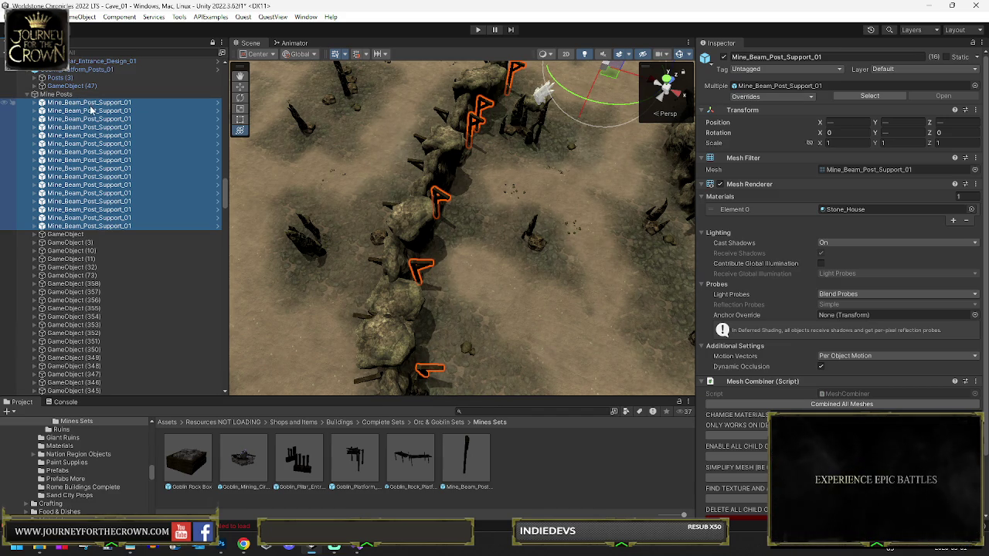
left_click(154, 93)
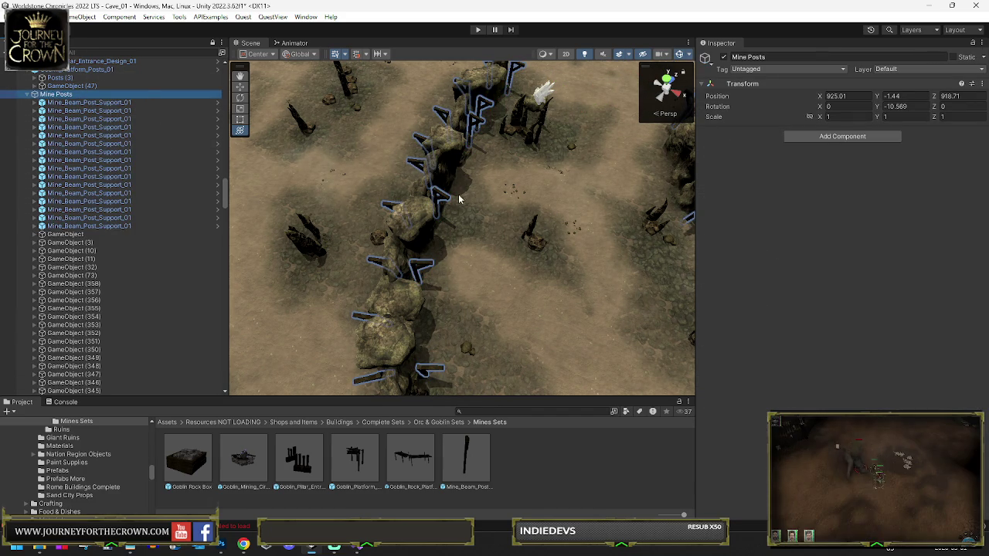
left_click(493, 411)
type("goblinmine")
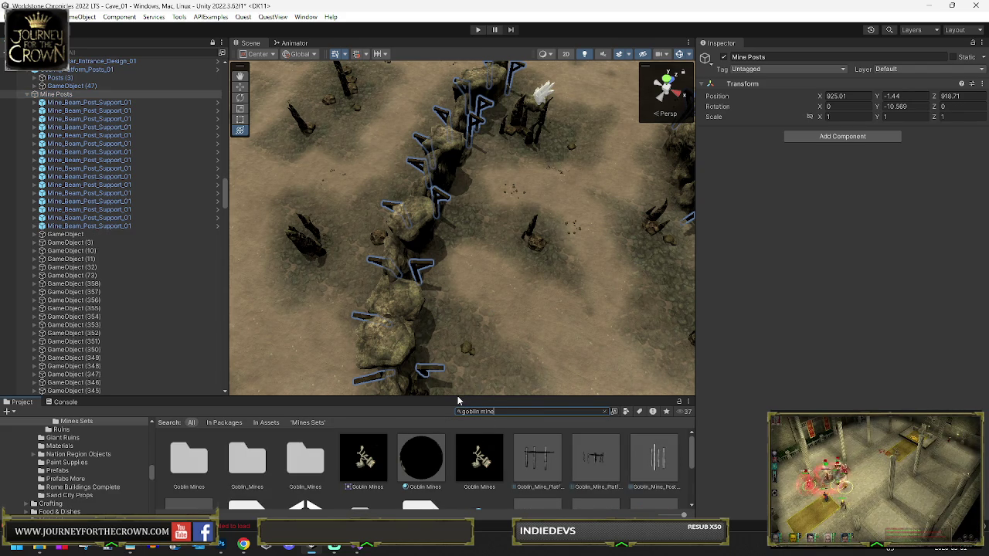
- Enlarge the Project browser and open the Goblin_Mines scene asset
left_click_drag(464, 398, 463, 189)
left_click(307, 312)
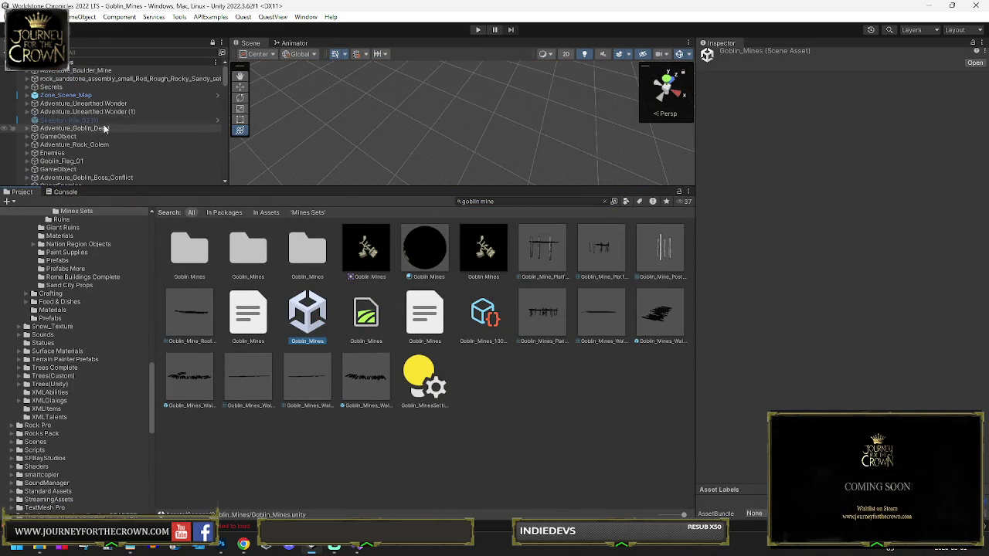
- Make the Scene view taller and zoom in on the Goblin Mines level
scroll(146, 131, "down", 5)
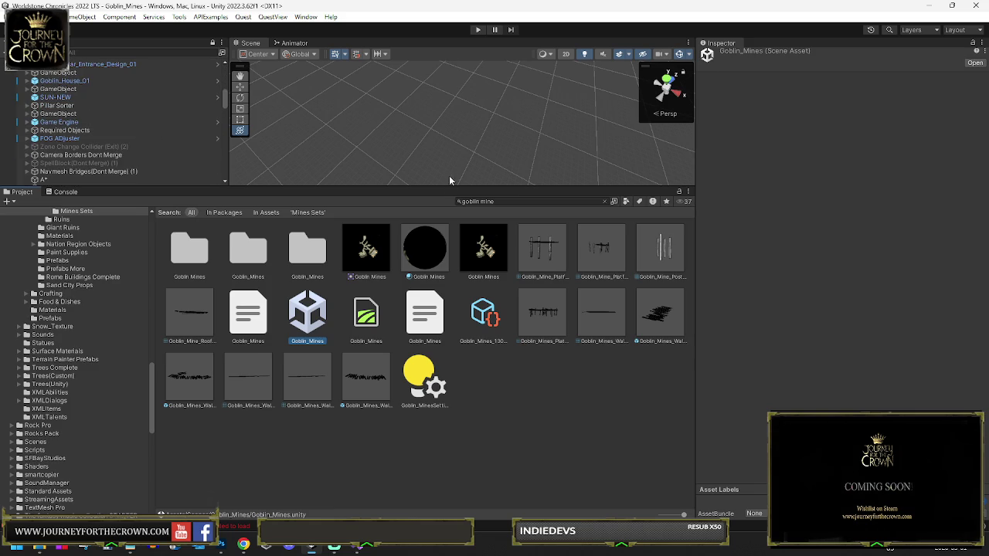
left_click_drag(452, 186, 452, 316)
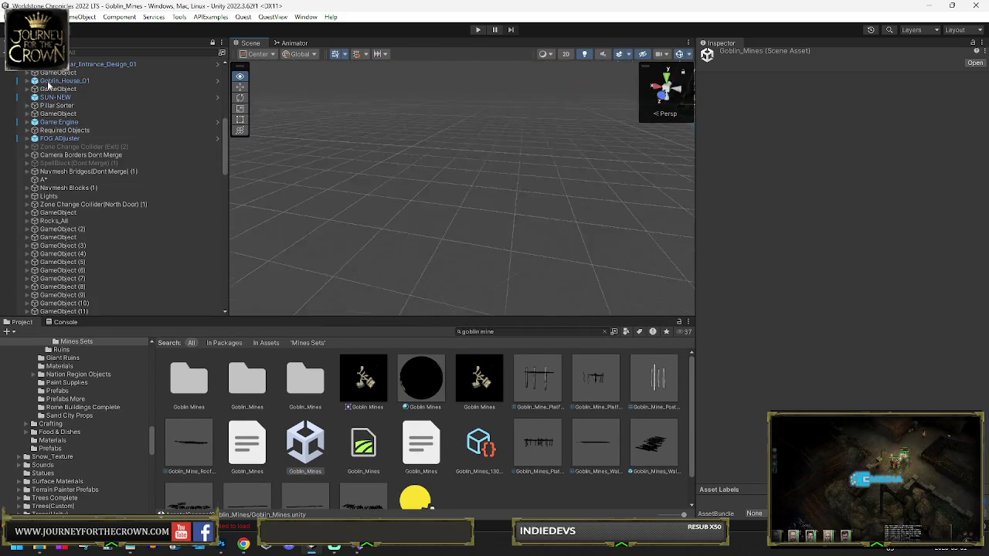
left_click_drag(251, 68, 255, 65)
scroll(462, 185, "up", 5)
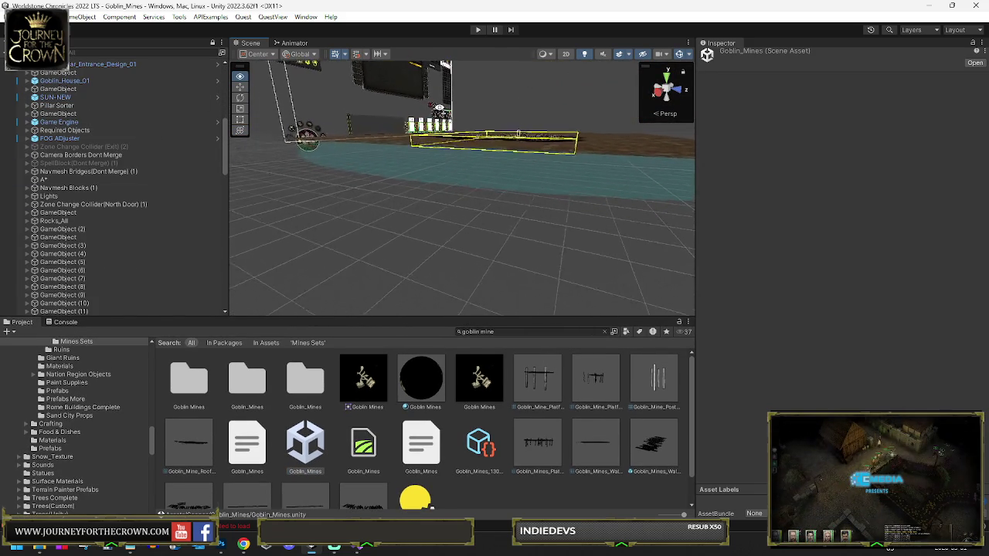
scroll(438, 110, "up", 5)
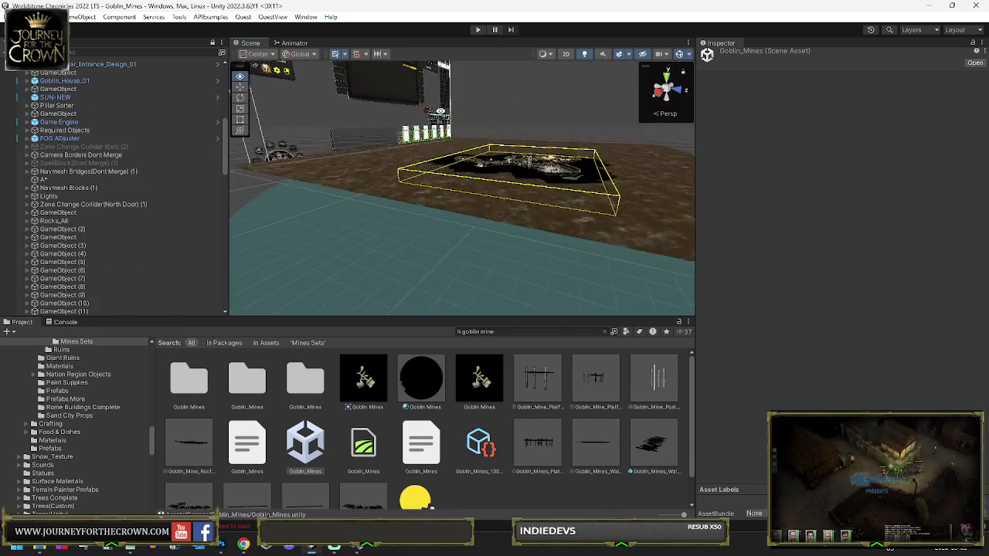
scroll(479, 202, "up", 5)
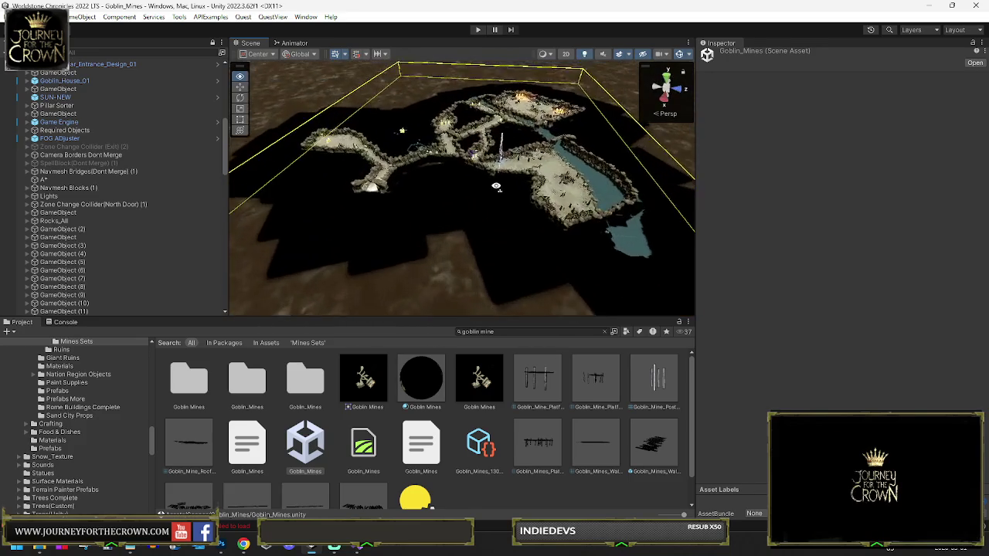
scroll(540, 180, "up", 8)
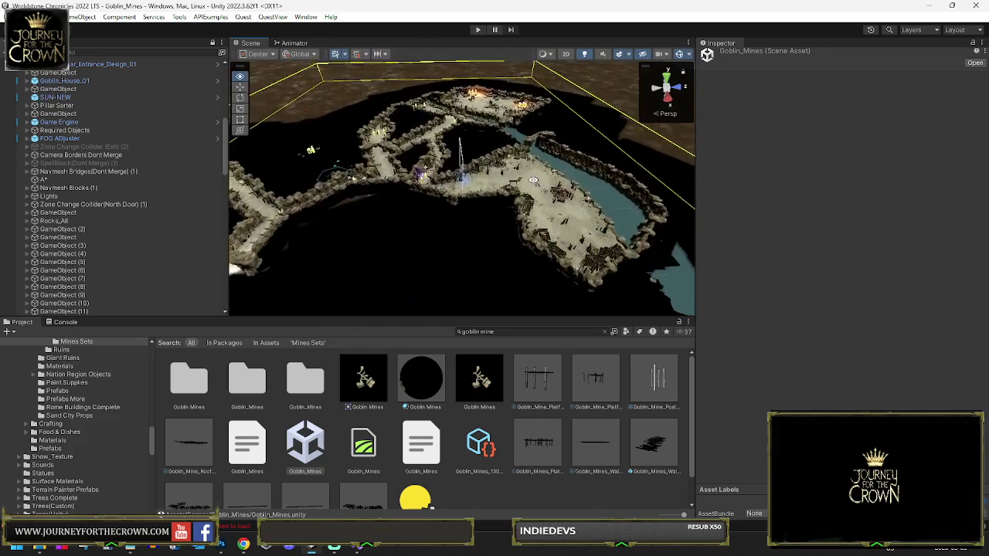
scroll(534, 190, "down", 3)
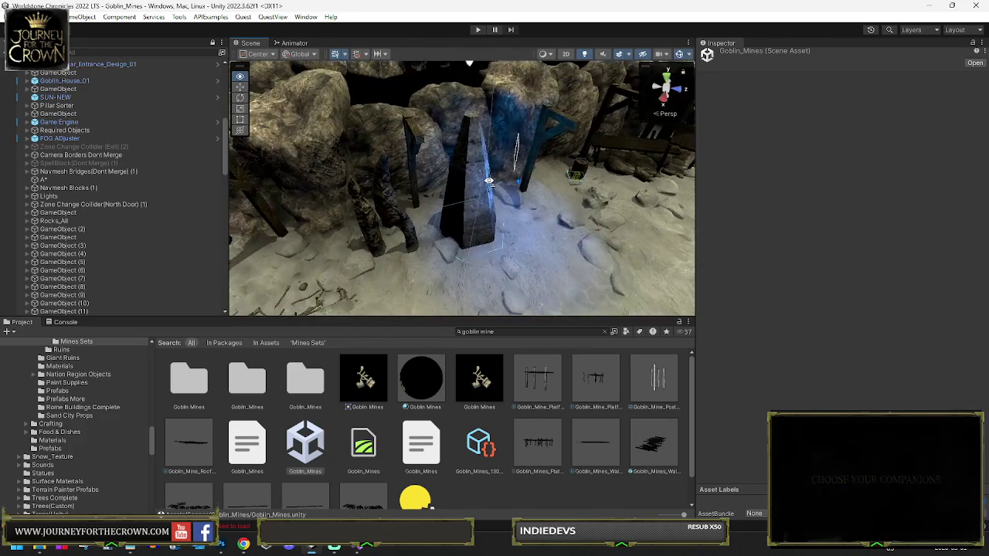
- Select a wooden beam, then its parent group, and step to its first child, beam 173
left_click(420, 137)
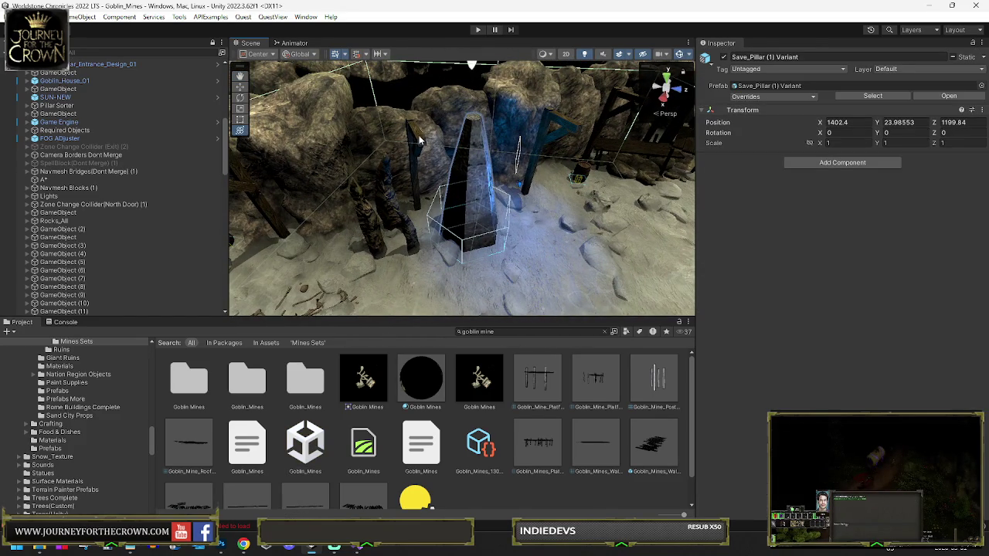
left_click(420, 138)
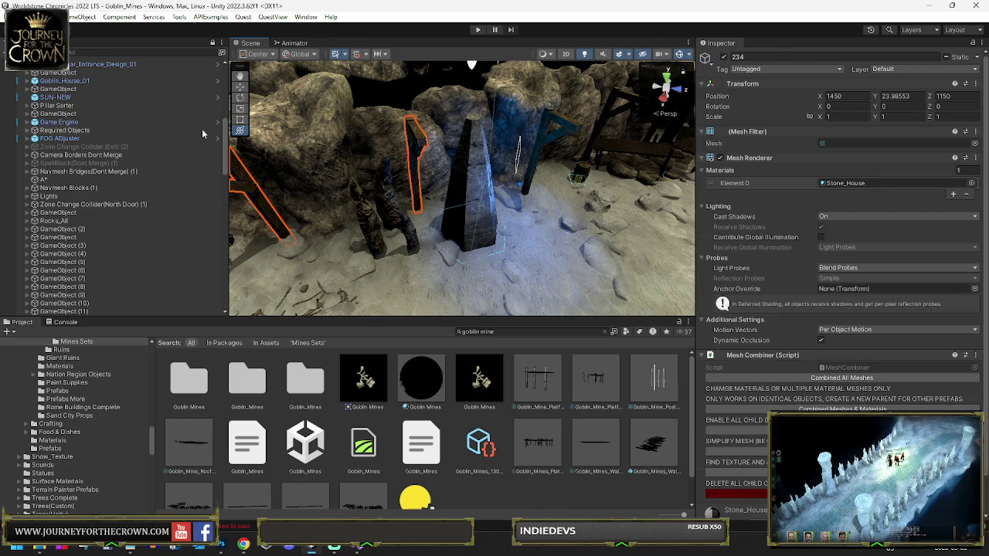
scroll(291, 138, "down", 10)
left_click(105, 204)
key("Down")
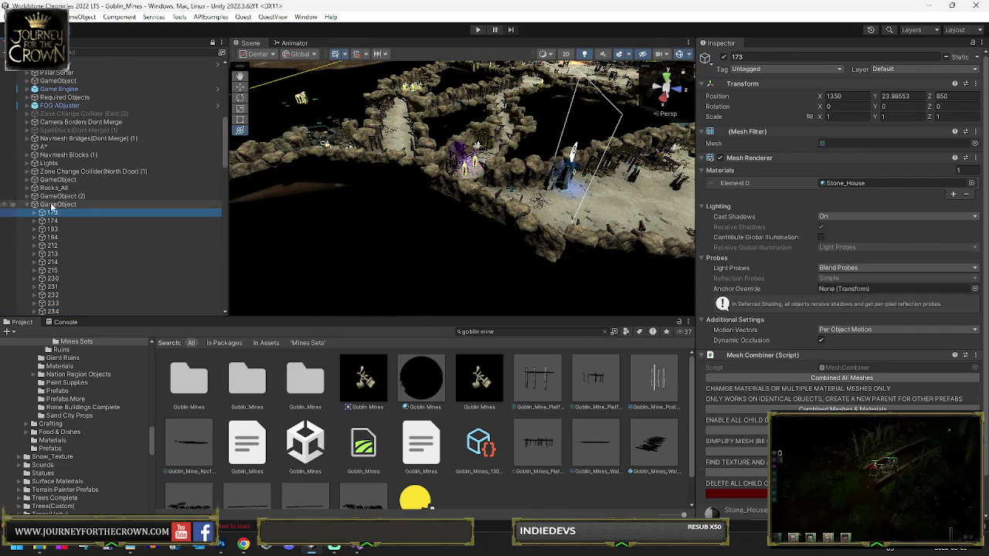
- Expand and collapse post 173, then select the parent GameObject holding the numbered posts
left_click(35, 213)
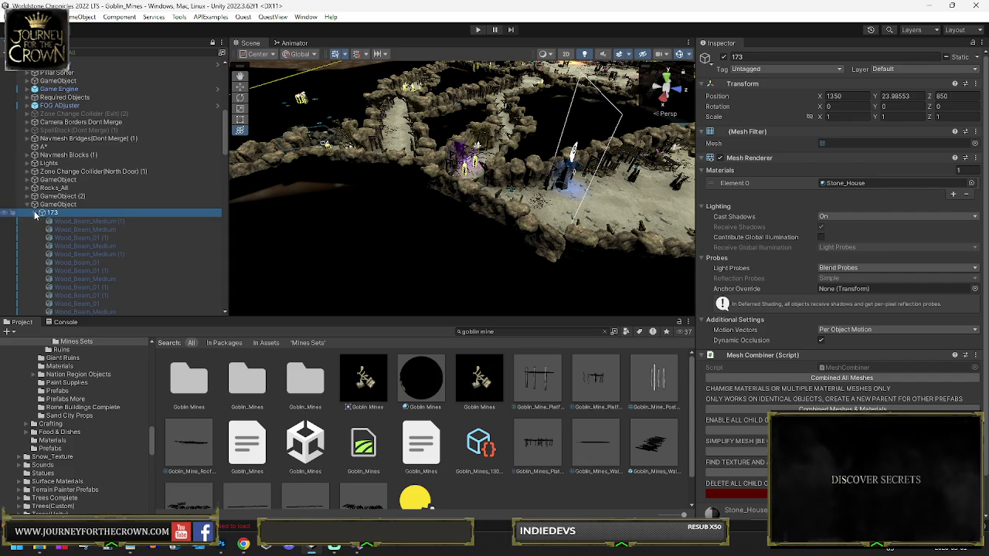
left_click(35, 213)
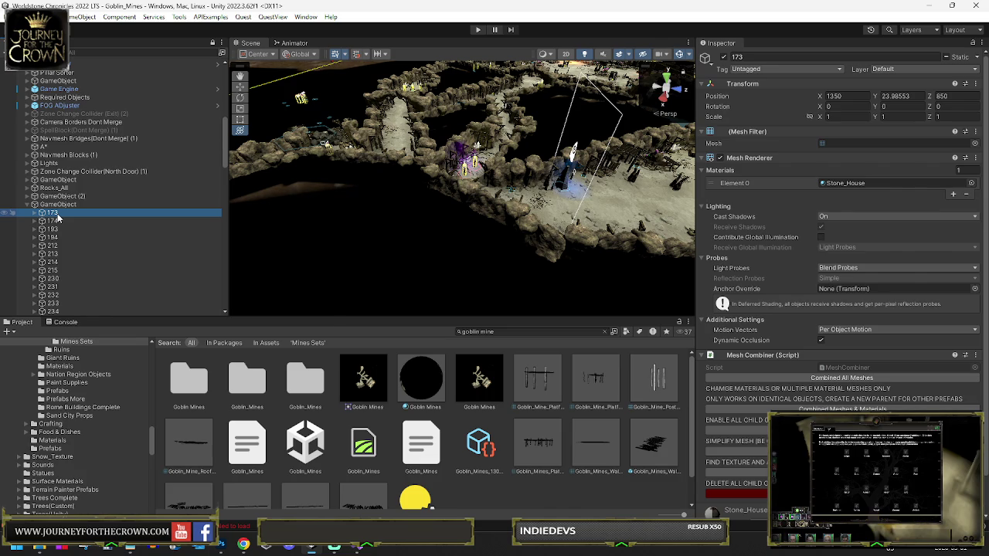
left_click(70, 205)
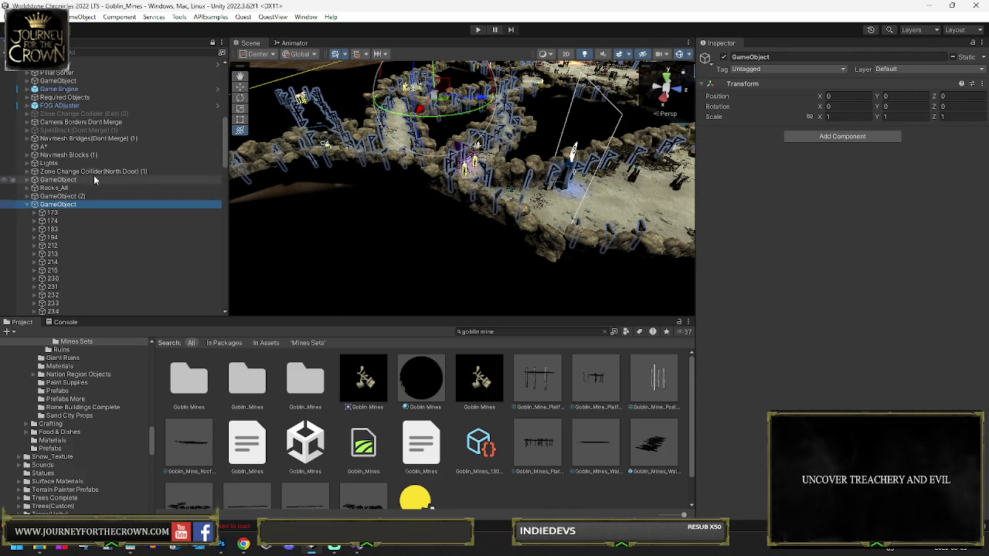
left_click(505, 331)
type("cave")
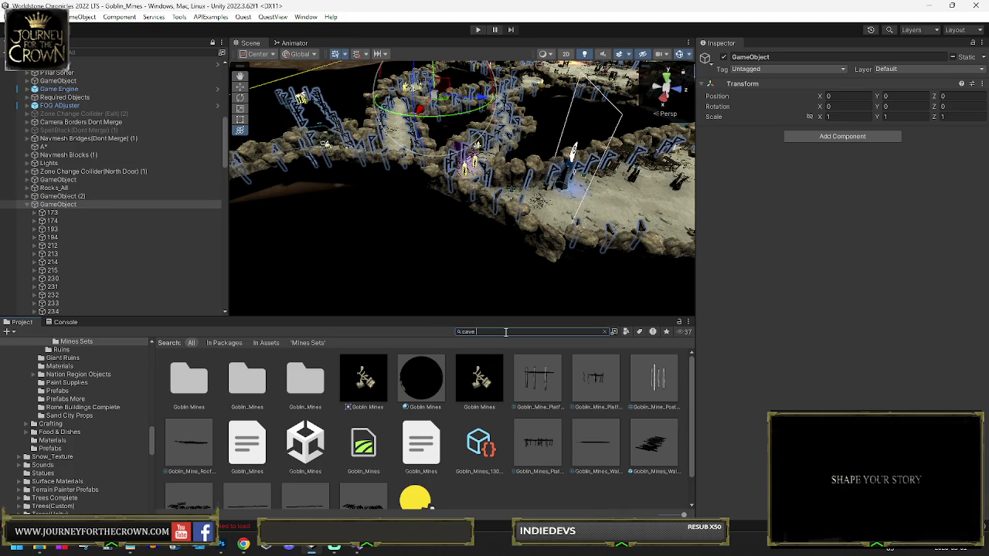
- Search the project for 'cave 01', open the Cave_01 scene, and fly over its cave rows
type("01")
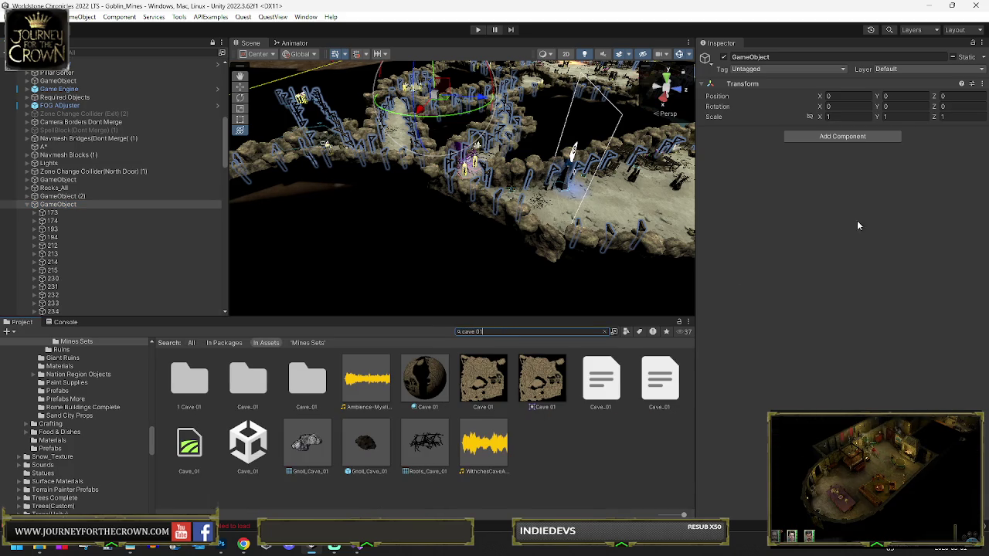
left_click(247, 444)
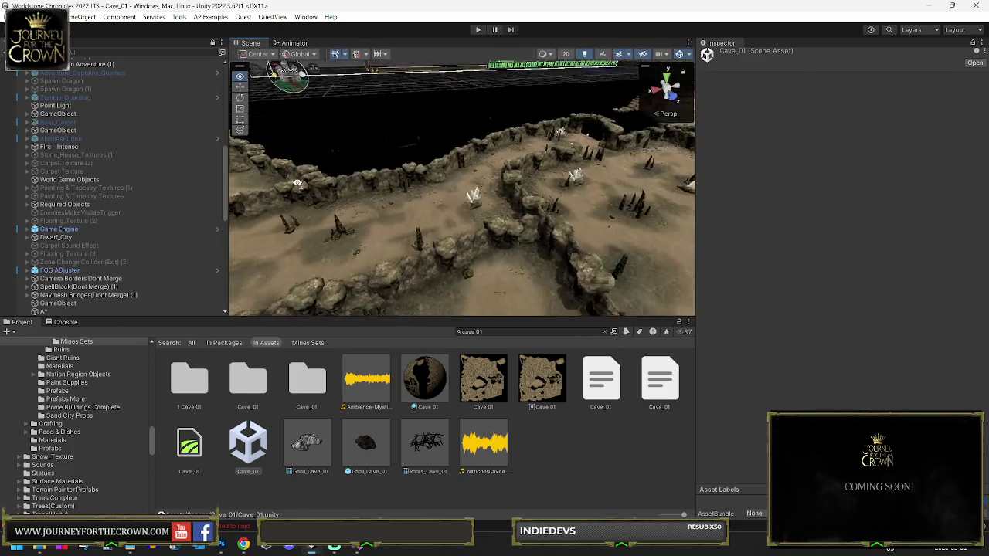
mouse_move(452, 241)
left_mouse_down()
mouse_move(755, 232)
mouse_move(881, 252)
mouse_move(598, 183)
left_mouse_up()
- Frame a rock and the Rocks_All maze, collapse Rocks_All, and select Mine Posts
left_click(551, 278)
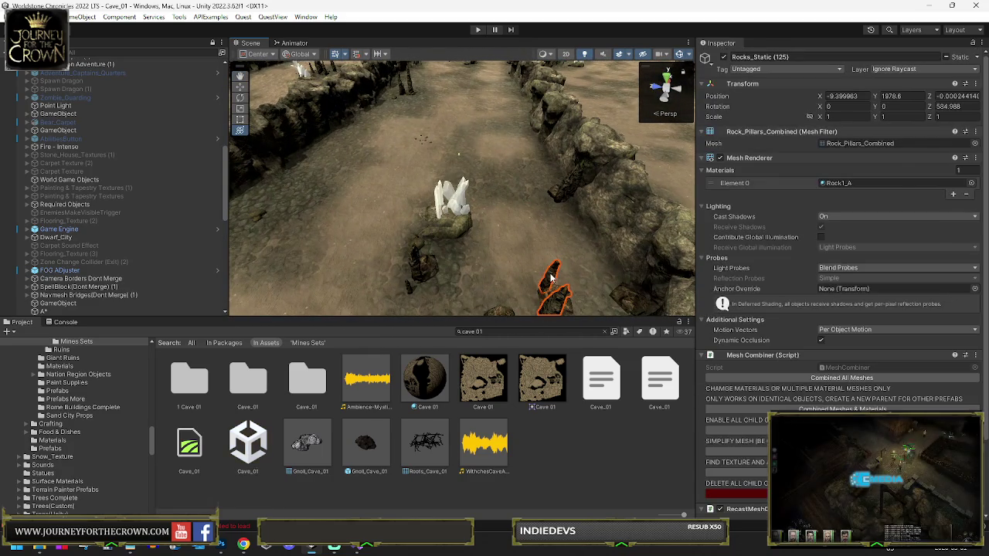
key("f")
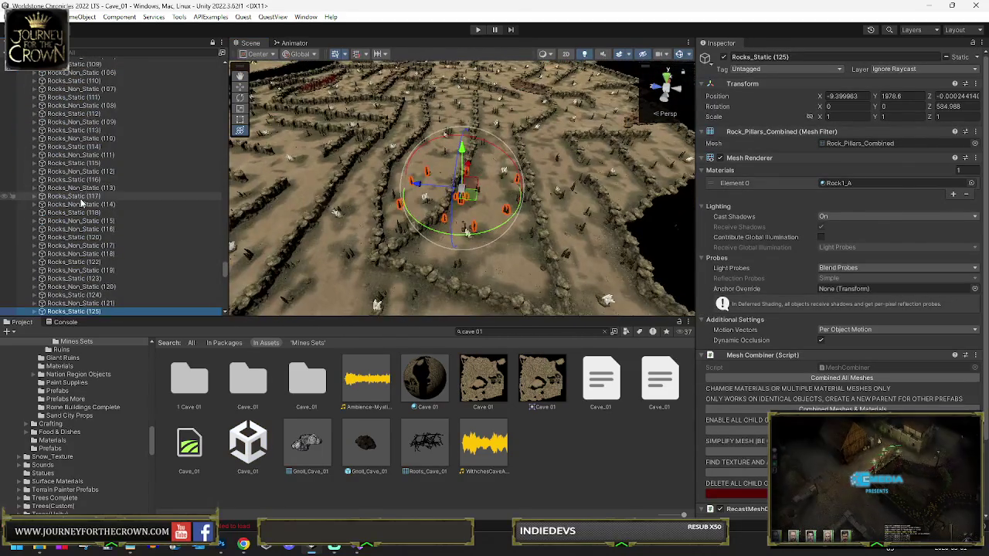
left_click(100, 195)
key("Left")
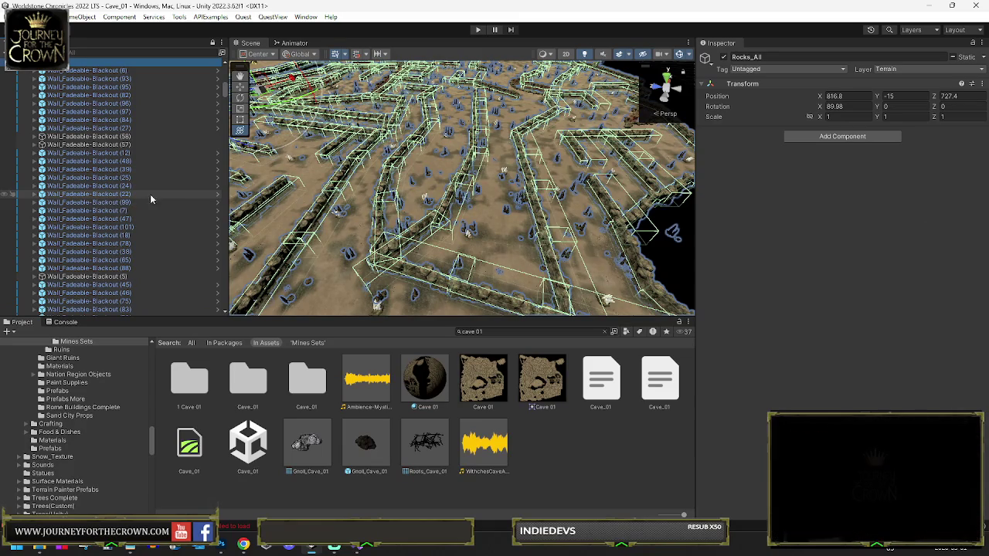
key("f")
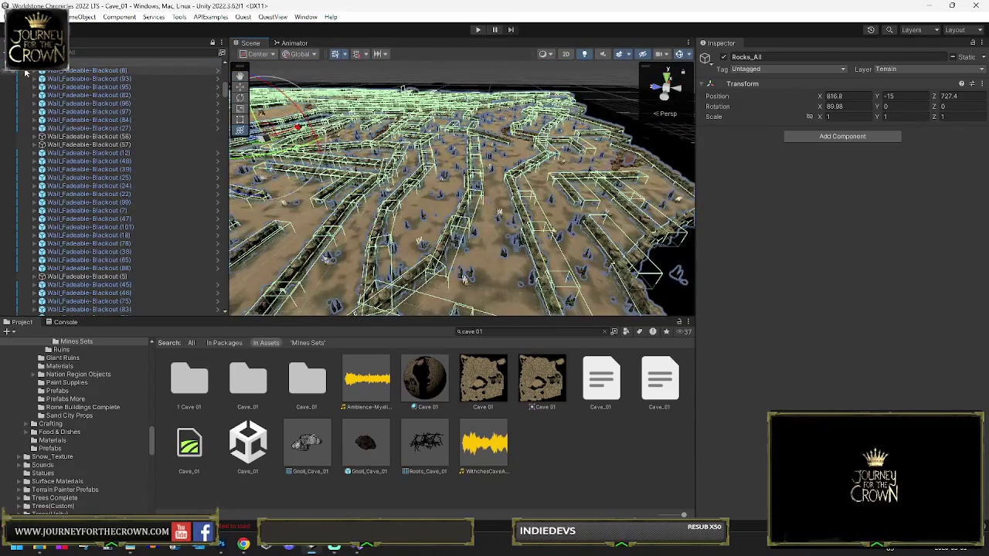
key("Left")
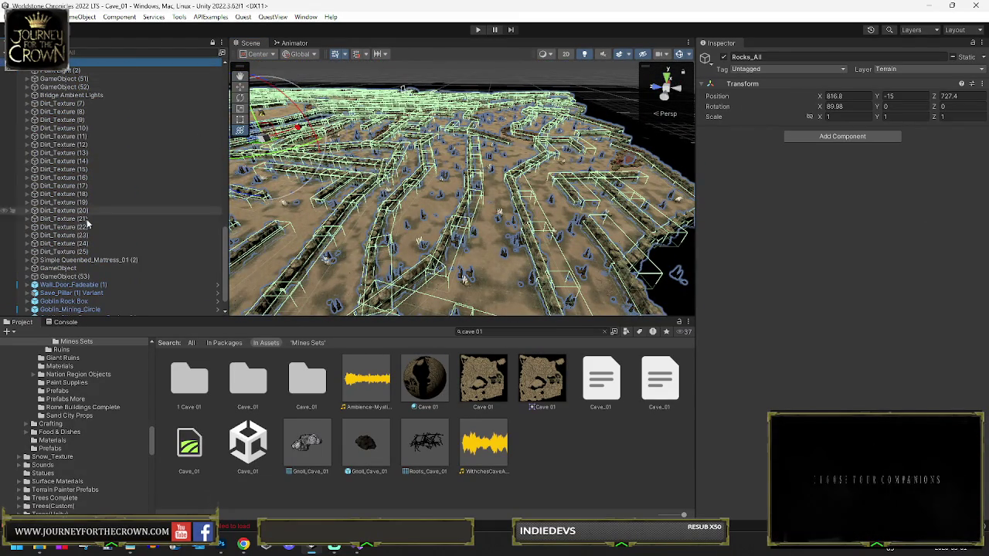
scroll(73, 270, "down", 1)
left_click(66, 309)
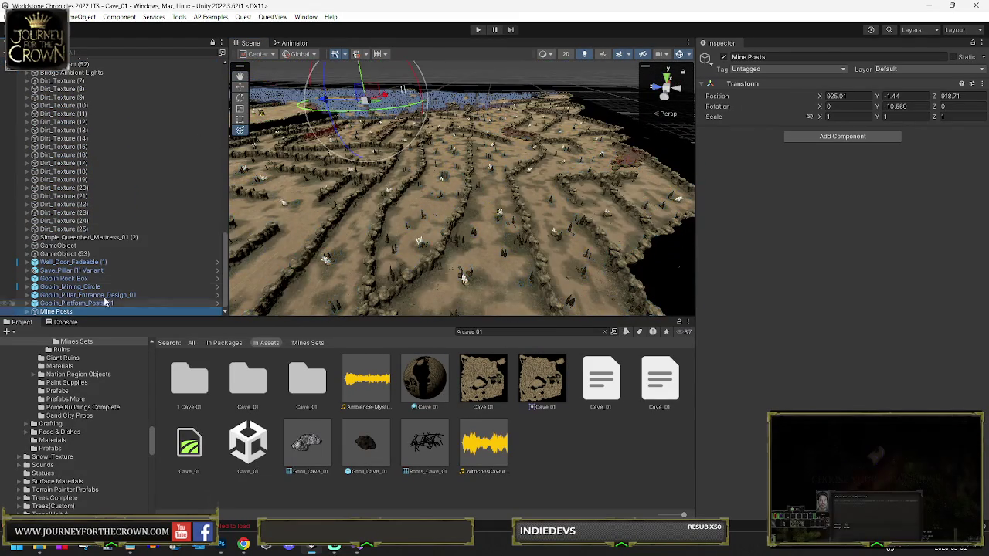
left_click(842, 136)
- Browse the component list with searches for 'mes' and 'o'
type("mes")
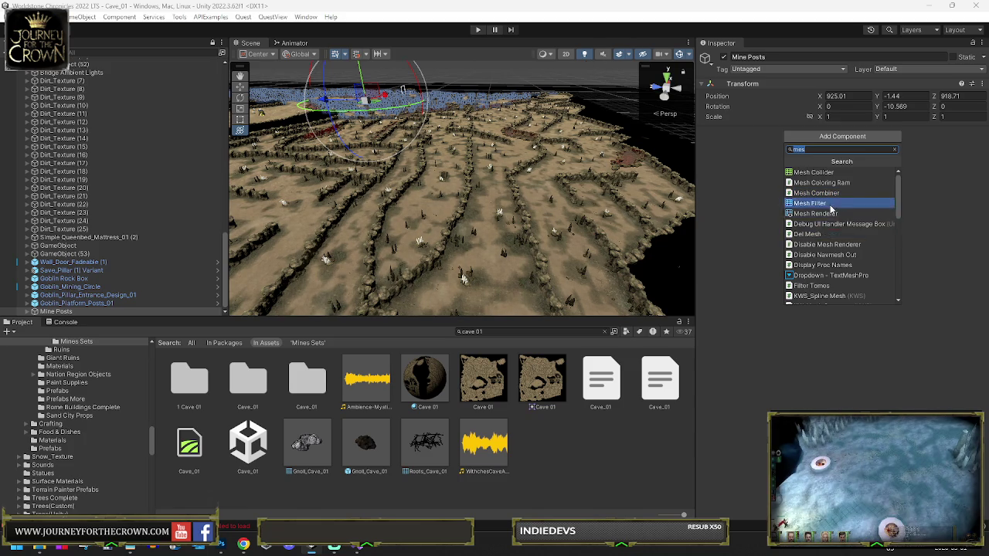
scroll(830, 211, "down", 3)
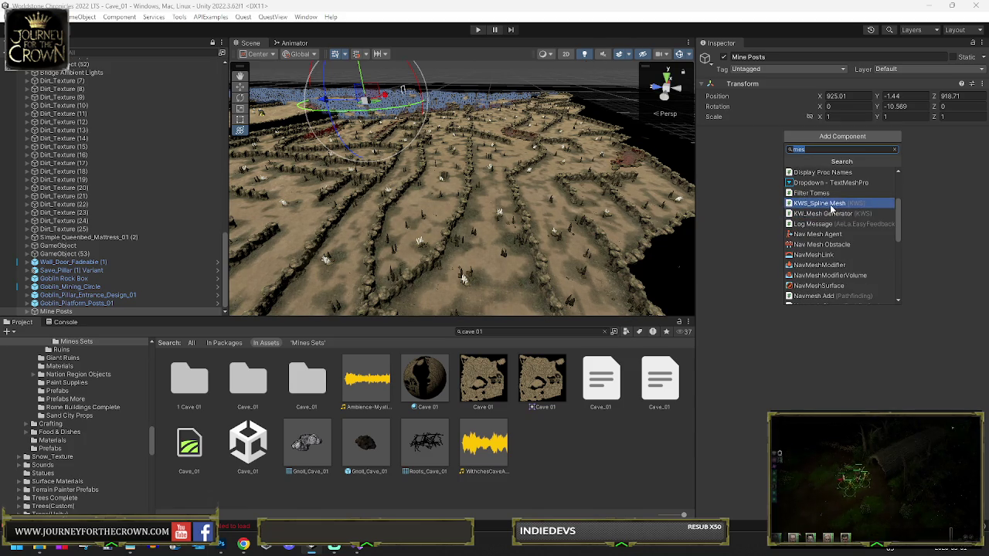
scroll(834, 207, "up", 3)
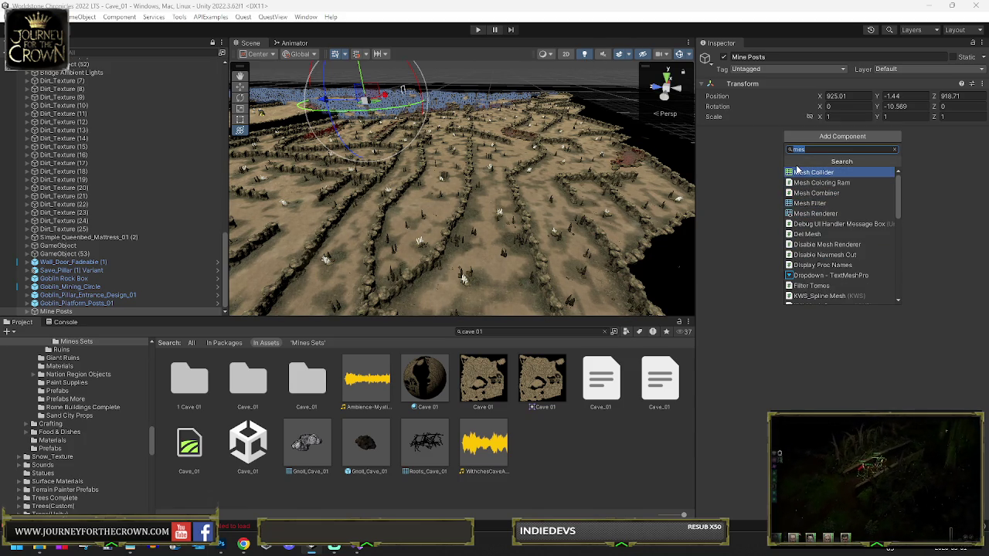
type("o")
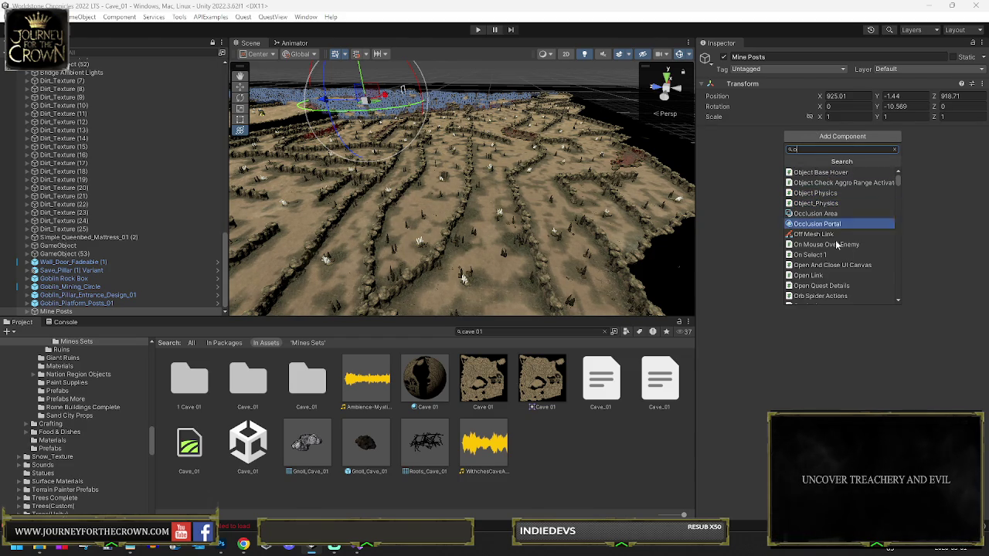
scroll(846, 265, "down", 1)
scroll(853, 263, "down", 5)
scroll(856, 262, "down", 5)
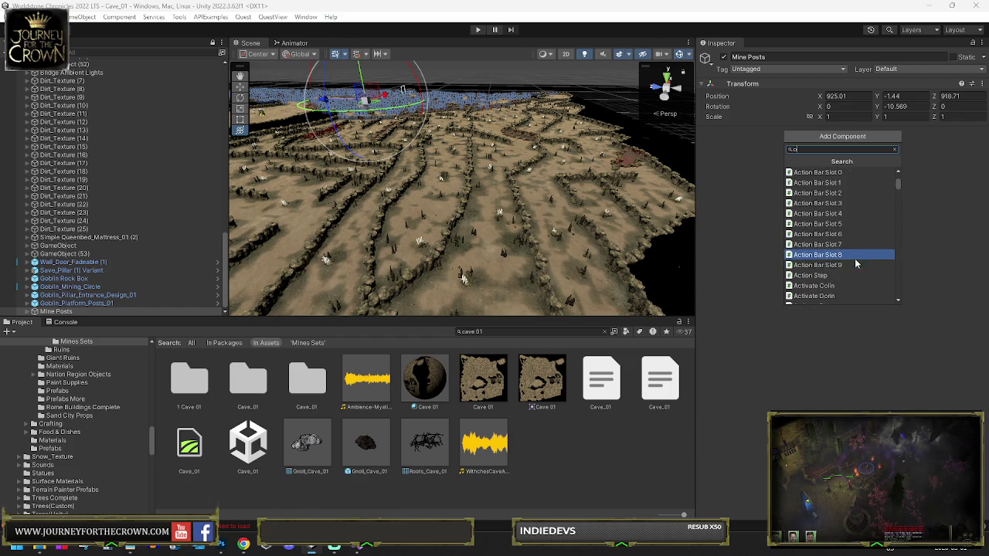
scroll(865, 255, "down", 5)
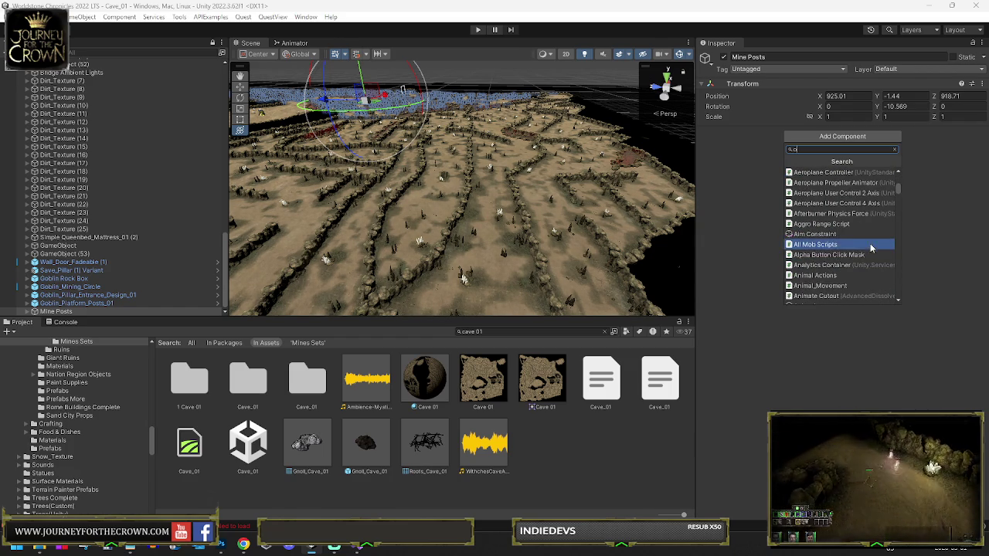
scroll(867, 247, "down", 4)
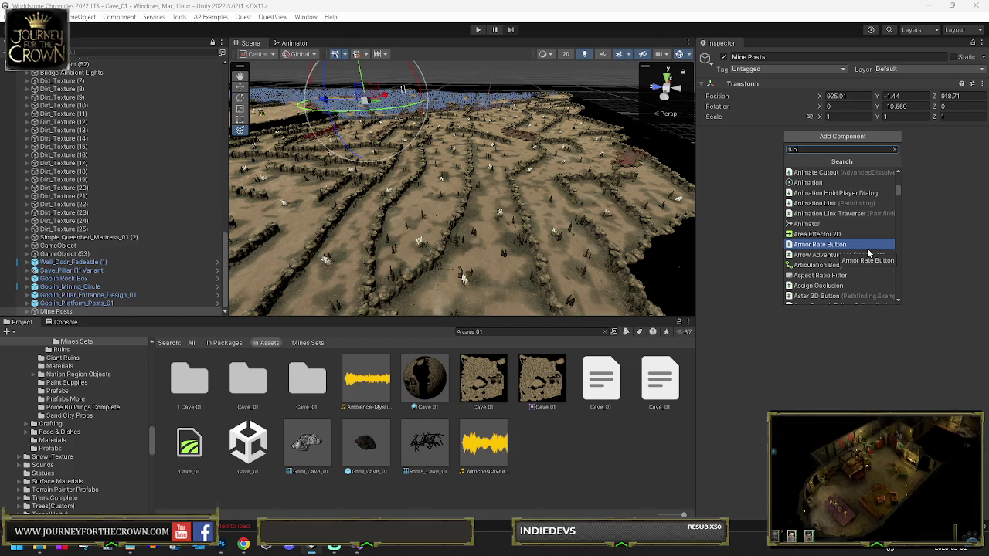
key("BackSpace")
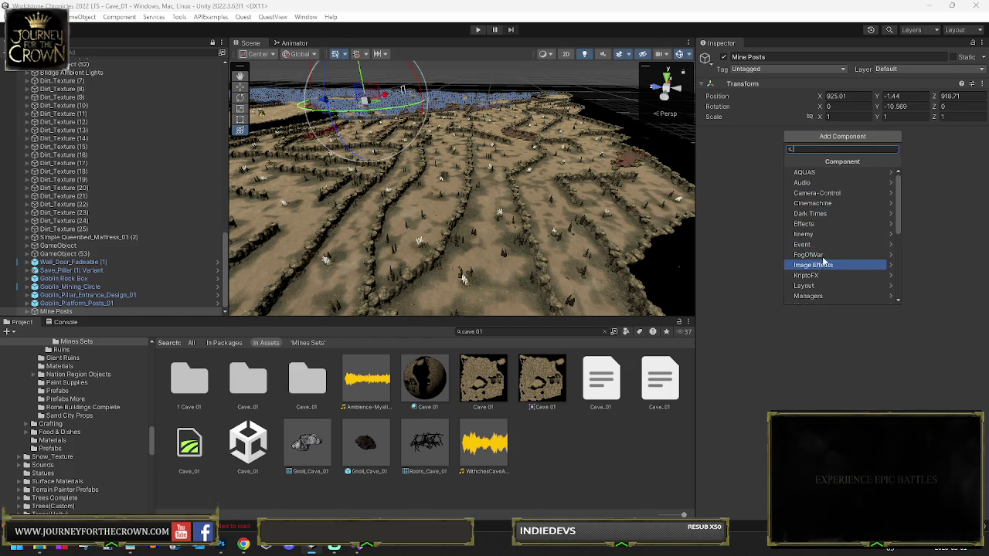
scroll(831, 265, "down", 3)
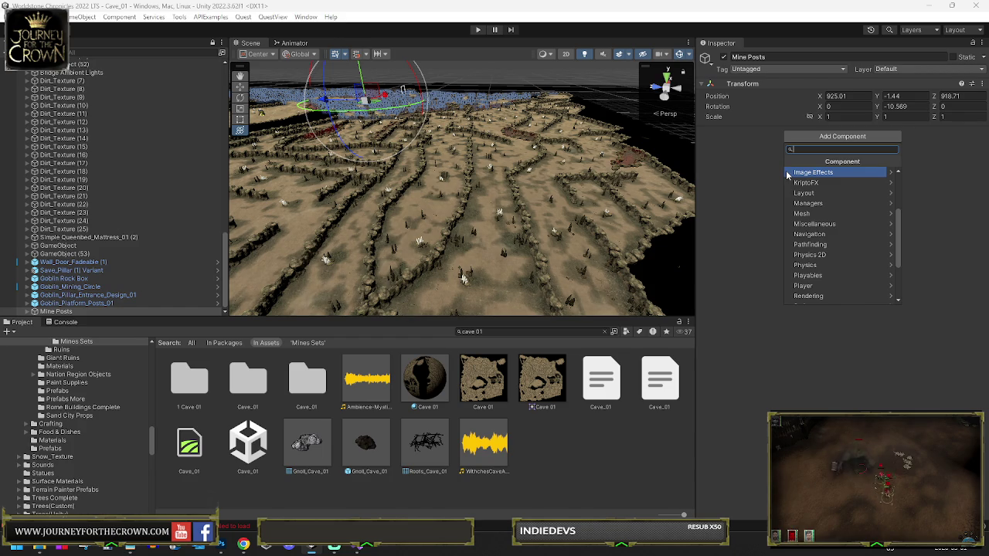
- Search 'object' and add the Random Objects script to Mine Posts
type("object")
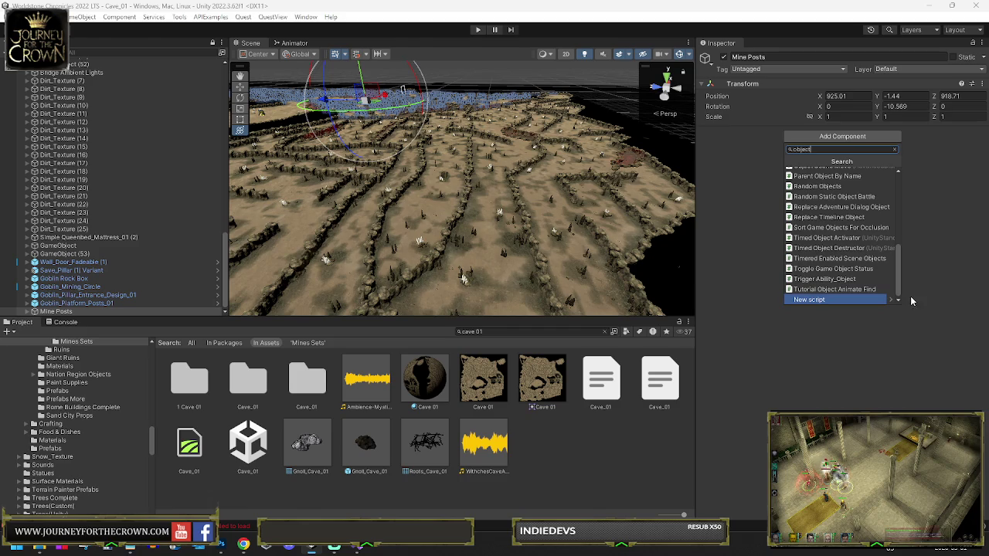
scroll(856, 251, "up", 3)
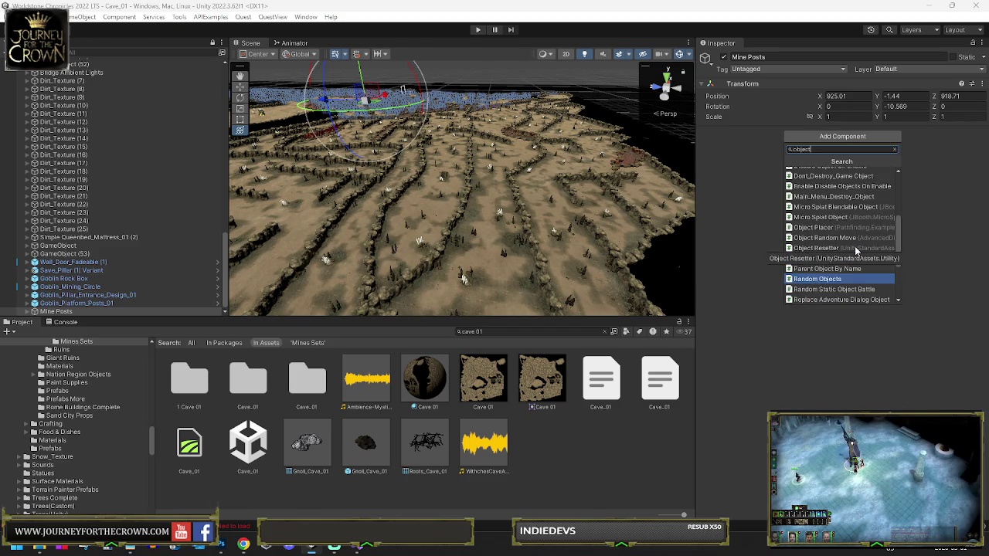
scroll(856, 251, "up", 5)
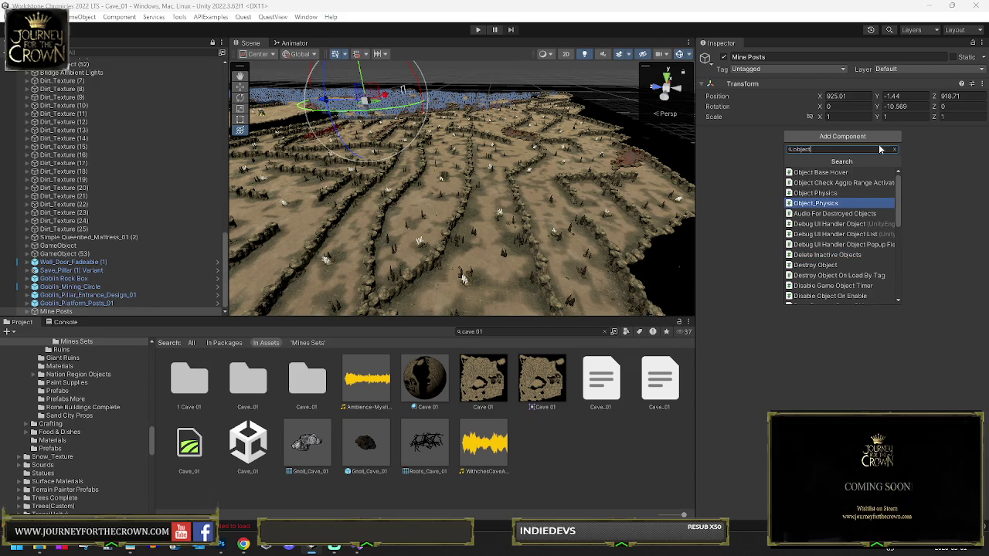
scroll(820, 223, "down", 5)
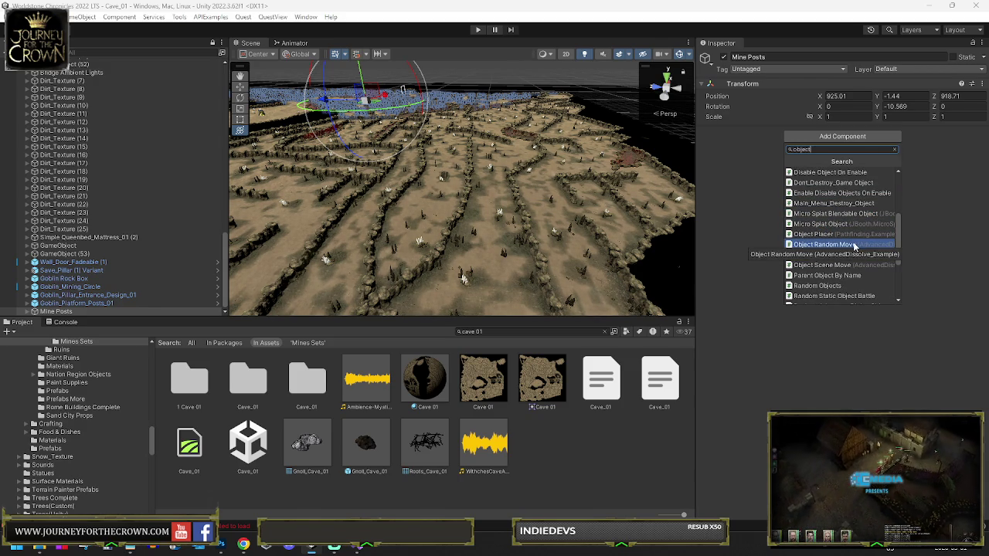
scroll(854, 248, "down", 1)
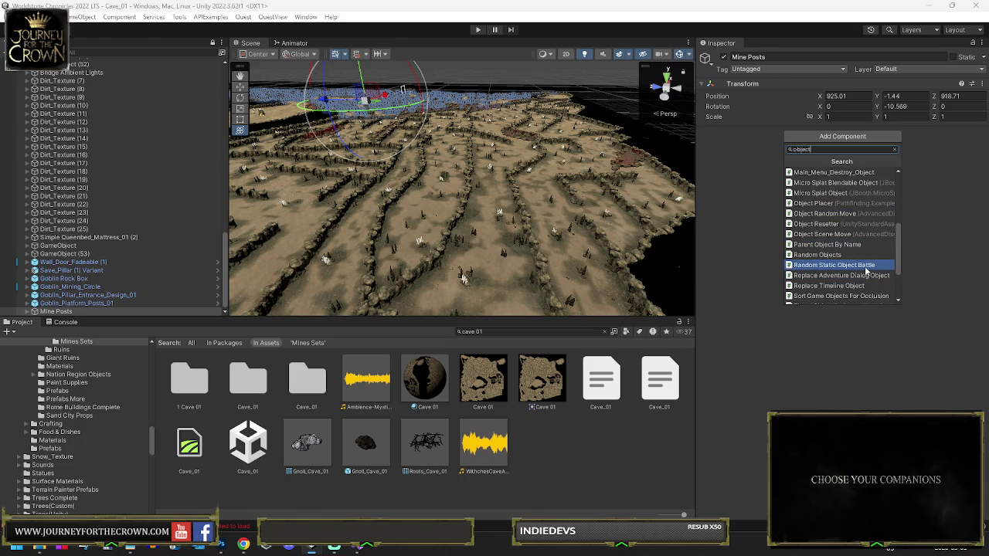
left_click(853, 255)
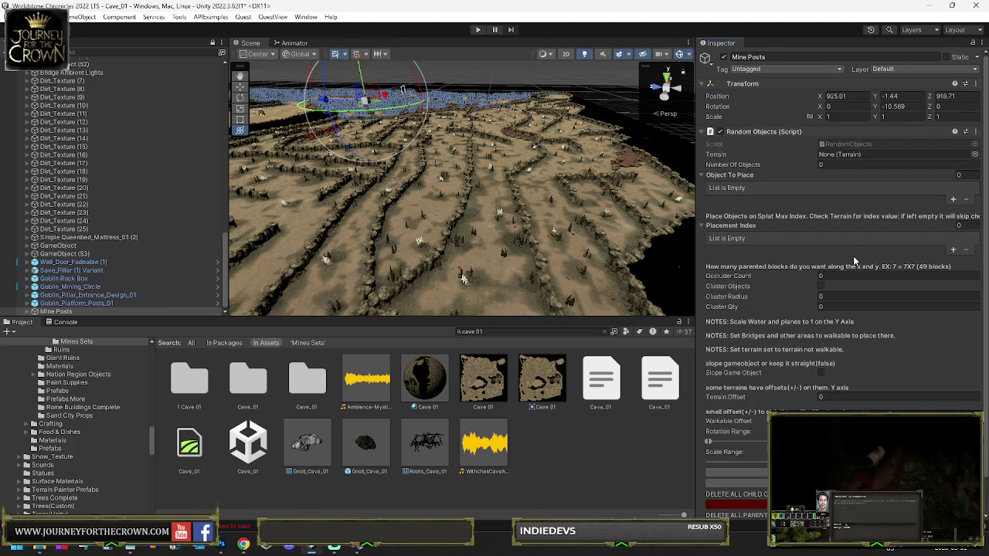
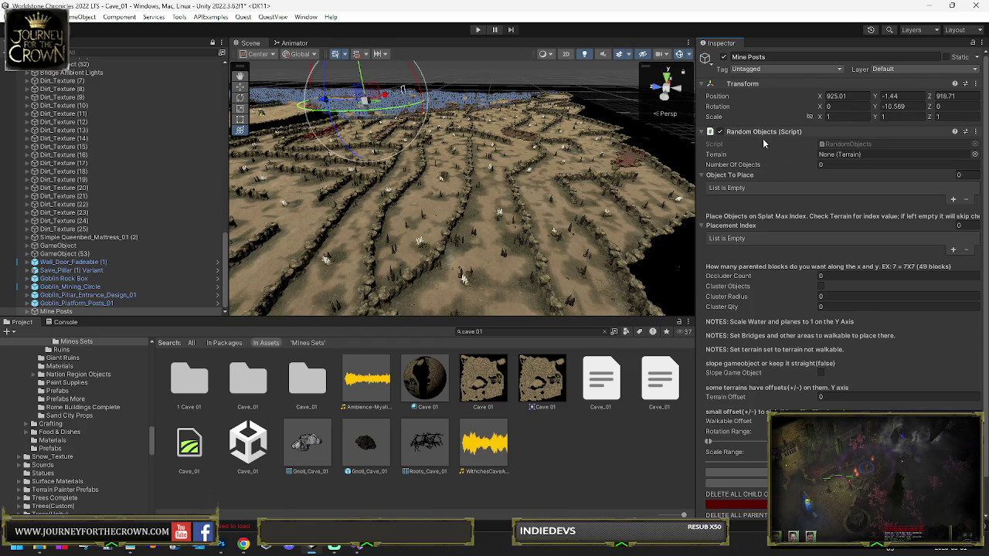
- Remove Random Objects from Mine Posts, then try and remove the Parent_Merge_Textures script
right_click(764, 130)
left_click(818, 151)
left_click(831, 139)
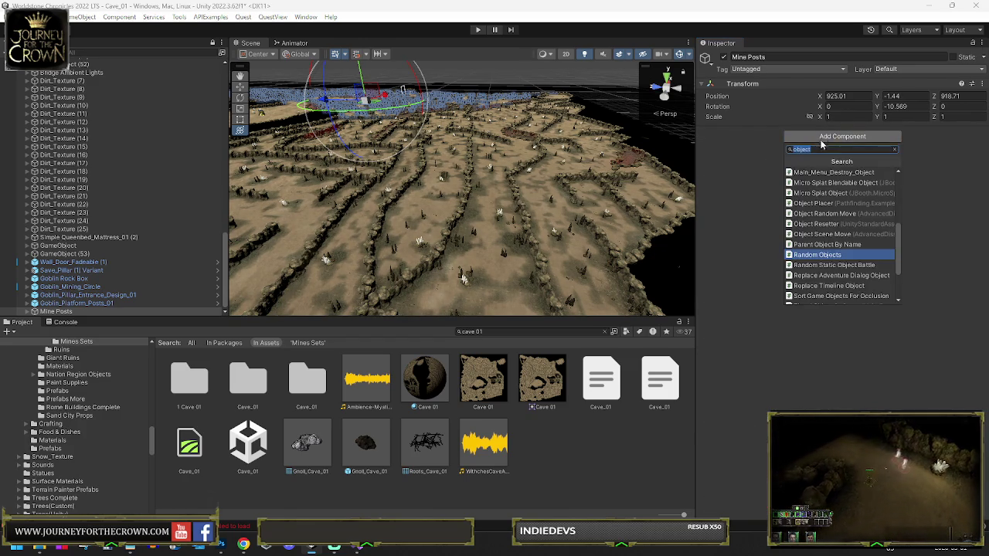
type("combi")
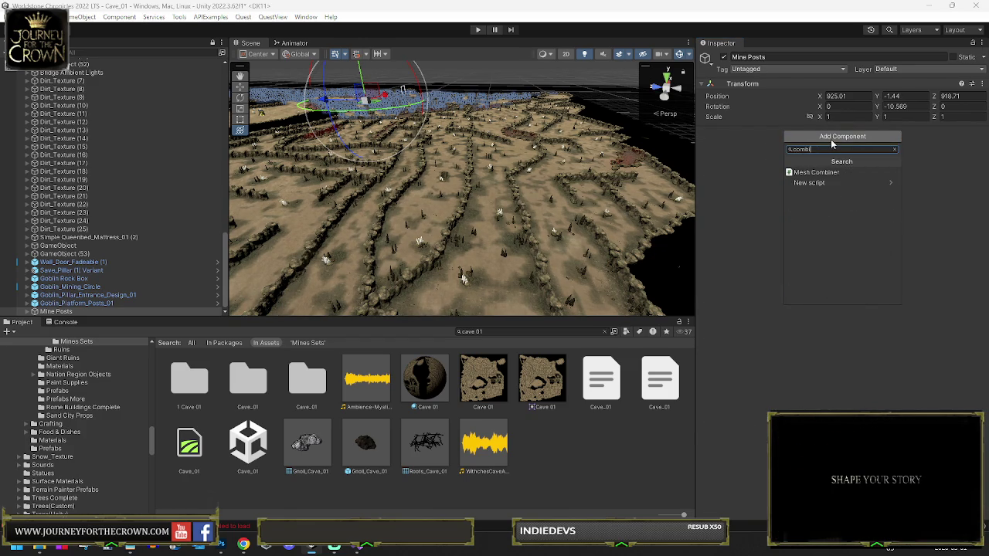
key("BackSpace")
key("BackSpace")
key("BackSpace")
type("merge")
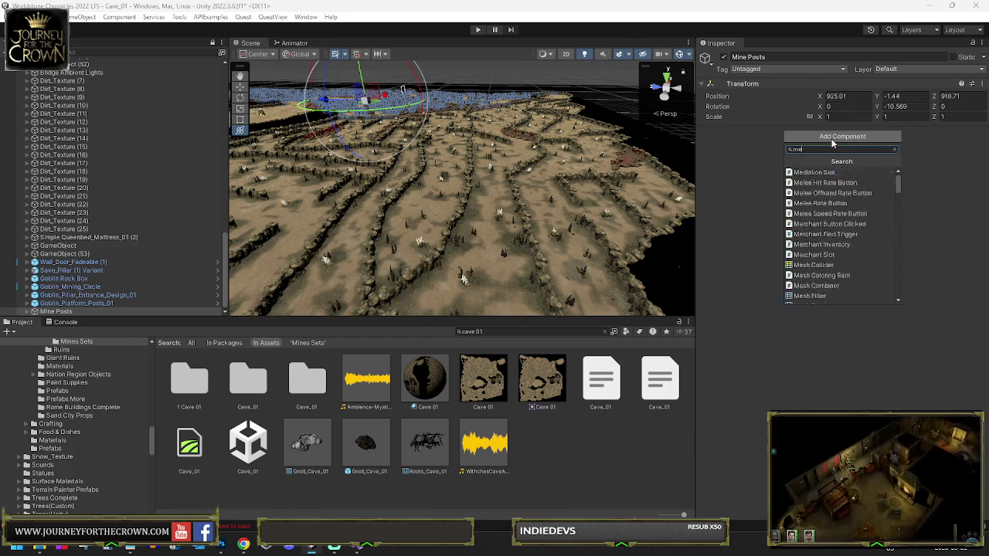
left_click(846, 172)
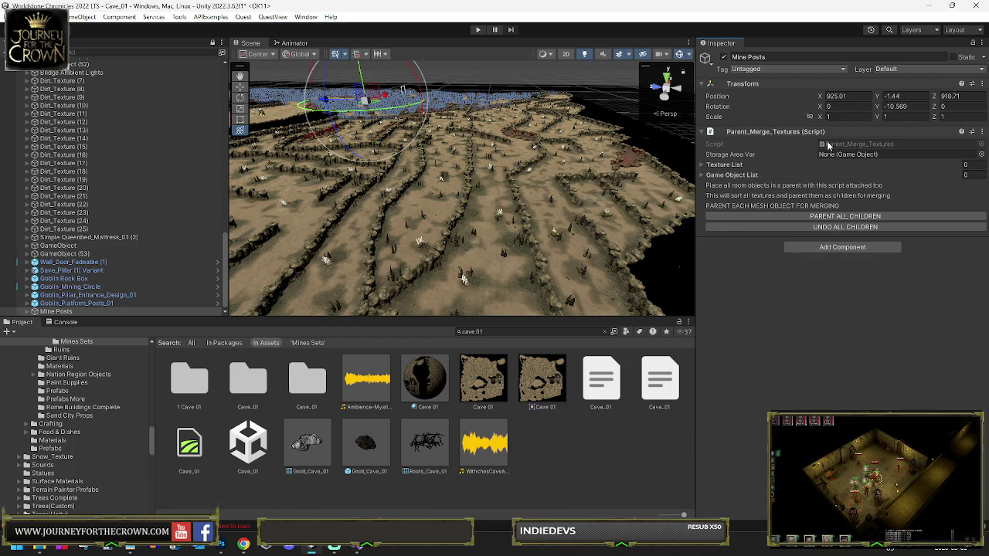
right_click(801, 131)
left_click(849, 155)
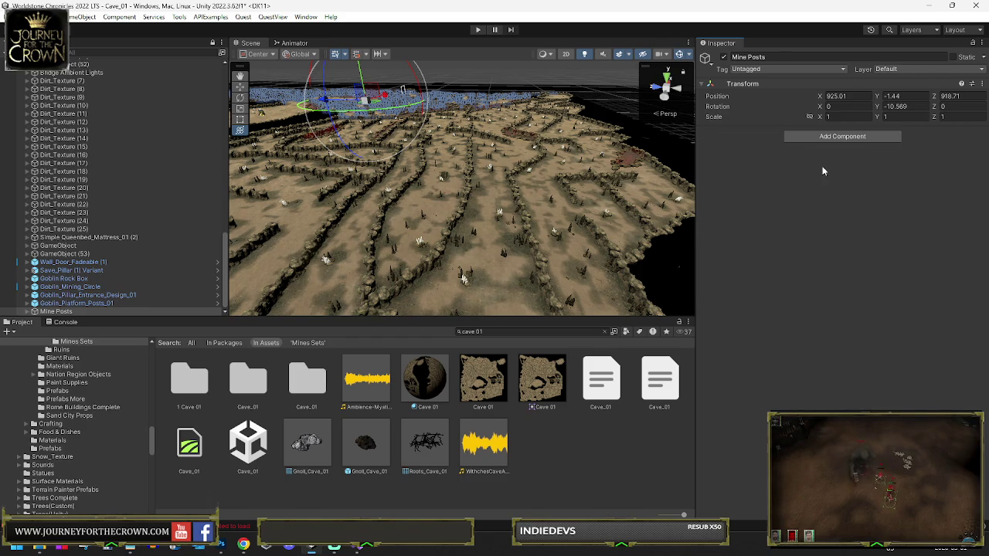
- Try Assign Occlusion, then add the Sort Game Objects For Occlusion script instead
left_click(849, 137)
type("occ")
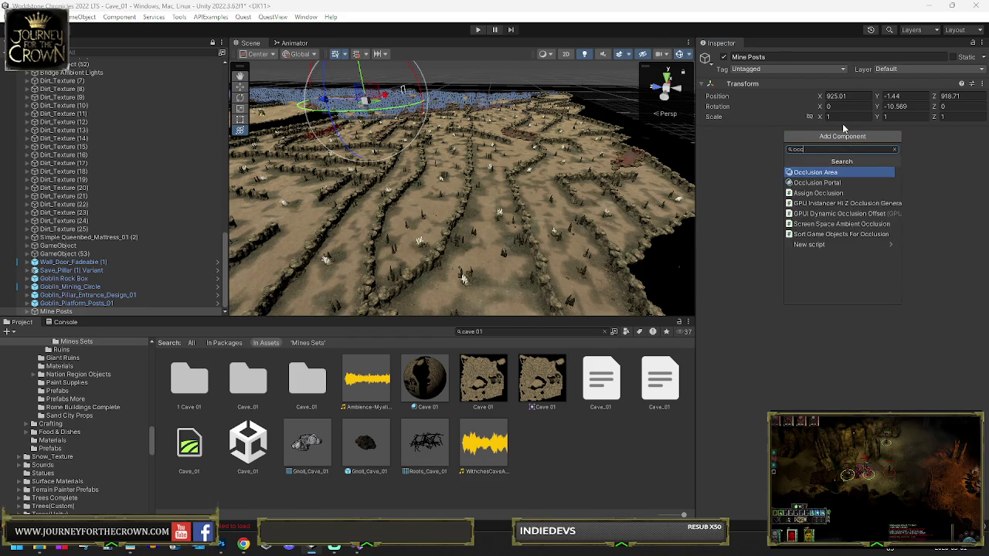
left_click(836, 195)
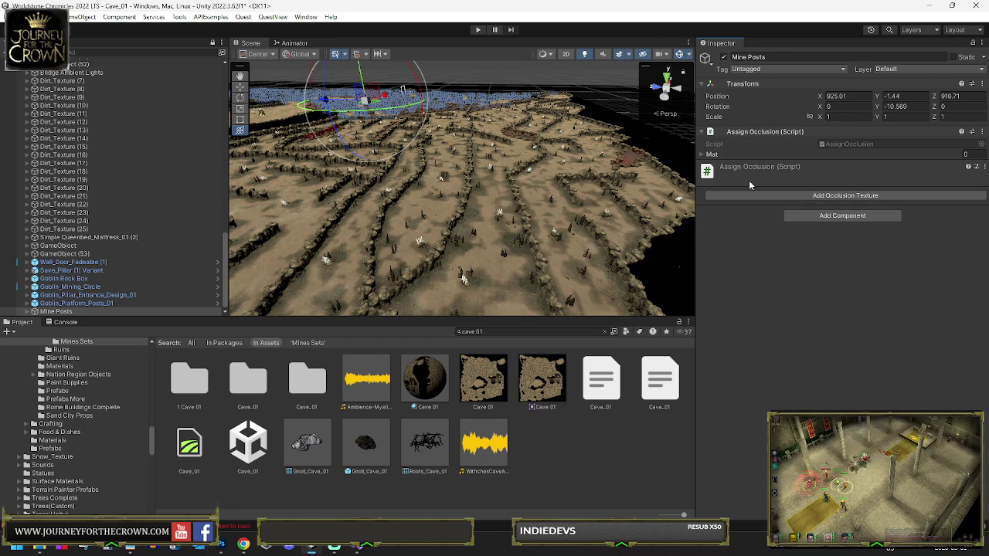
left_click(824, 197)
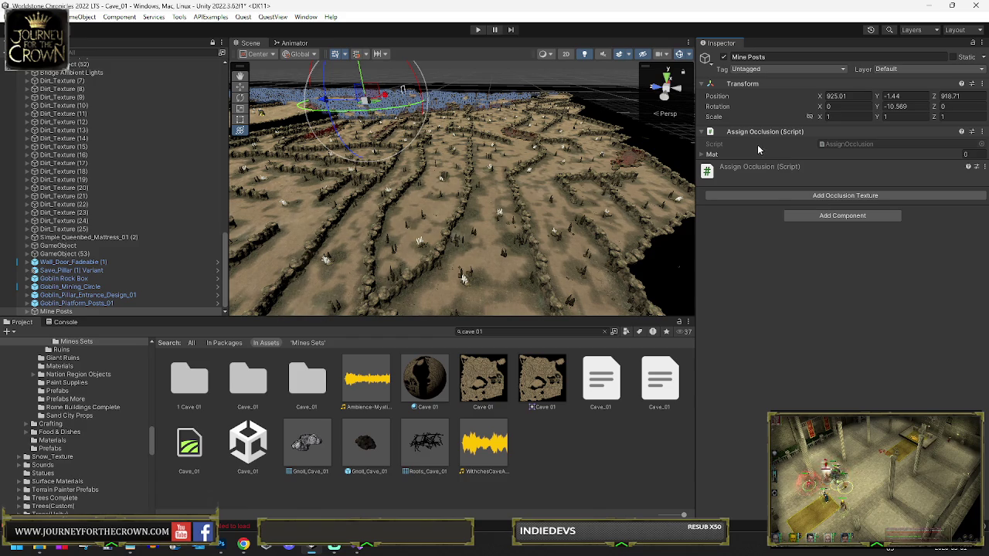
left_click(827, 137)
left_click(838, 234)
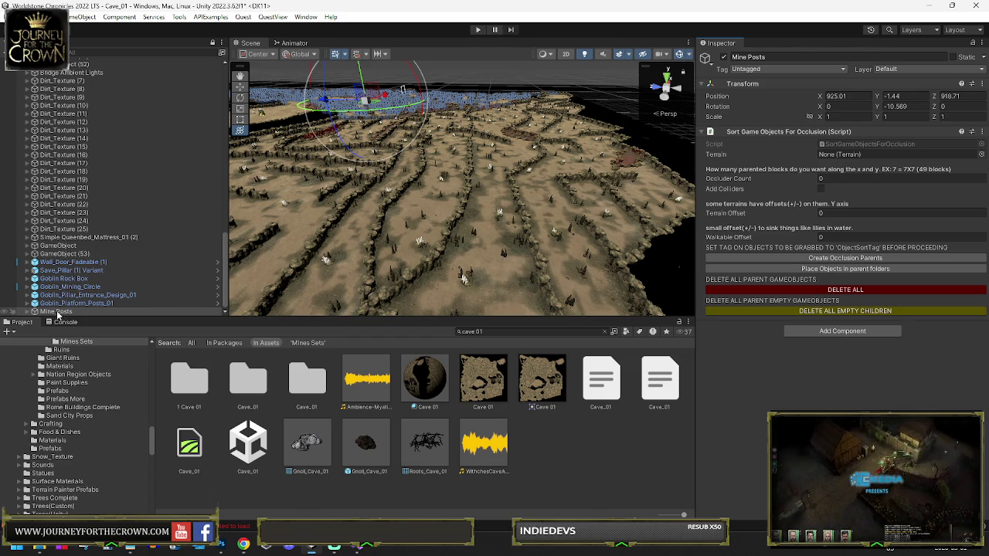
left_click(65, 303)
- Duplicate Mine Posts, then create occlusion parents with 30 occluders over Terrain at offset -15
left_click(62, 312)
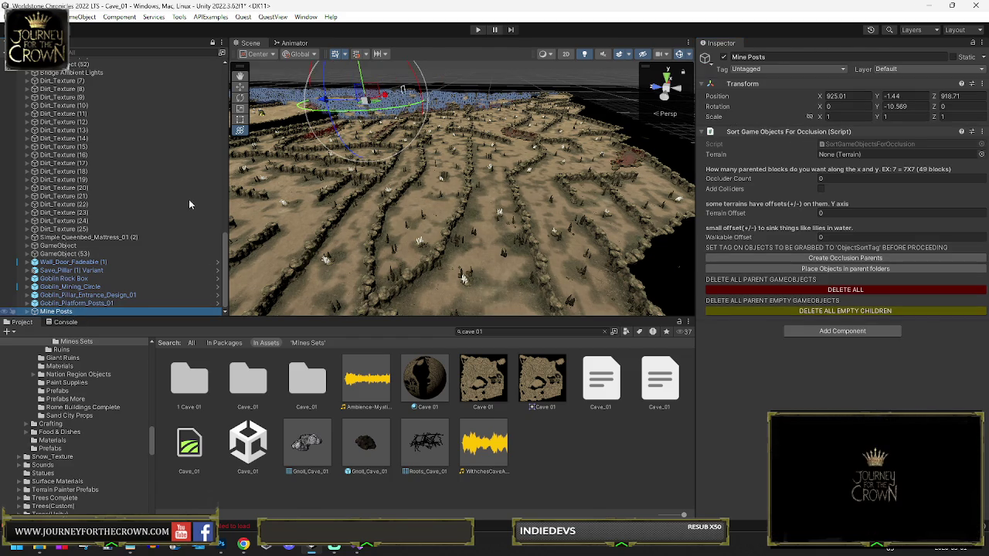
key("ctrl+d")
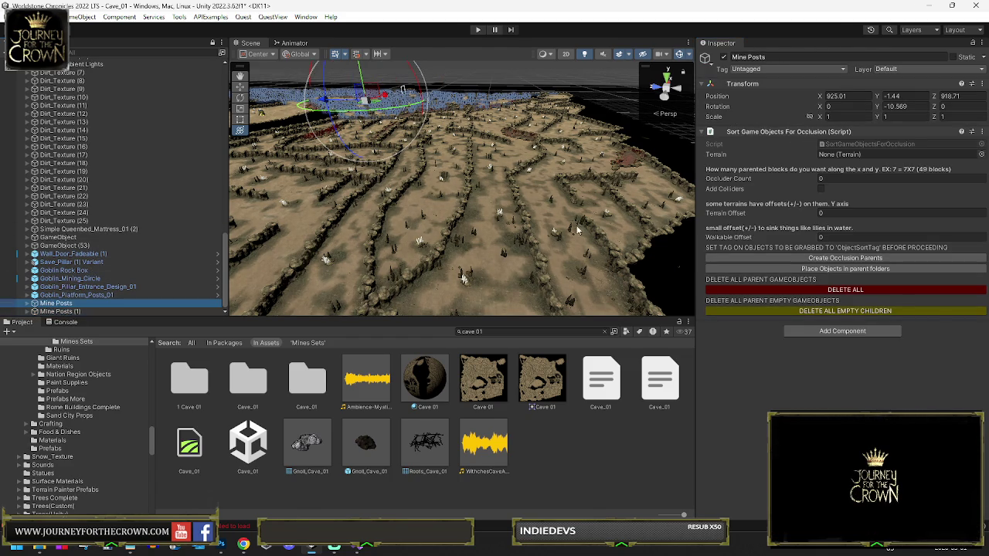
left_click(846, 180)
type("30")
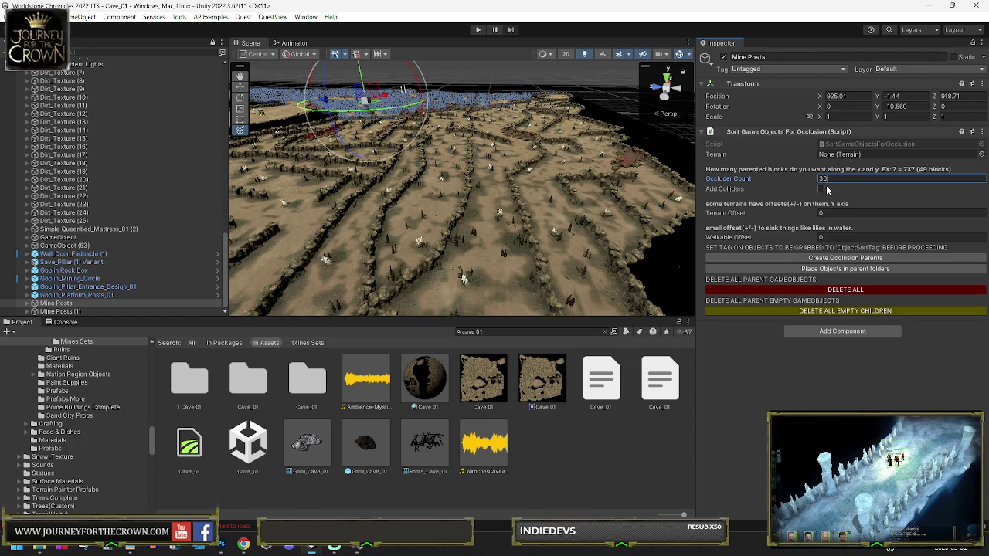
left_click(981, 154)
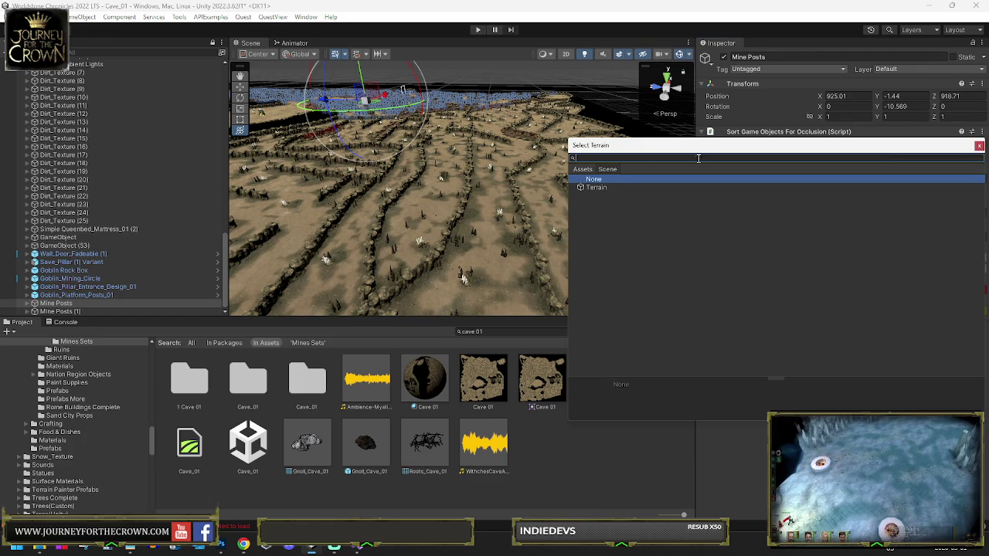
left_click(590, 190)
key("Return")
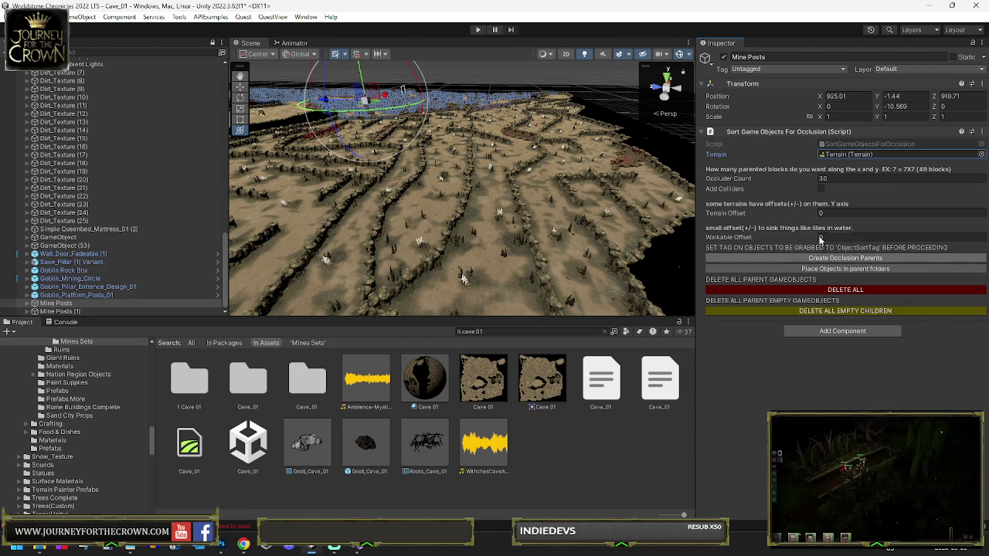
left_click(813, 257)
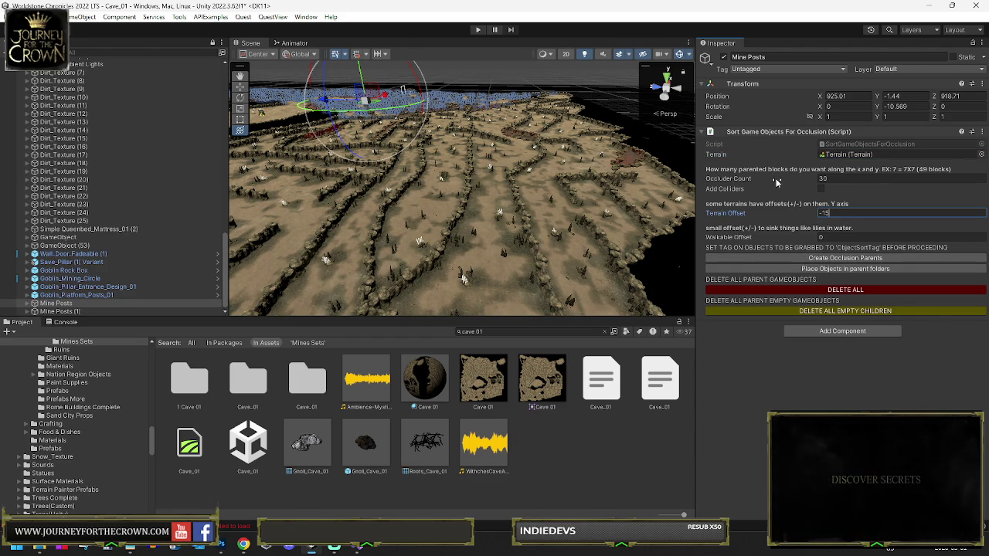
left_click(845, 257)
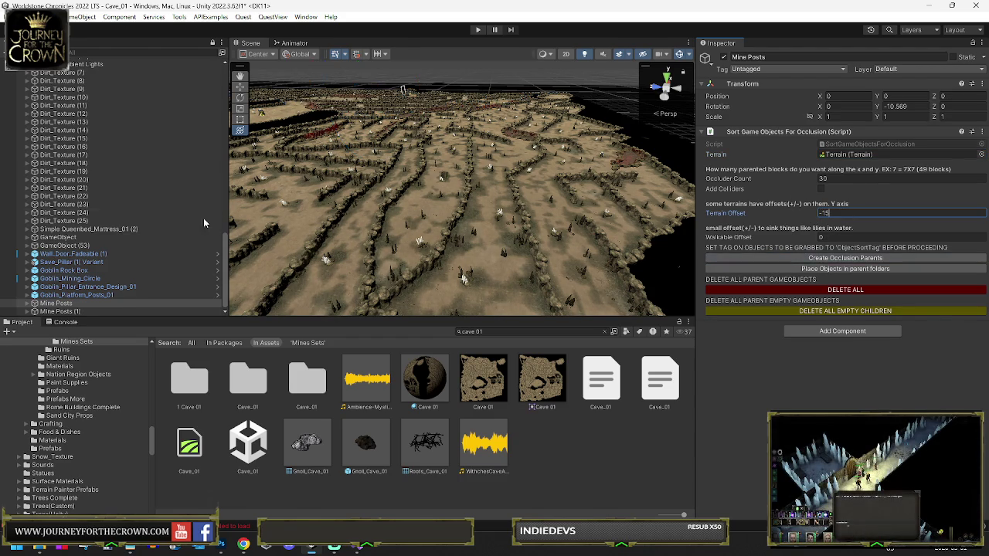
left_click(26, 303)
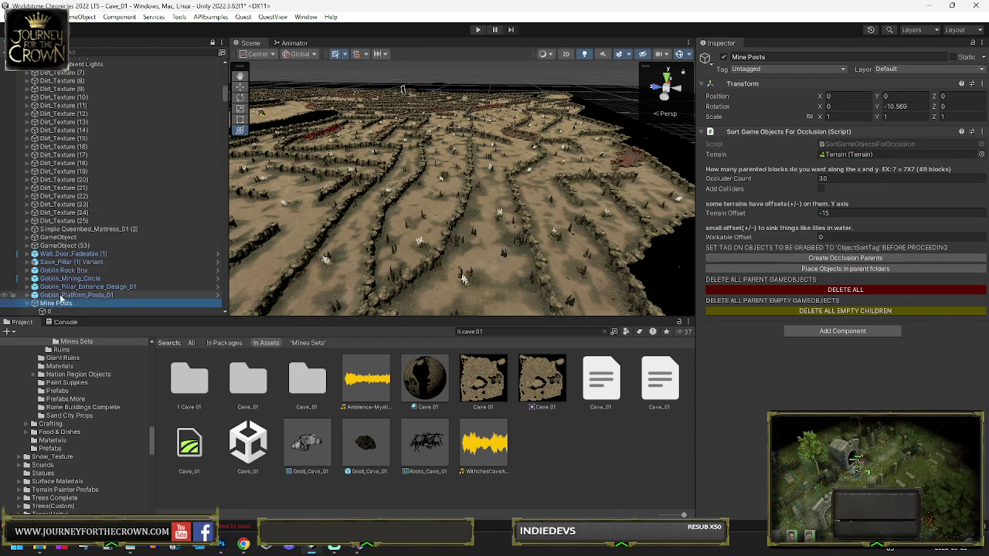
- Scroll through the numbered occlusion groups under Mine Posts, inspecting a couple of them
scroll(81, 187, "down", 20)
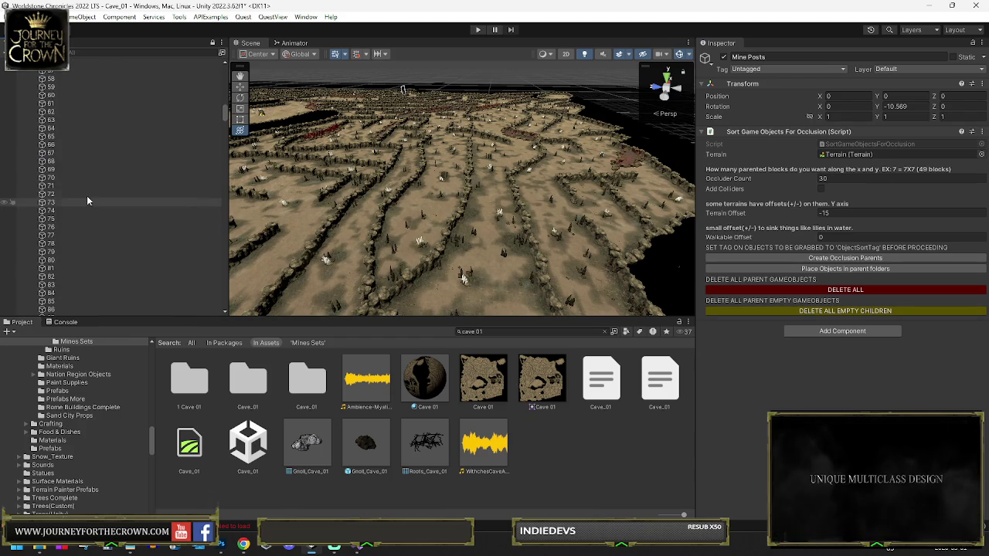
scroll(87, 190, "down", 20)
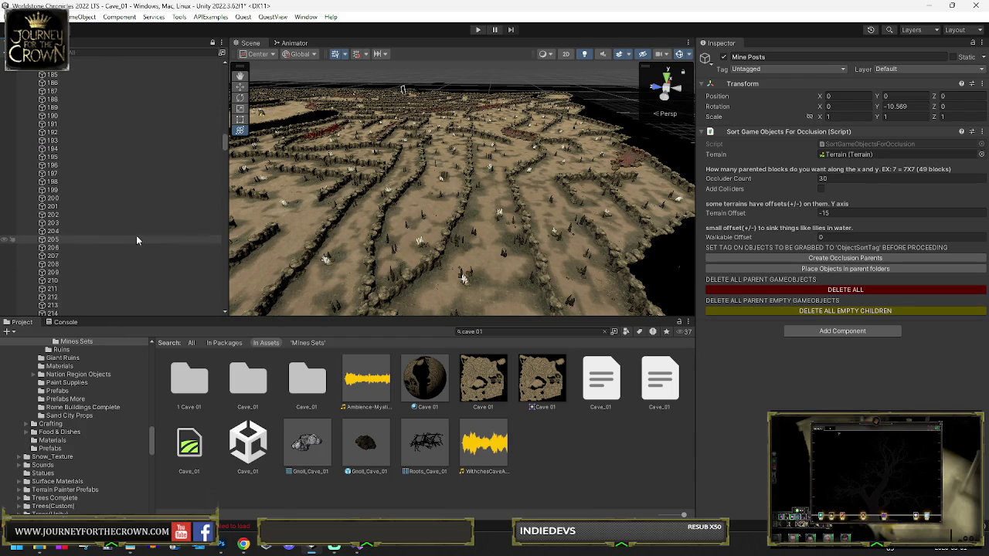
scroll(129, 235, "down", 16)
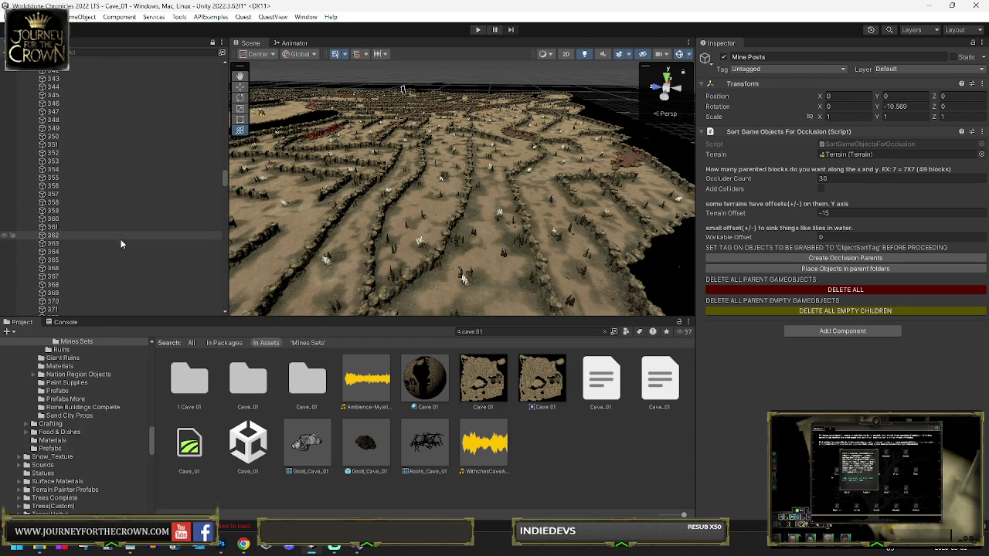
left_click(106, 222)
key("Left")
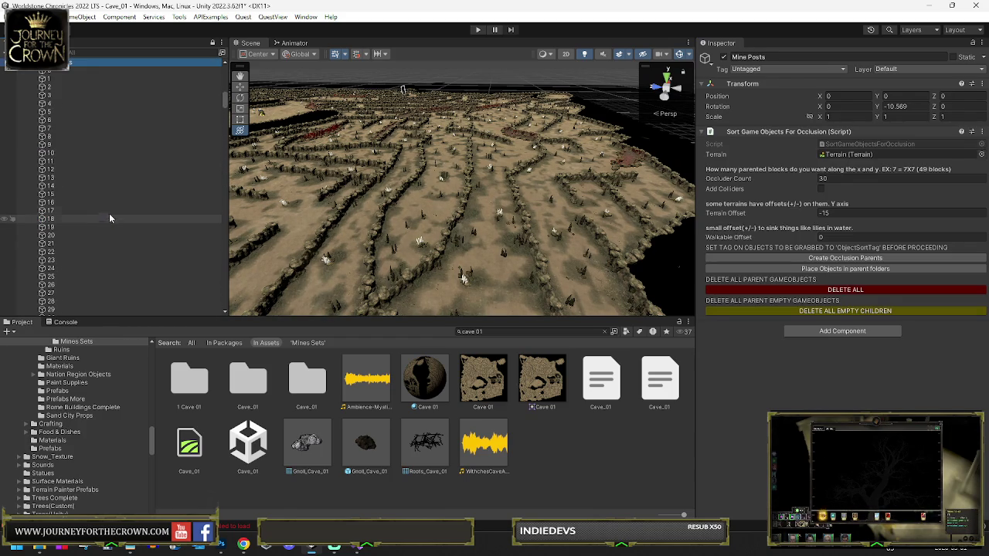
scroll(102, 163, "down", 5)
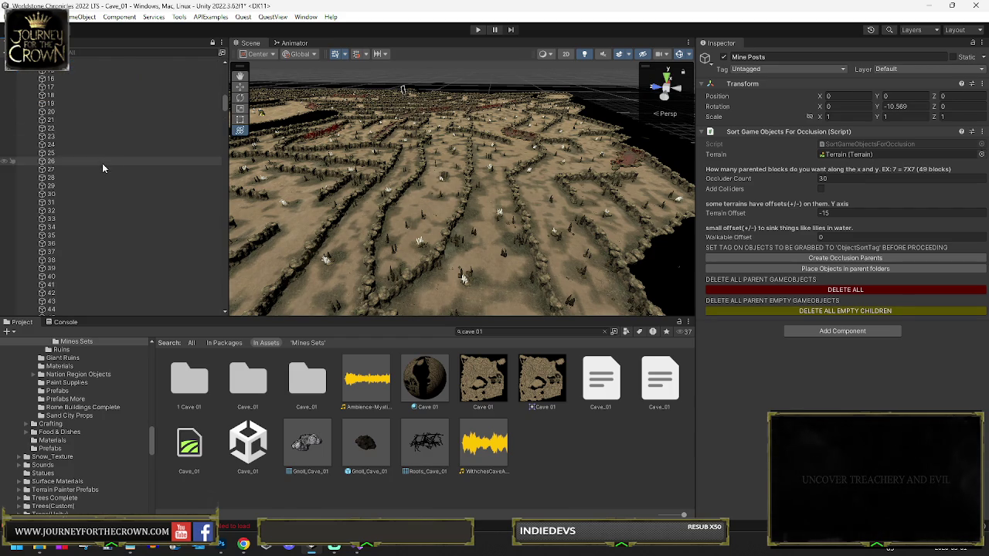
left_click(118, 164)
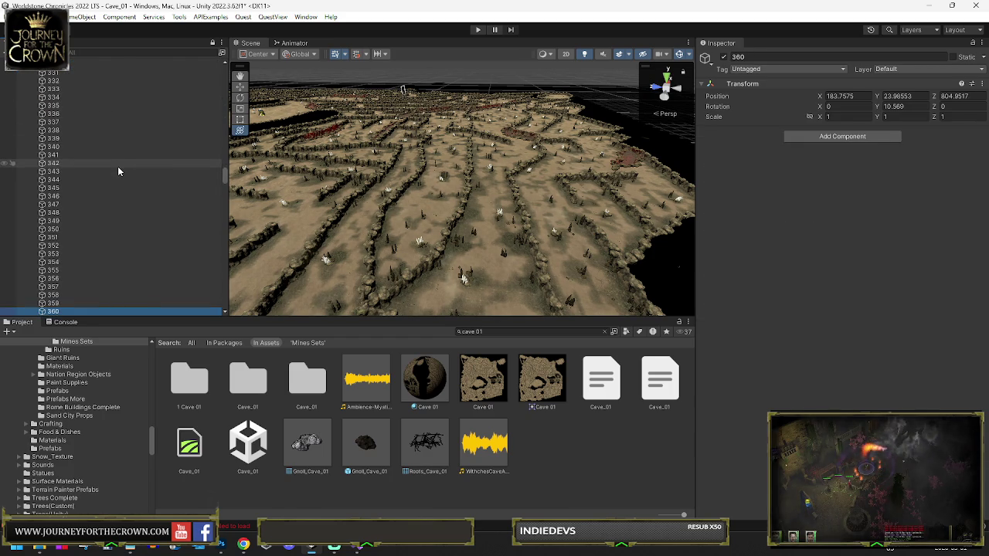
key("Left")
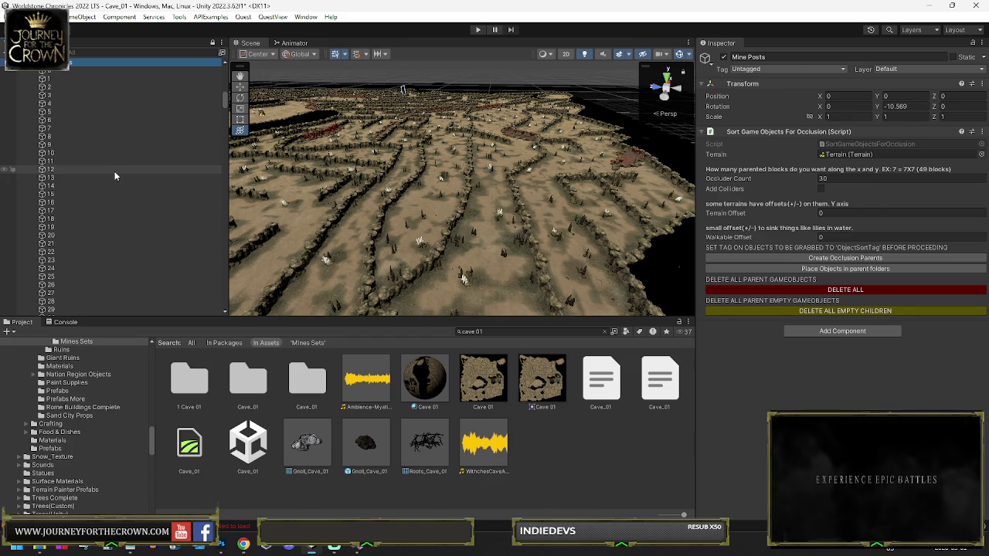
- Select the unsorted Mine Posts (1) backup copy
scroll(114, 177, "up", 5)
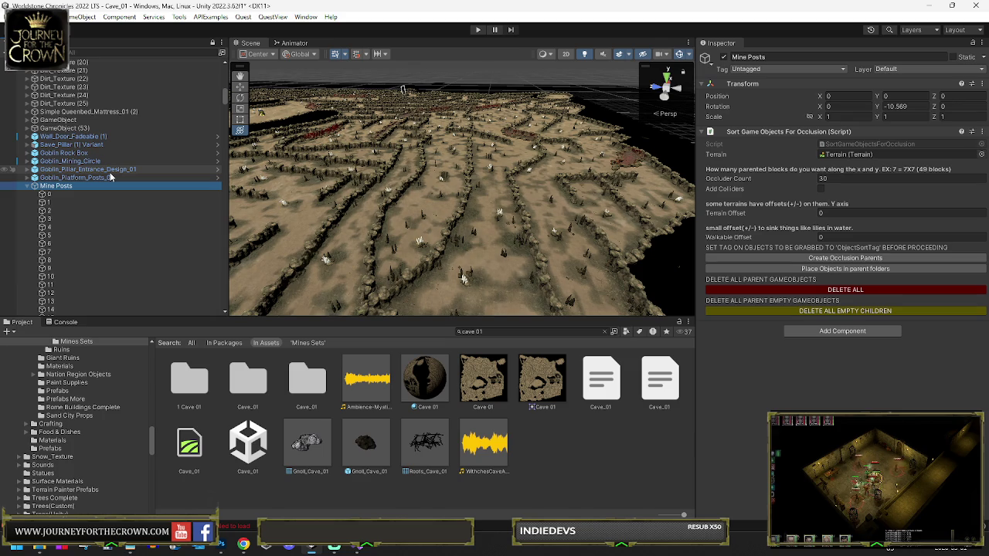
left_click(68, 178)
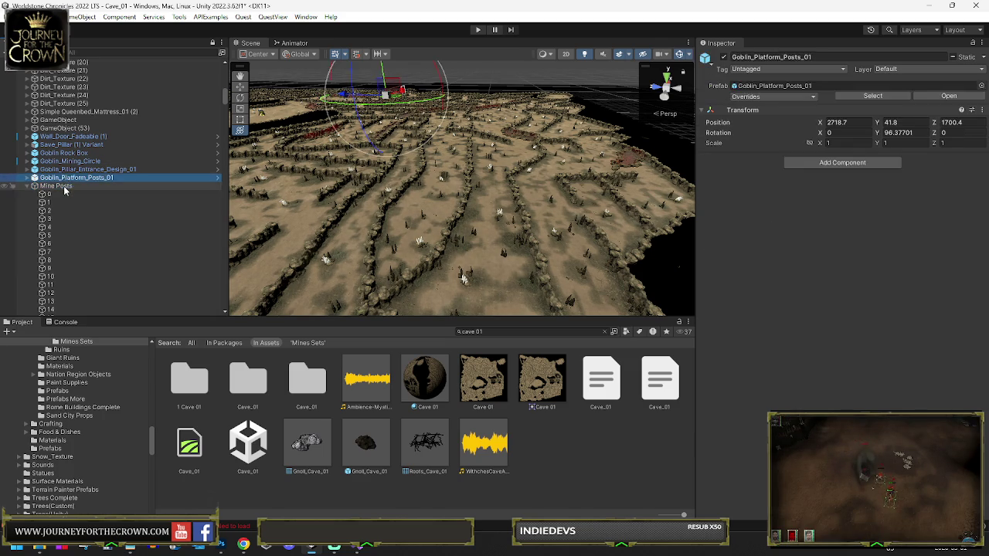
scroll(65, 191, "up", 5)
left_click(60, 312)
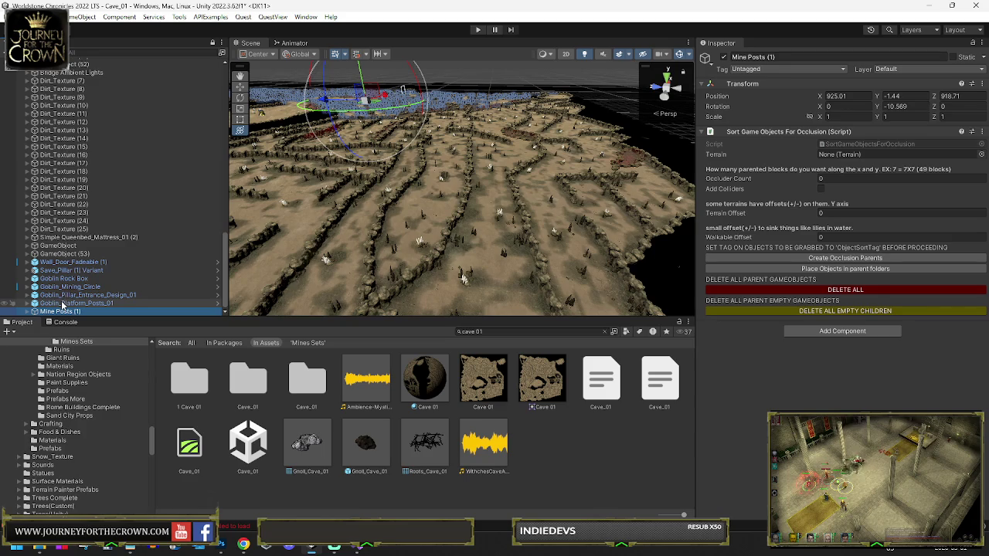
- Duplicate Mine Posts (1) again and set its Occluder Count to 20
key("ctrl+d")
left_click(61, 311)
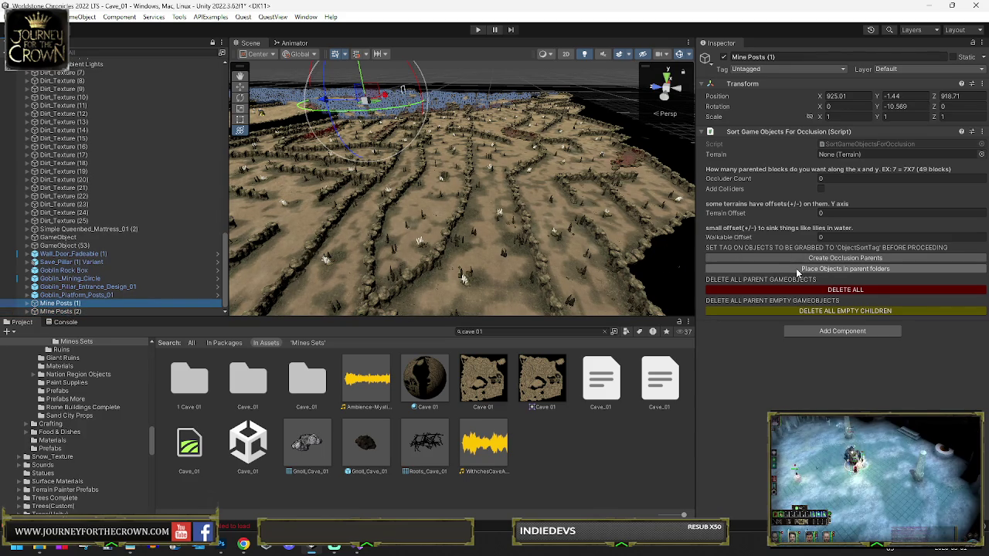
left_click(26, 304)
scroll(158, 240, "down", 3)
scroll(157, 240, "up", 5)
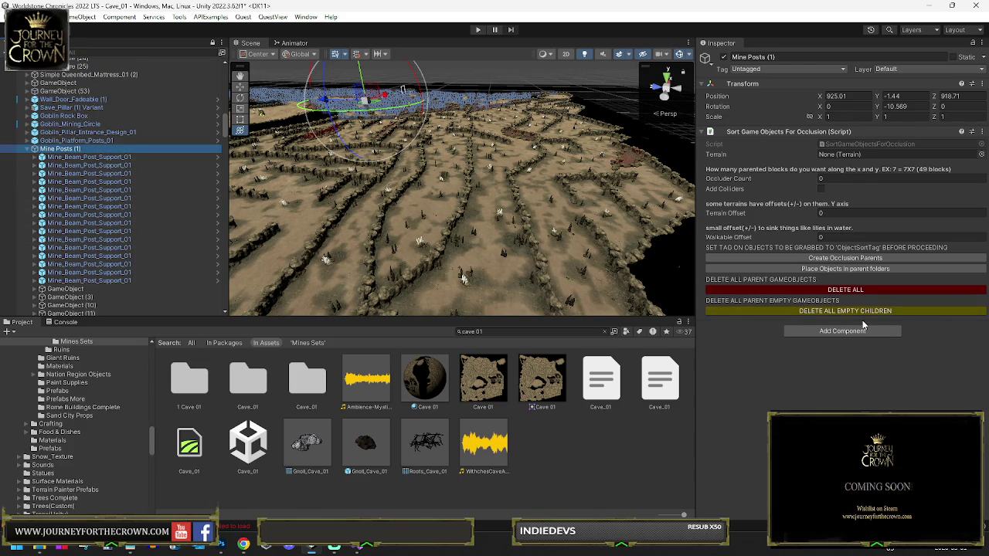
left_click(825, 178)
type("20")
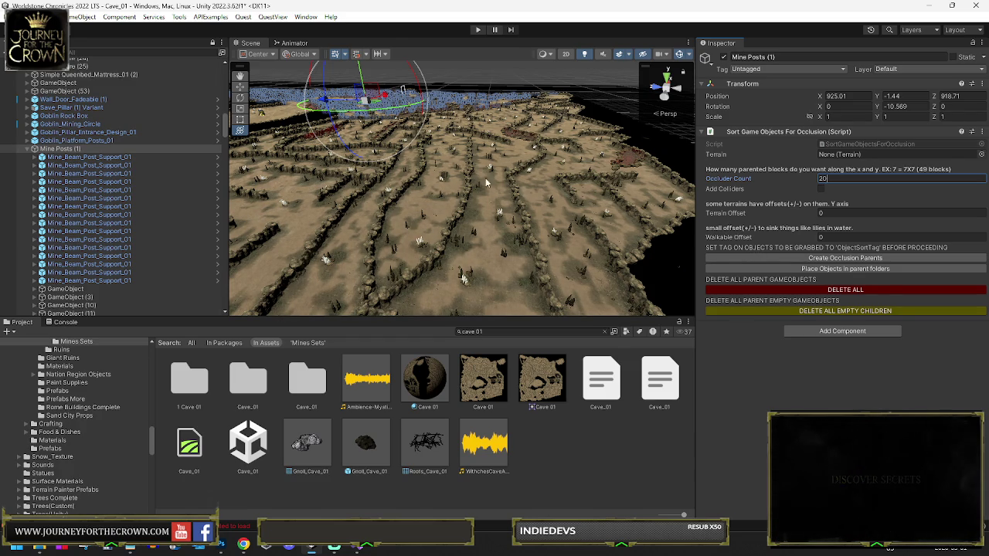
mouse_move(486, 221)
left_mouse_down()
mouse_move(484, 212)
mouse_move(442, 216)
mouse_move(300, 258)
mouse_move(341, 214)
left_mouse_up()
key("e")
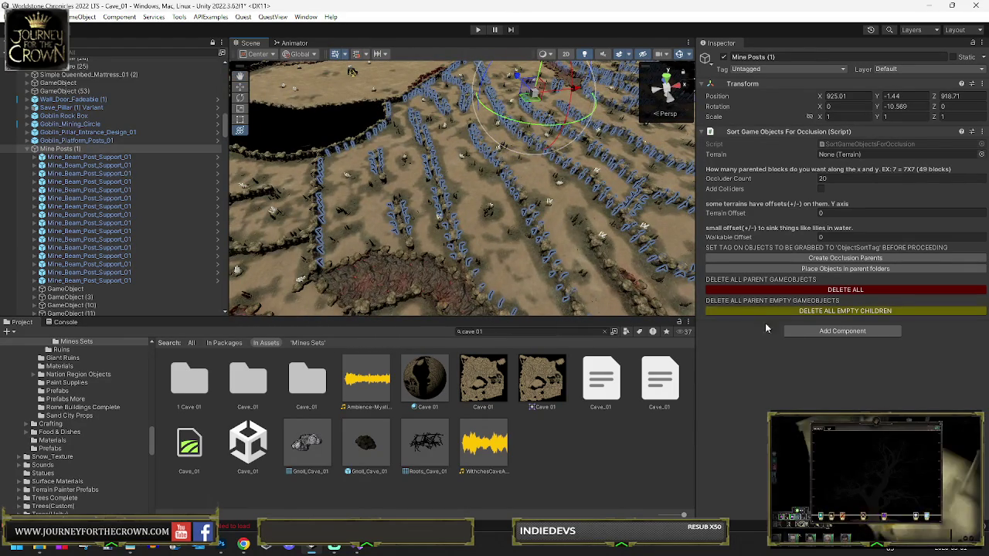
left_click(826, 331)
type("clus")
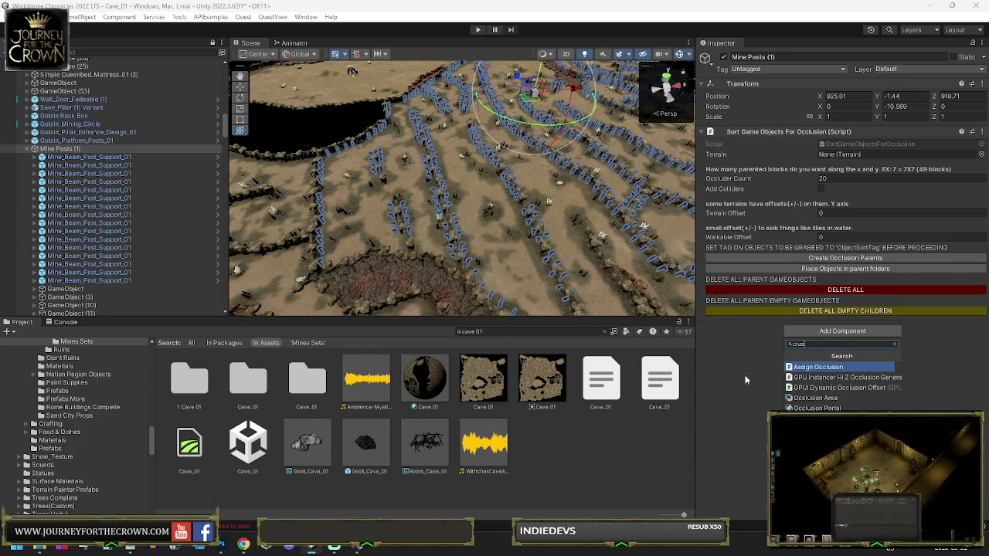
left_click(755, 417)
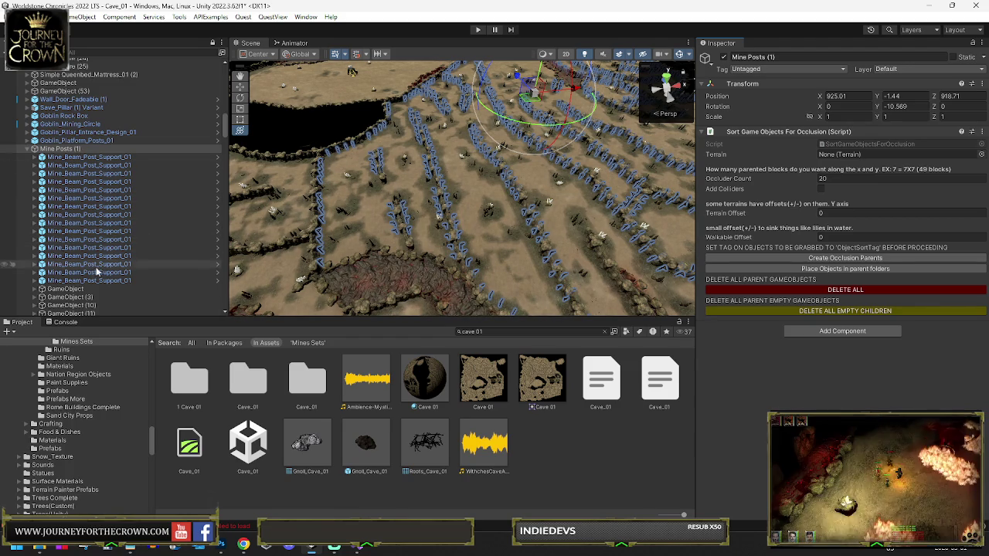
- Look over the maze terrain and select a rock wall piece in the scene
scroll(144, 241, "down", 4)
scroll(88, 142, "up", 5)
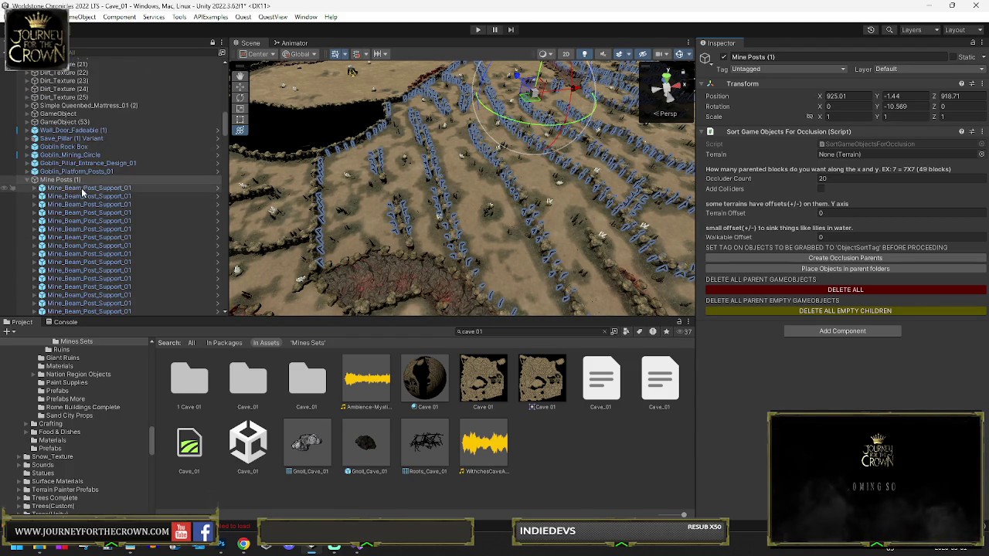
scroll(78, 193, "down", 6)
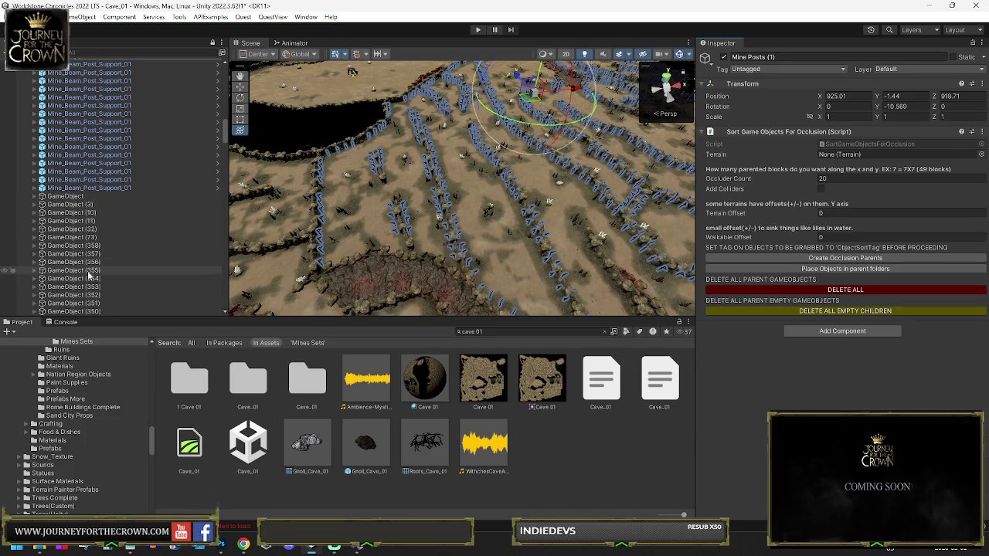
scroll(107, 176, "down", 3)
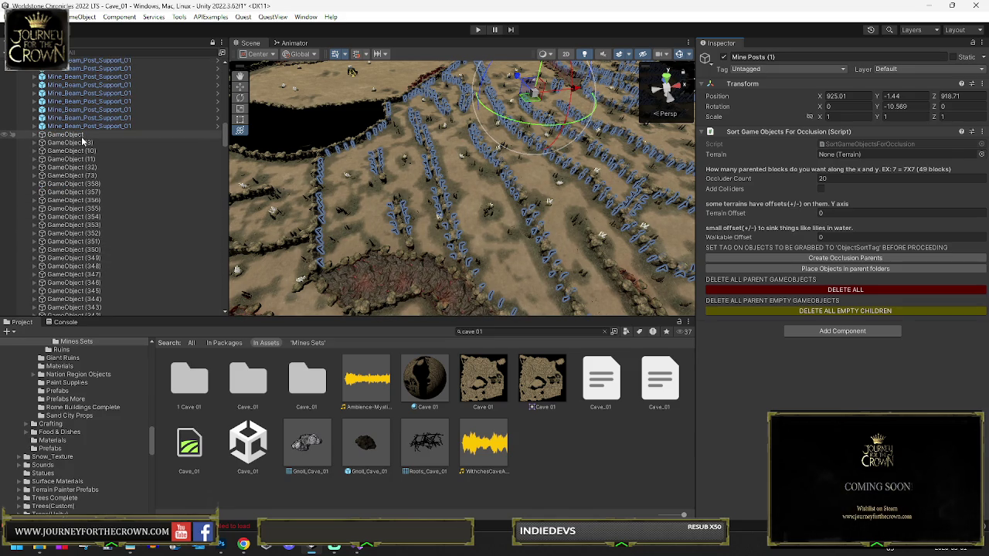
scroll(80, 148, "up", 4)
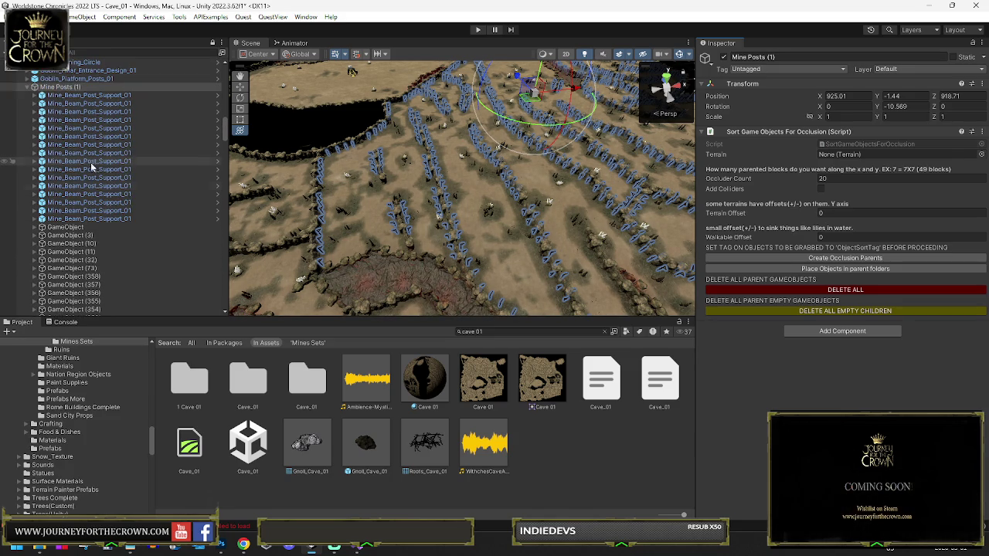
left_click_drag(499, 164, 253, 202)
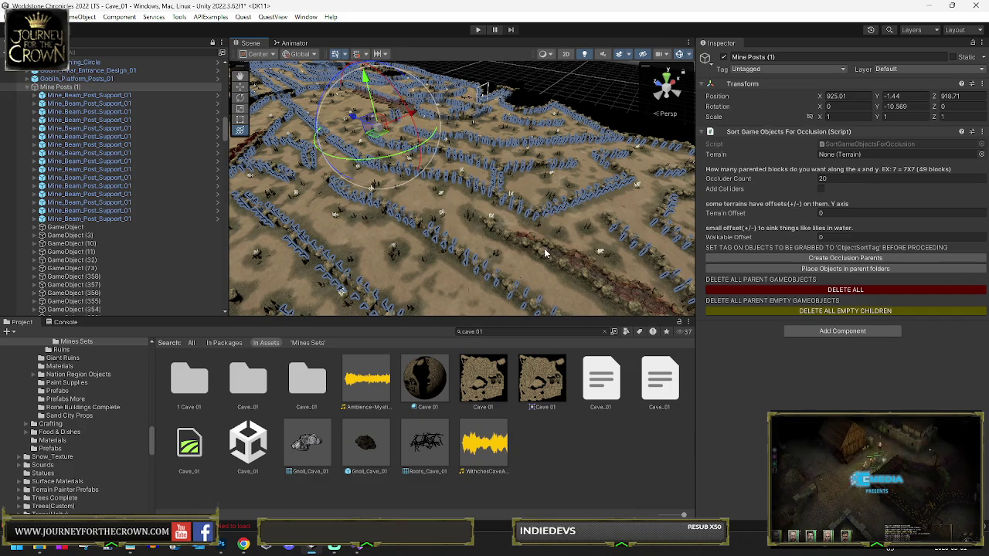
left_click(544, 248)
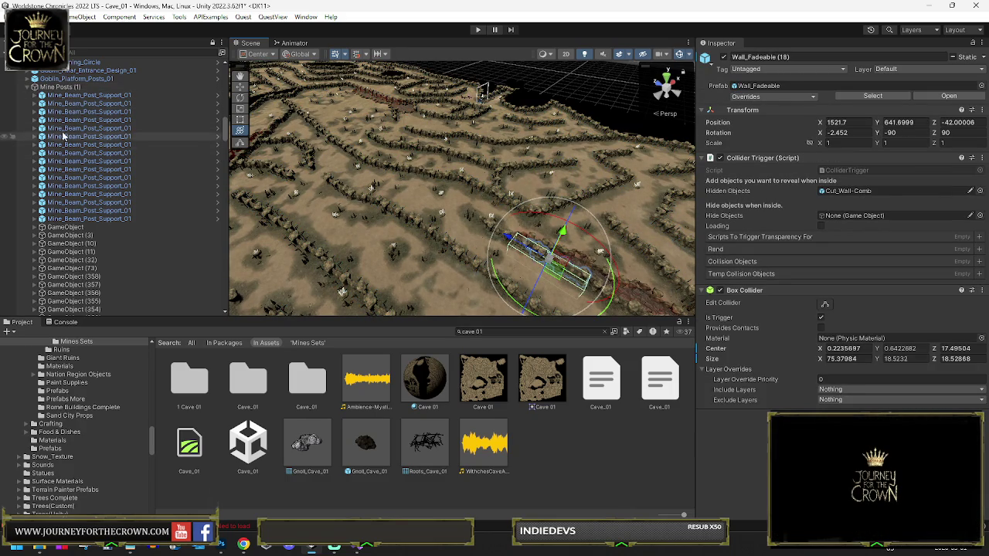
- Select the first through last loose GameObject entries, 358 in total
left_click(67, 228)
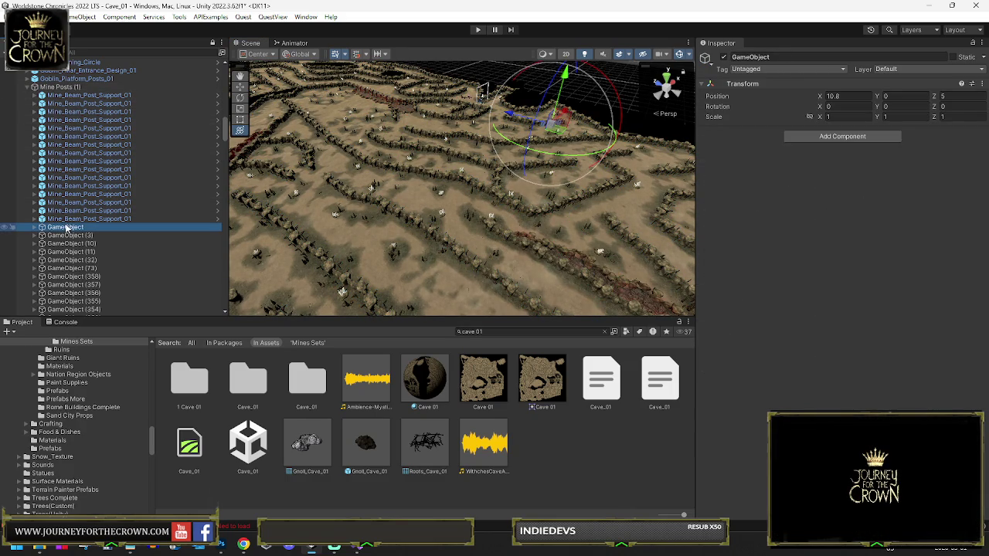
scroll(67, 226, "down", 8)
scroll(89, 185, "down", 20)
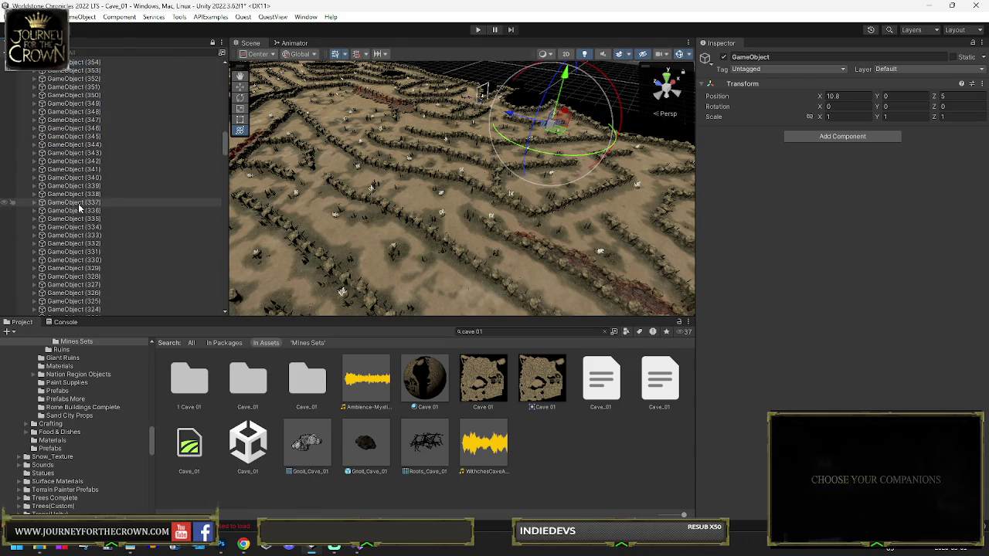
scroll(69, 270, "down", 20)
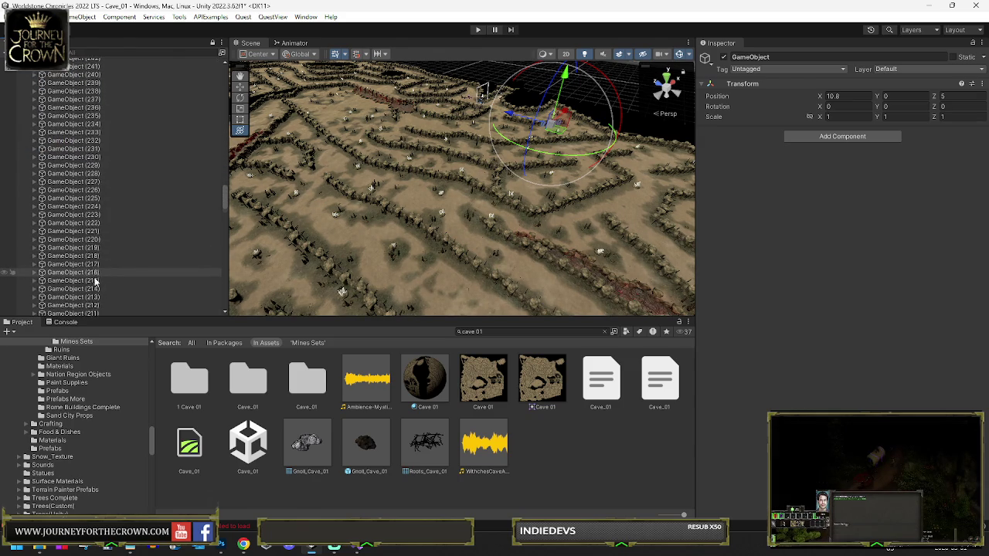
scroll(79, 290, "down", 20)
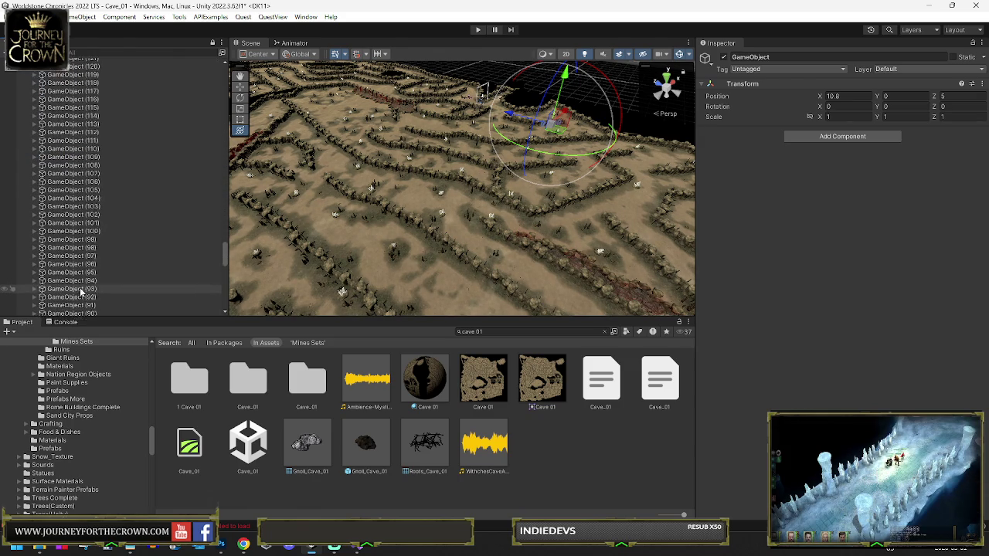
left_click(90, 296, "shift")
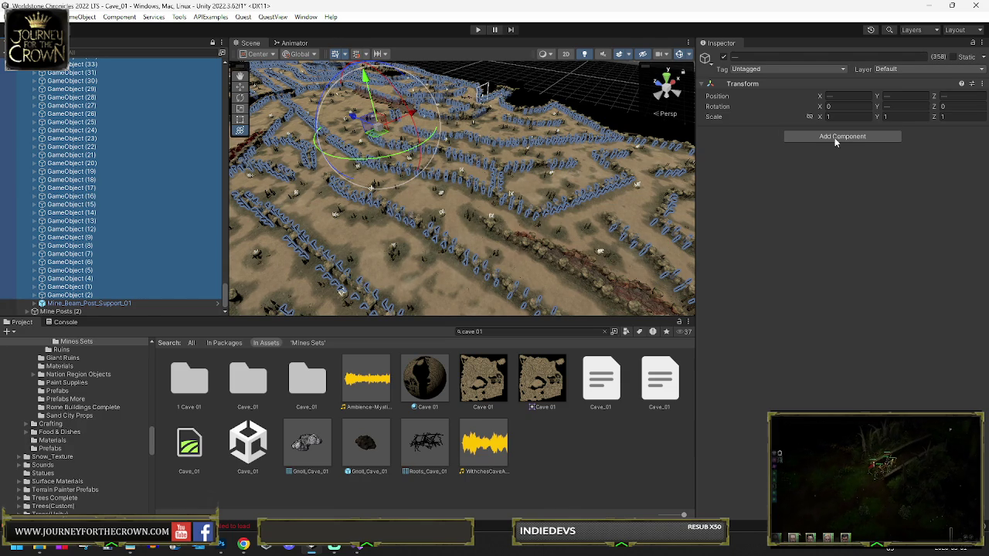
- Add the Mesh Combiner component to all 358 selected GameObjects
left_click(834, 139)
type("mesh c")
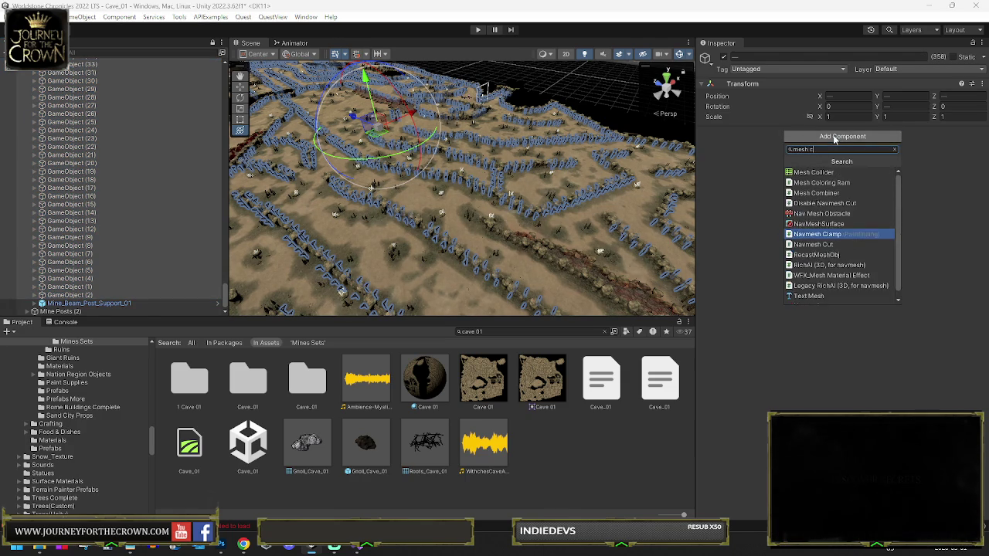
key("Return")
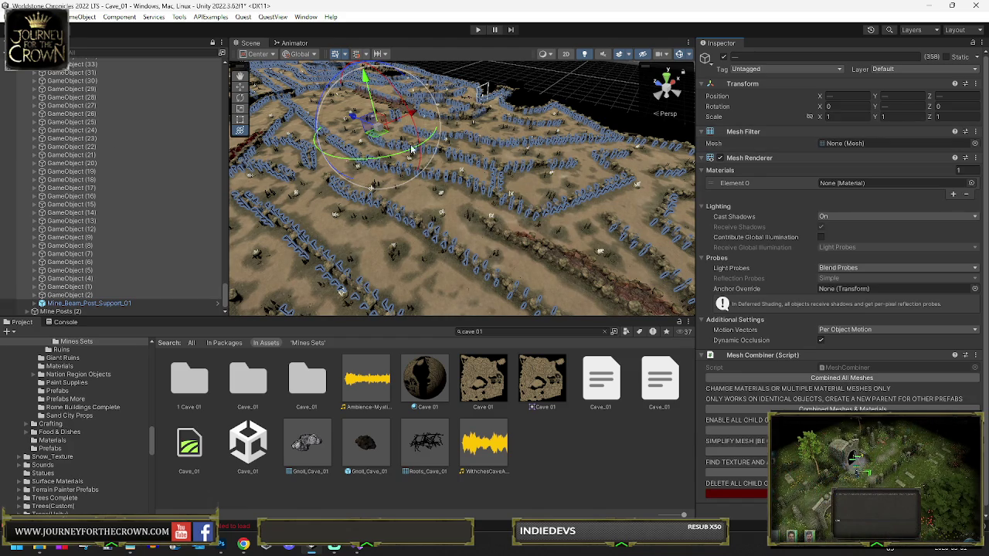
left_click(75, 296)
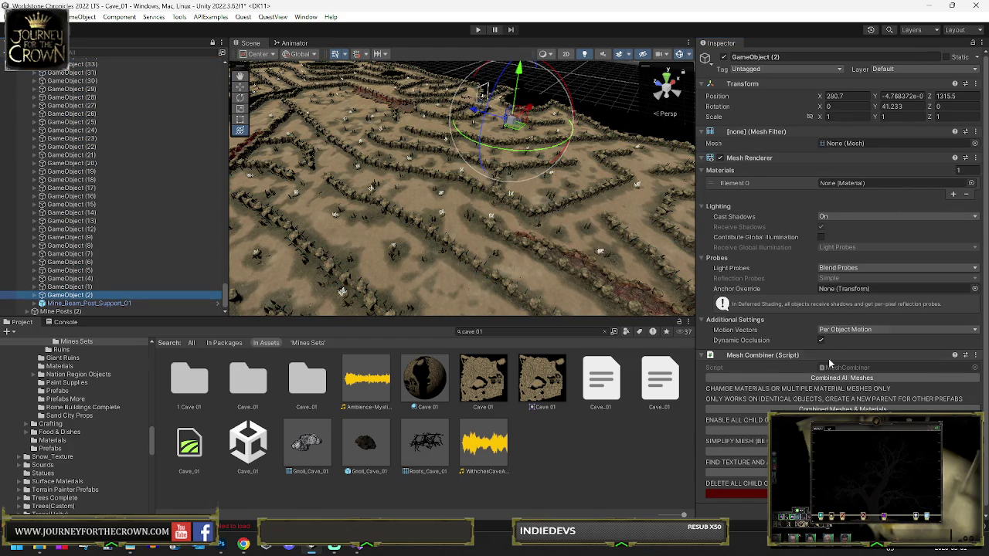
- Combine GameObject (2)'s child meshes and save them as the mesh asset Mines_Beams_Posts_4_01
key("f")
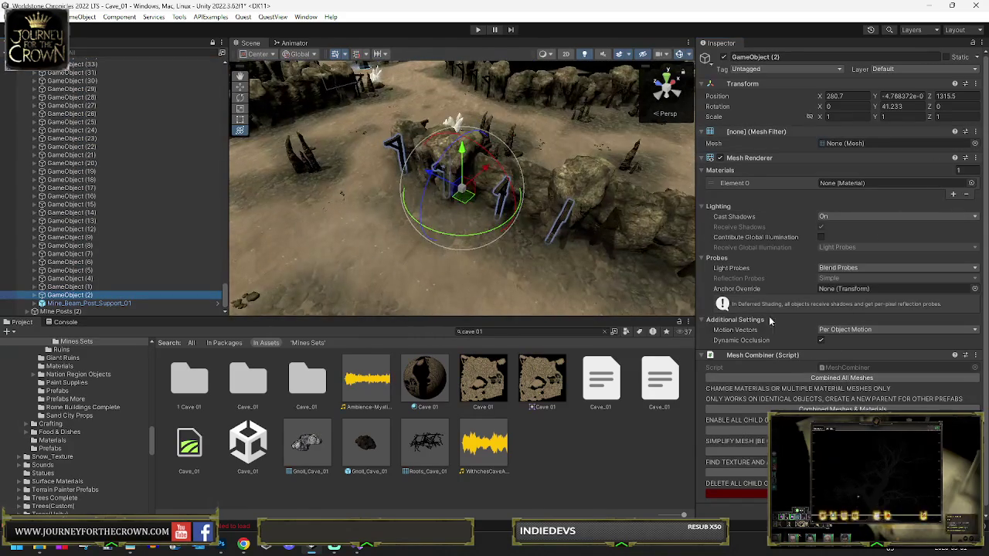
left_click(837, 379)
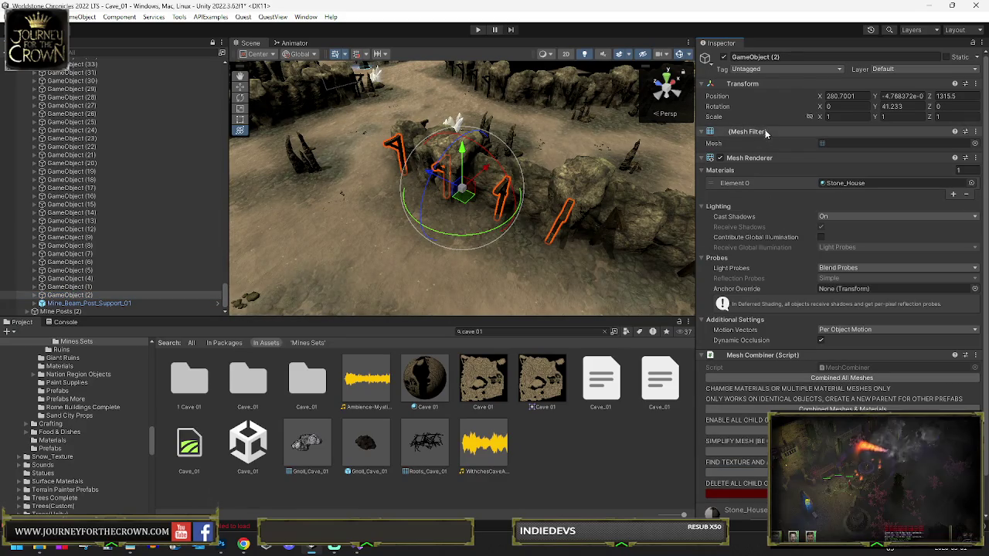
left_click(977, 133)
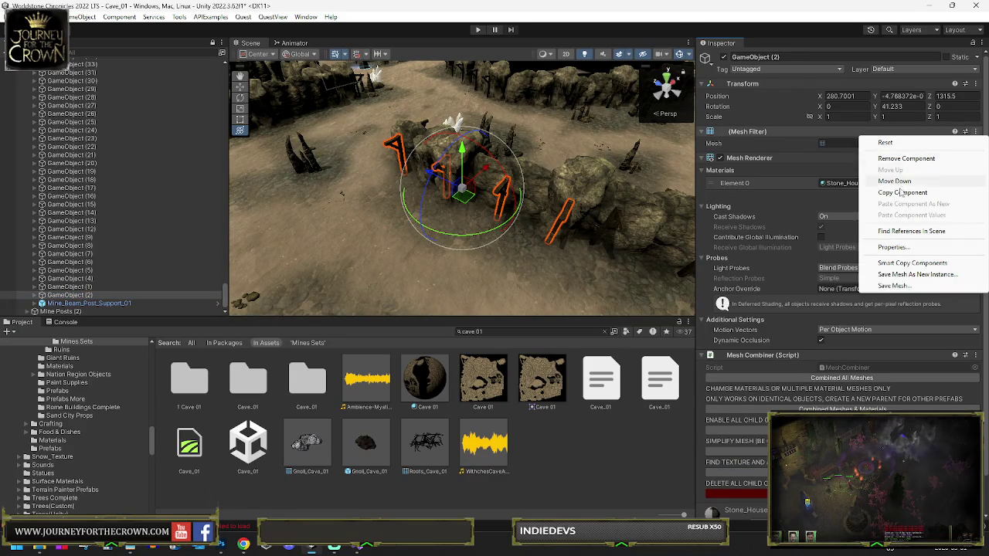
left_click(882, 287)
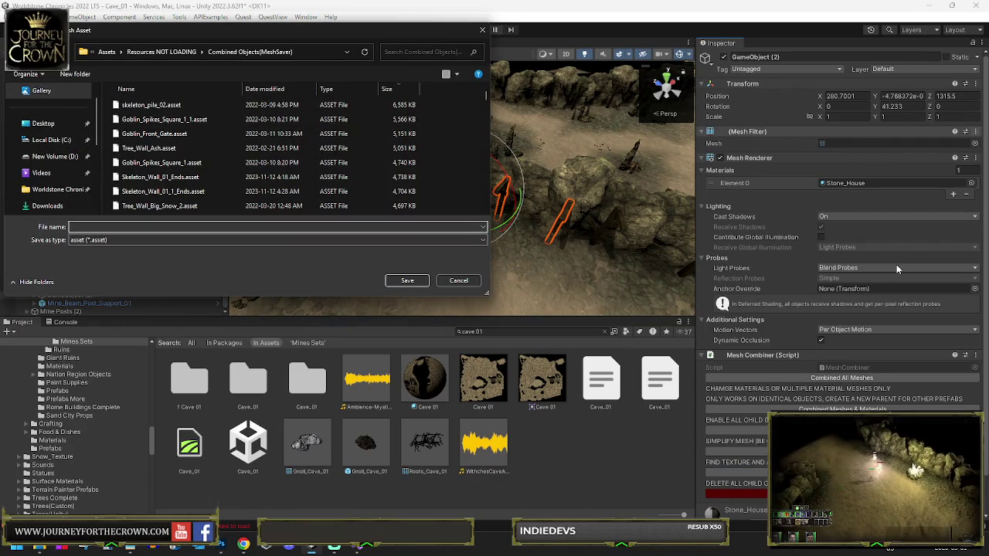
type("Mines_P")
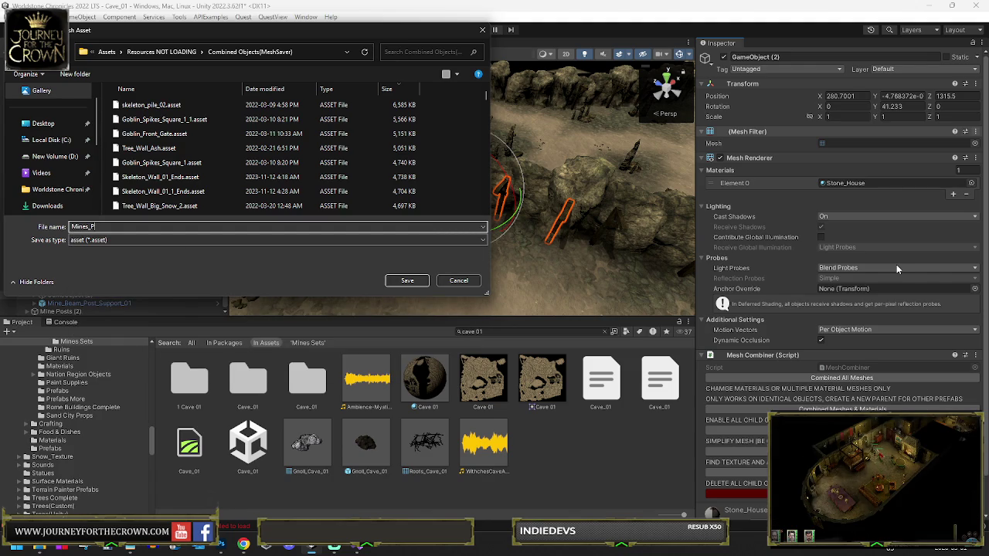
key("BackSpace")
type("Beam")
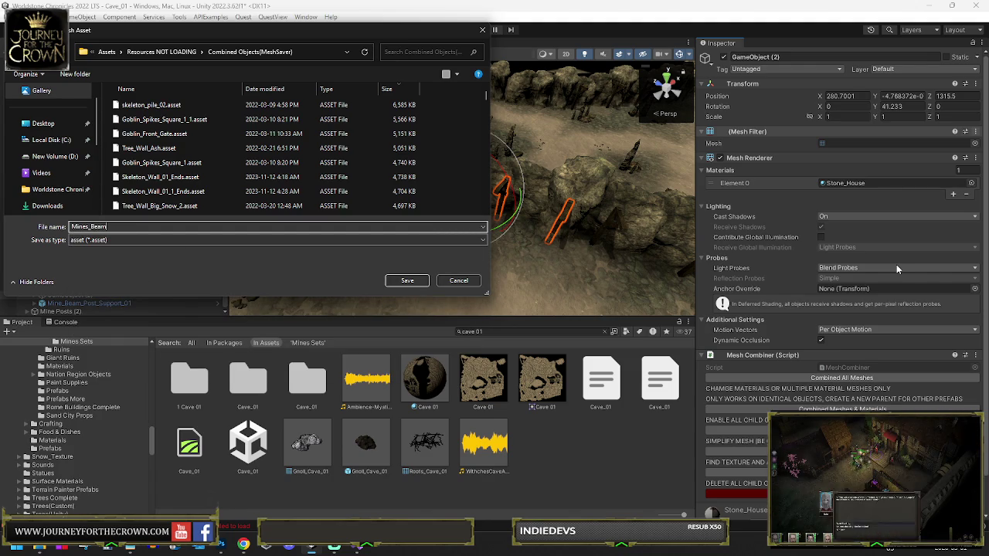
type("s_P")
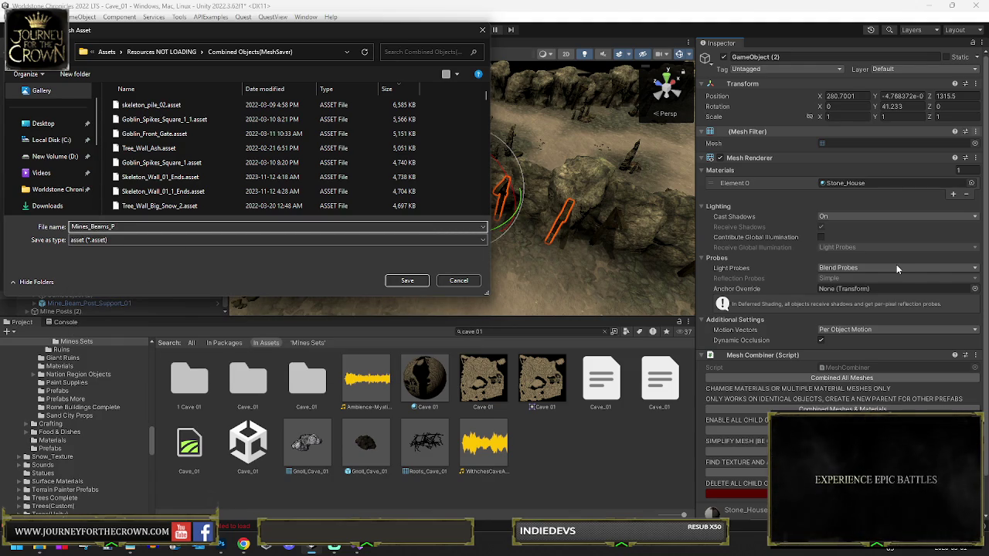
type("osts_4_01")
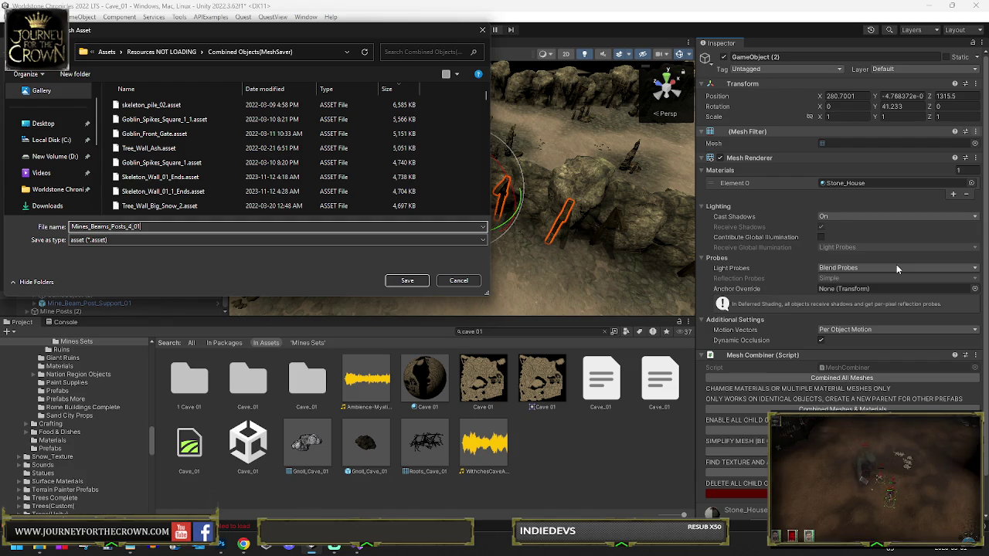
key("Return")
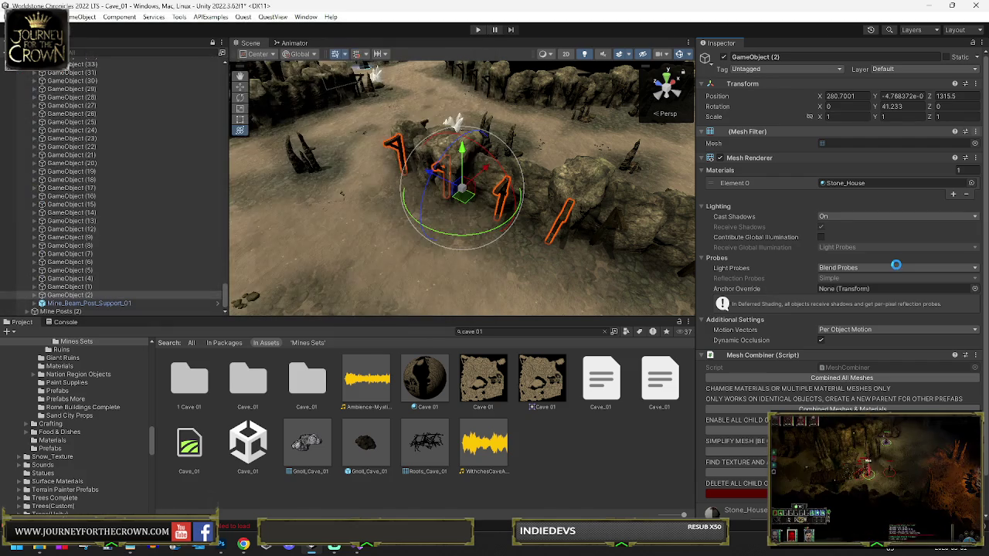
- Copy the Mines_Beams_Posts_4_01 mesh reference and select GameObject (1)
right_click(841, 140)
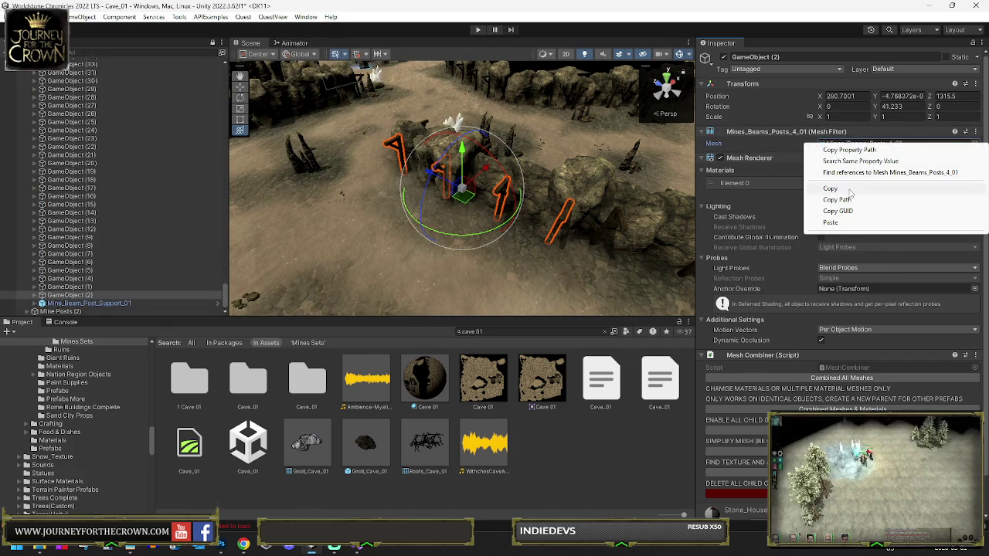
left_click(99, 287)
scroll(100, 247, "up", 20)
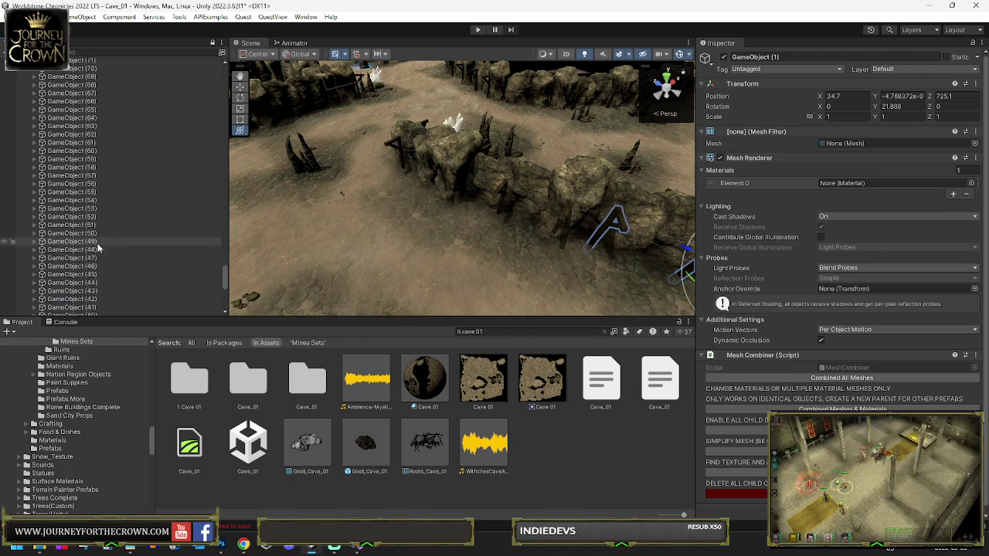
- Paste the Mines_Beams_Posts_4_01 mesh into all GameObject entries and combine their meshes
scroll(102, 234, "up", 20)
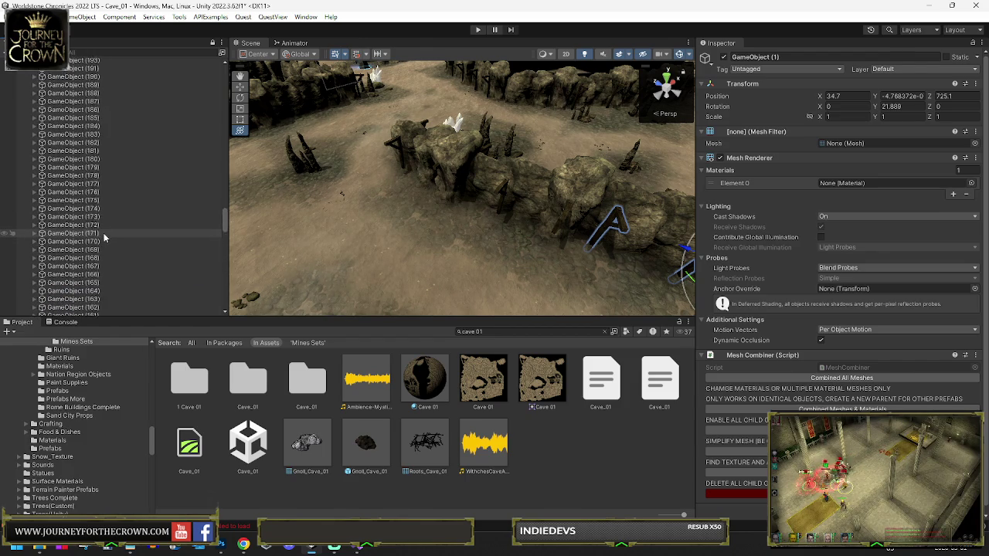
scroll(110, 241, "up", 20)
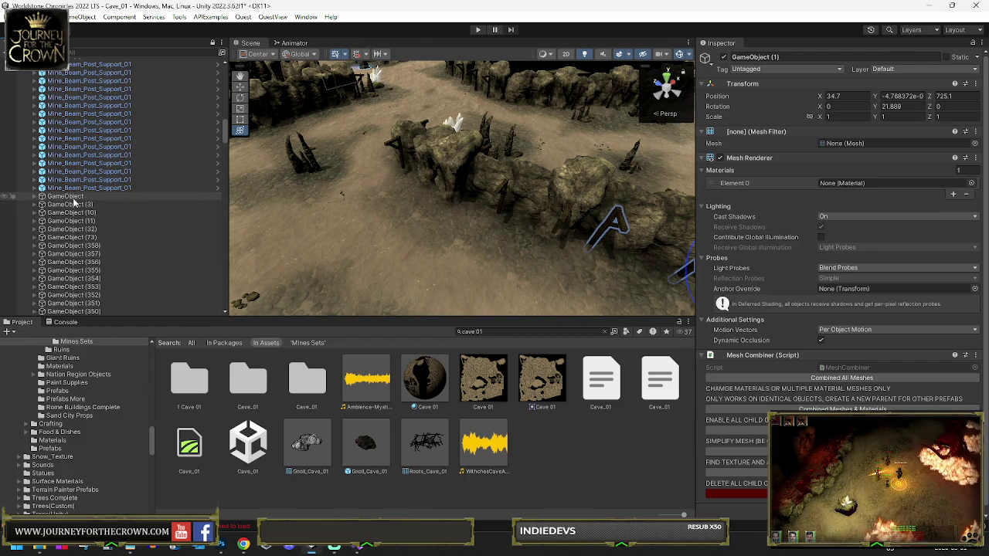
left_click(101, 196, "shift")
right_click(841, 142)
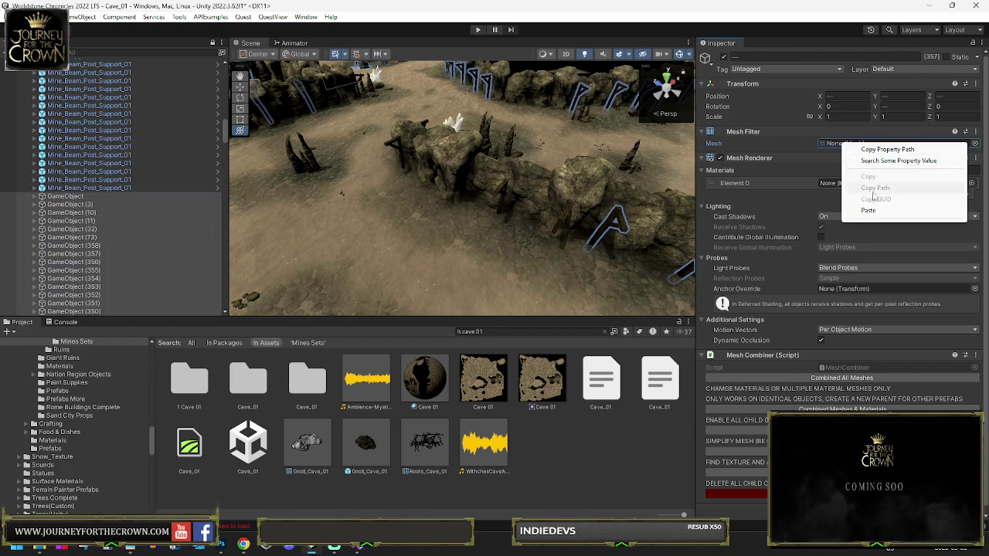
left_click(881, 213)
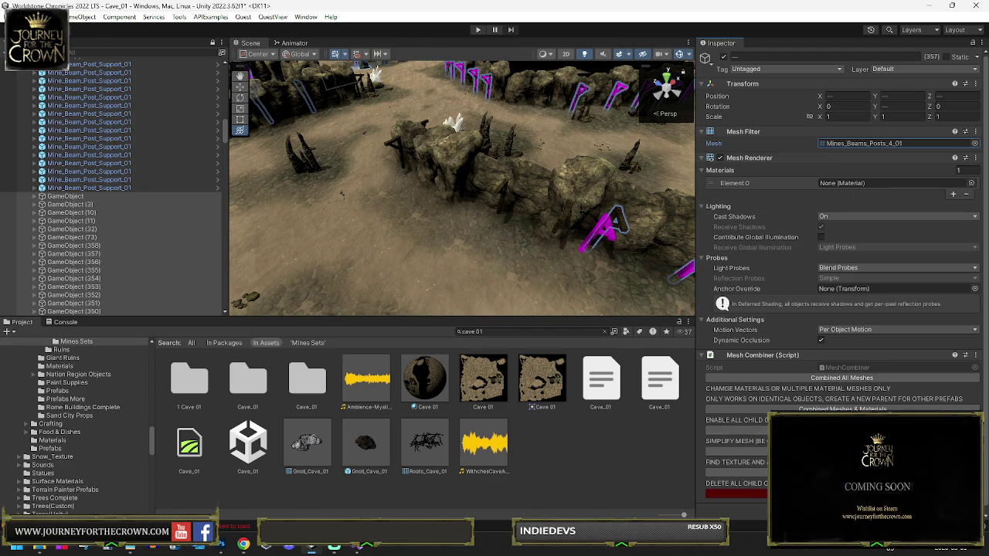
left_click(853, 378)
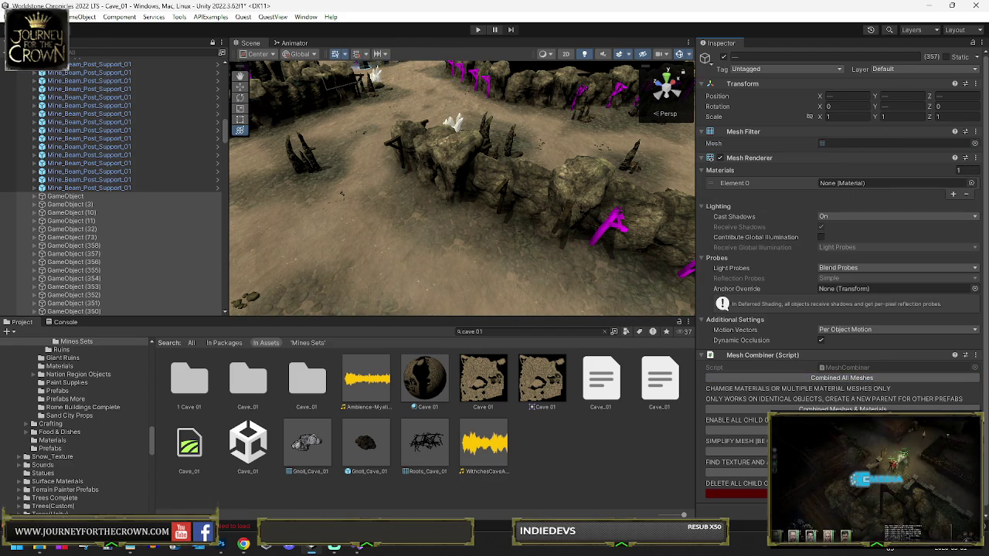
- Expand the mesh component to reveal the Mesh field on the selected objects
right_click(834, 145)
right_click(756, 145)
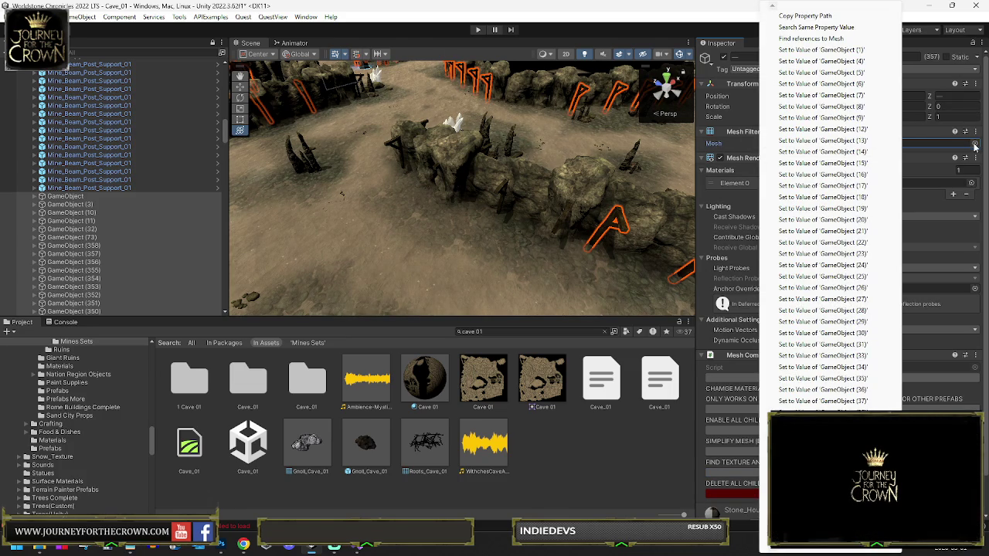
left_click(745, 141)
left_click(746, 133)
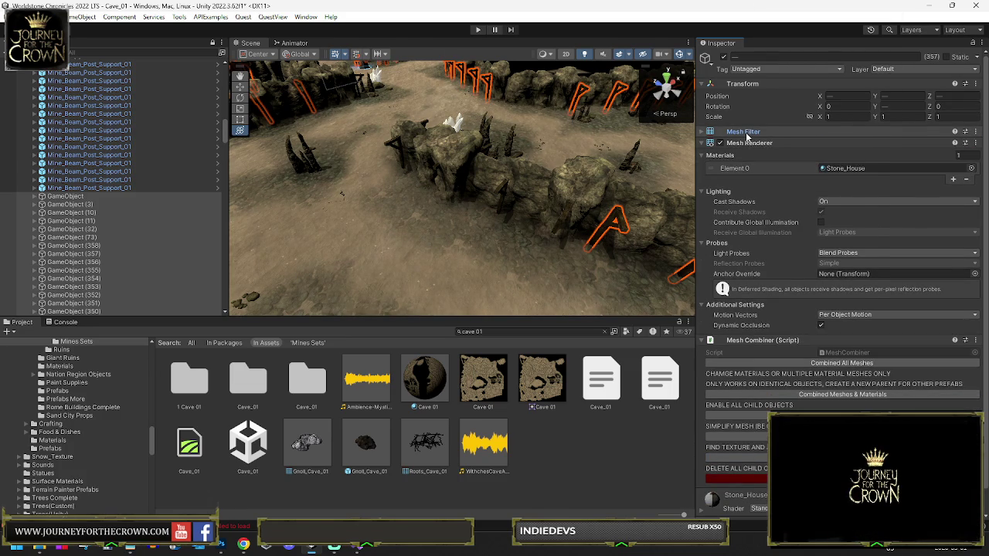
right_click(746, 135)
left_click(746, 135)
left_click(747, 135)
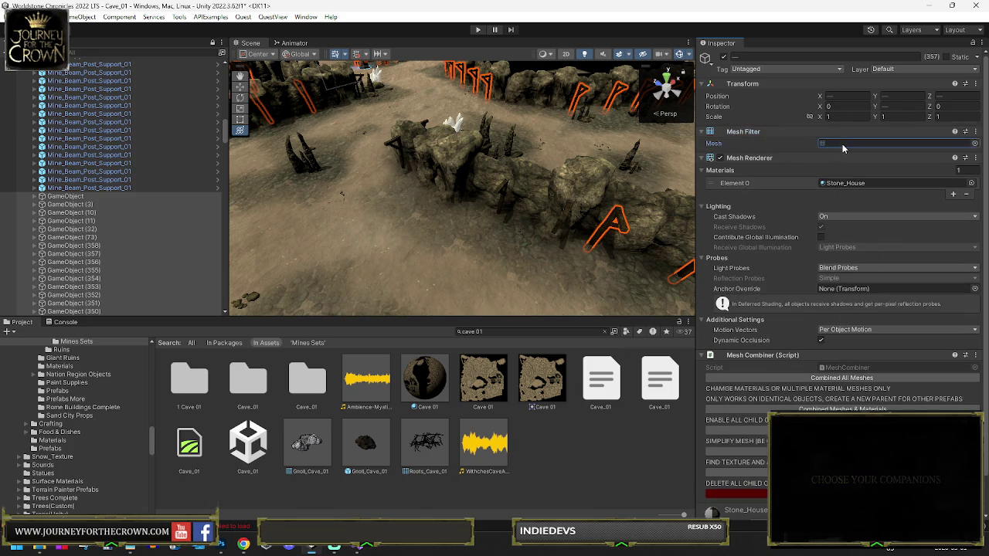
right_click(842, 144)
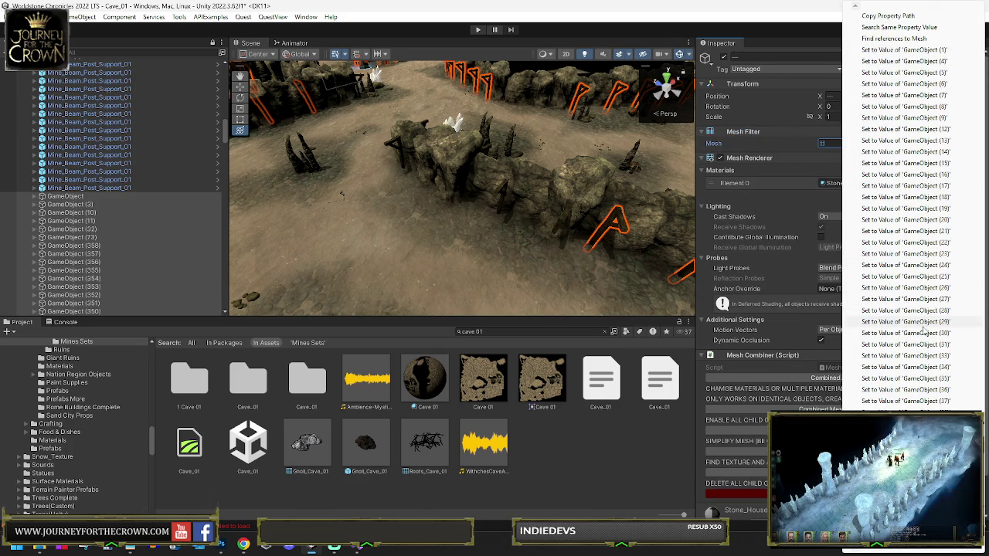
left_click(765, 35)
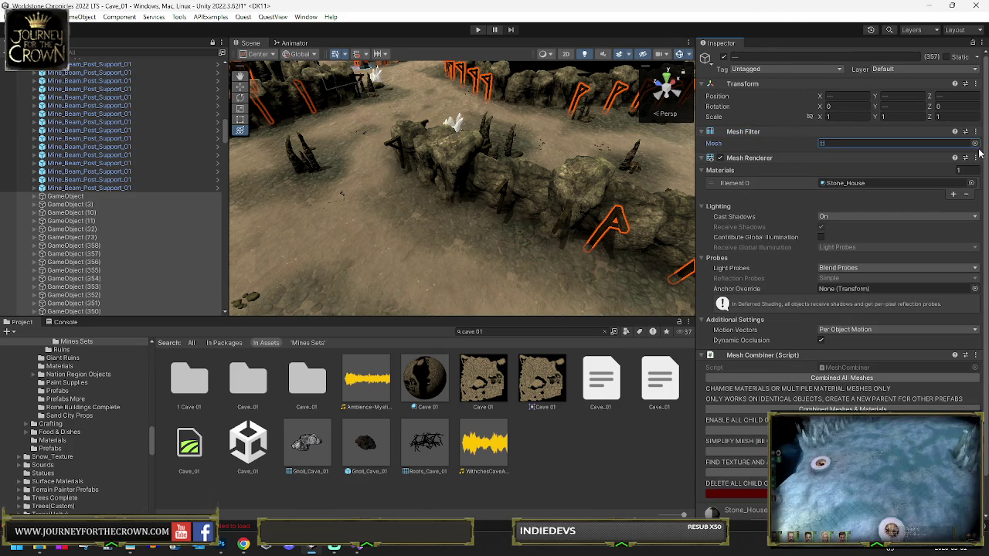
- Assign the Mines_Beams_Posts_4_01 mesh through the mesh picker, then view the beam post rows
left_click(806, 146)
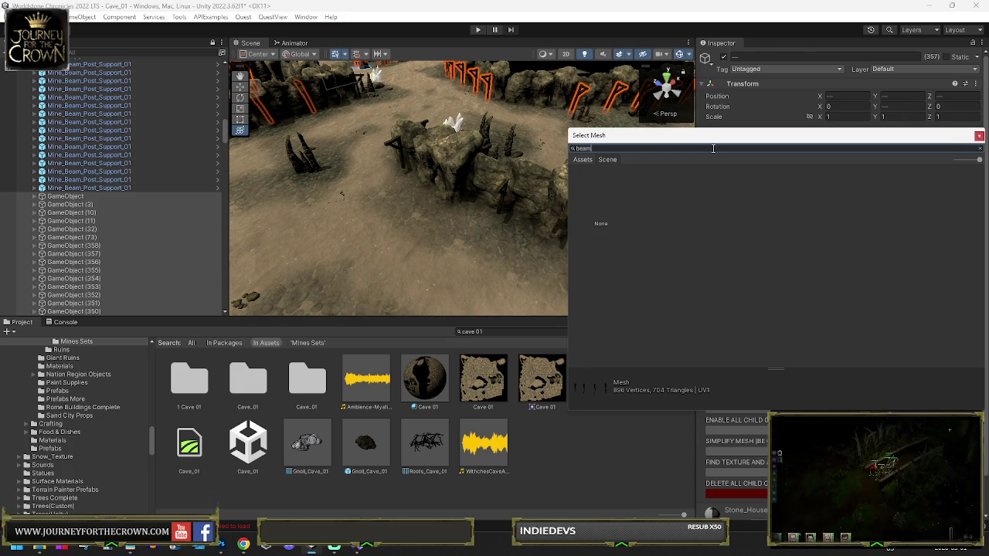
left_click(582, 161)
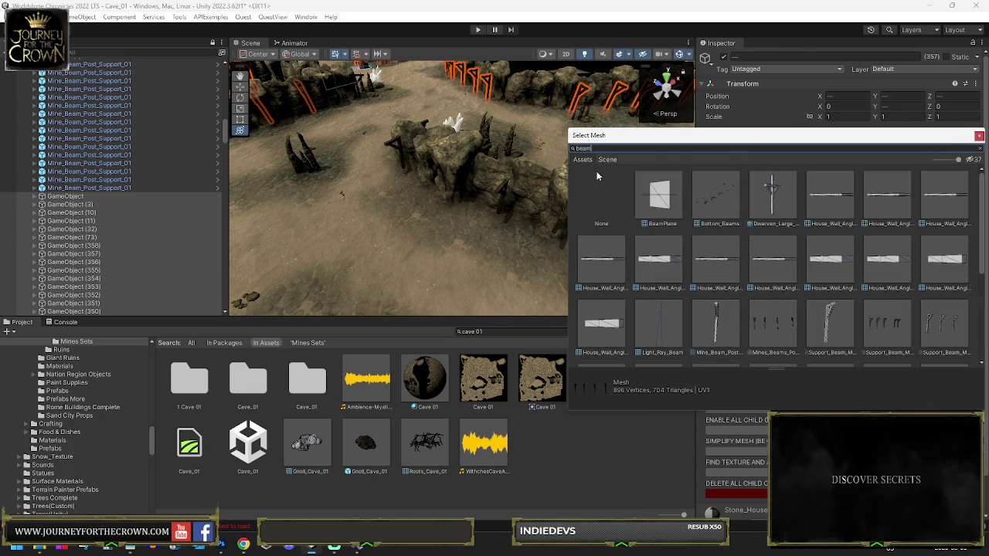
type("s")
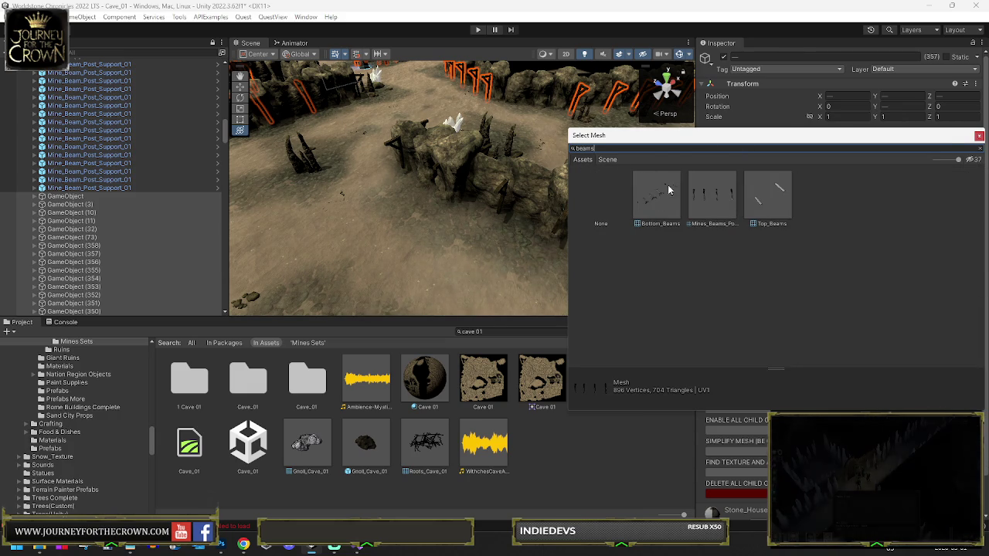
double_click(709, 191)
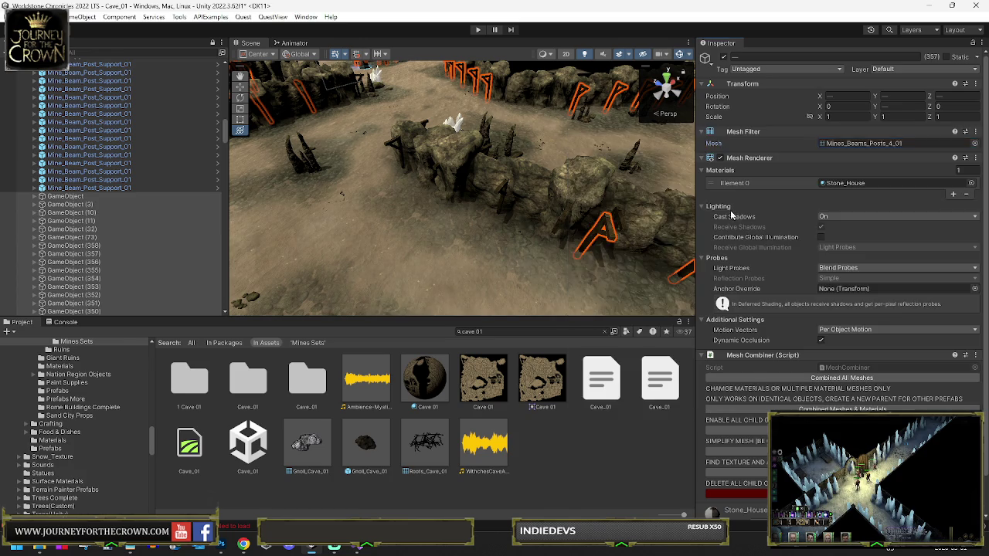
mouse_move(329, 188)
left_mouse_down()
mouse_move(741, 152)
mouse_move(689, 169)
left_mouse_up()
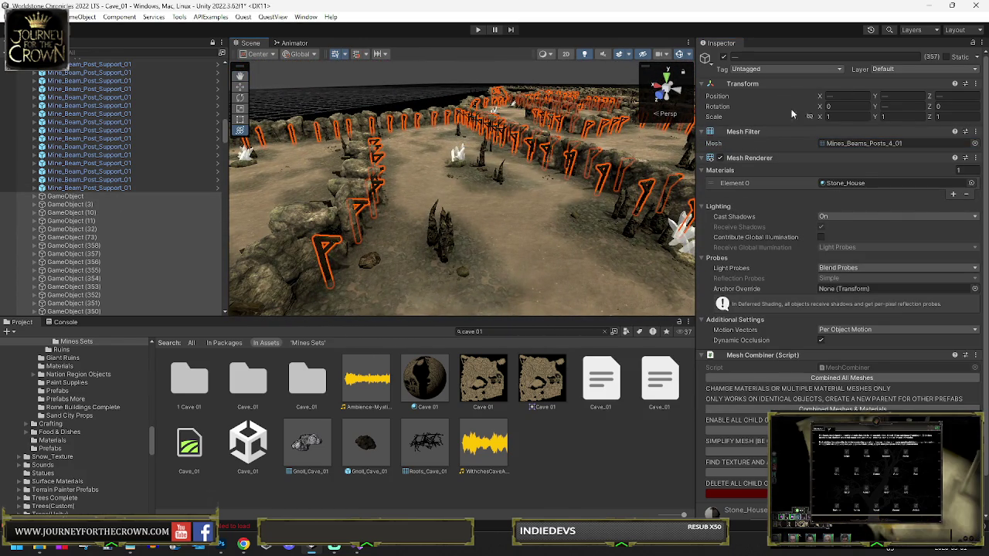
- Make the beam objects Occluder Static and Occludee Static, including their children
left_click(979, 57)
left_click(921, 90)
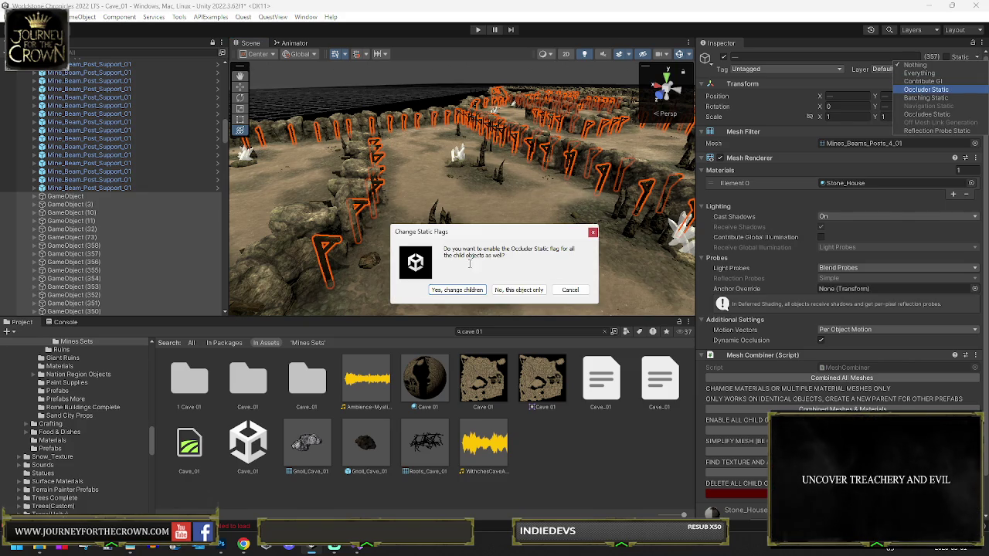
left_click(457, 290)
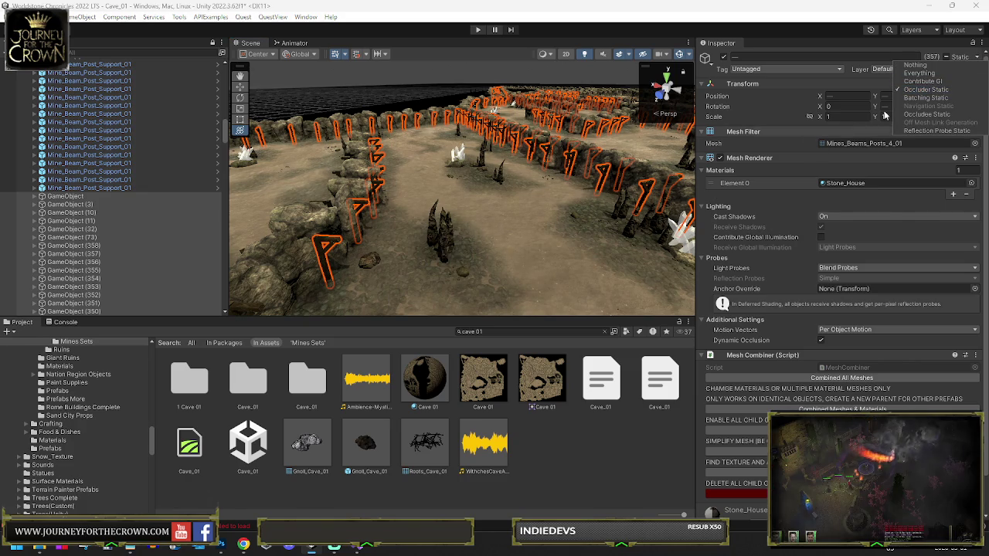
left_click(925, 115)
left_click(456, 289)
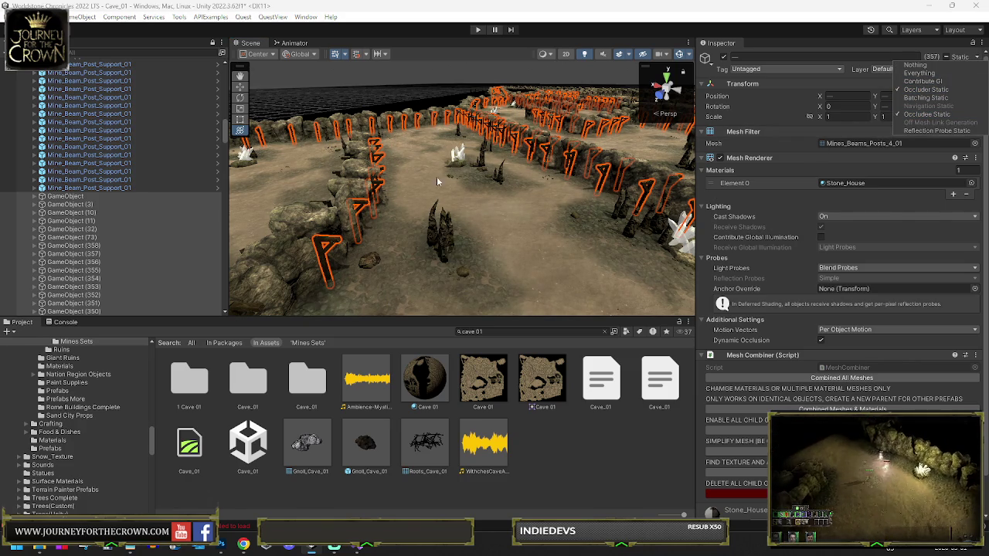
- Rename the beam objects to Beam Walls Static
left_click(786, 56)
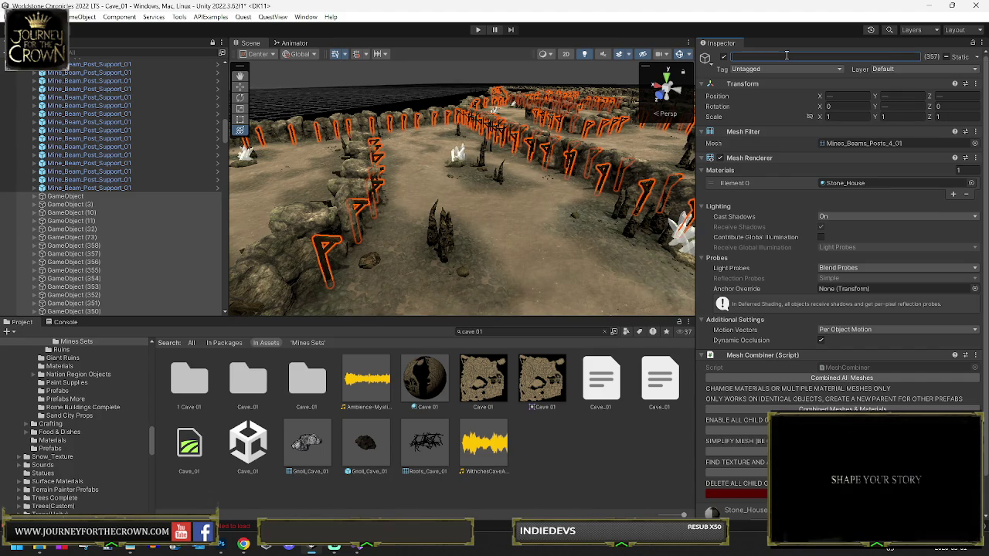
type("Beam W")
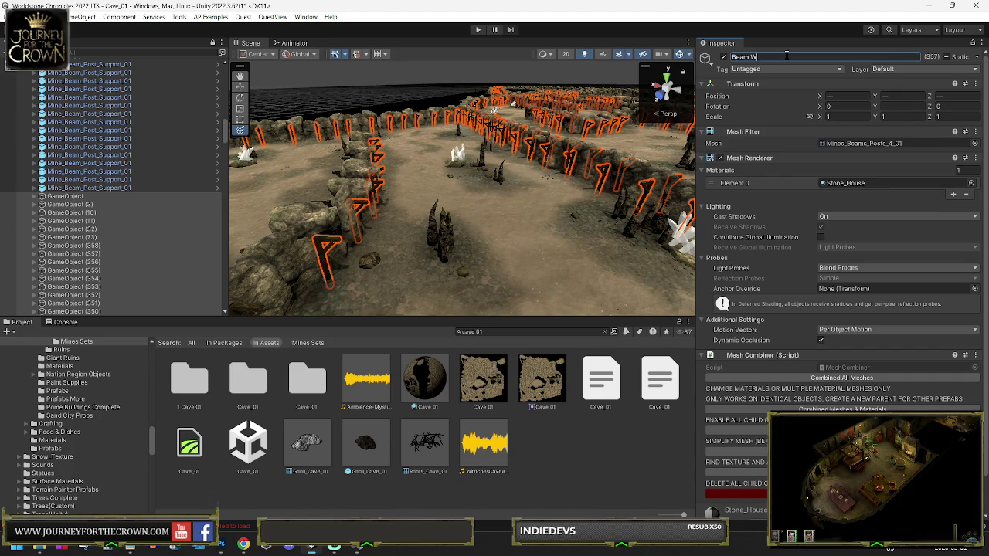
type("alls")
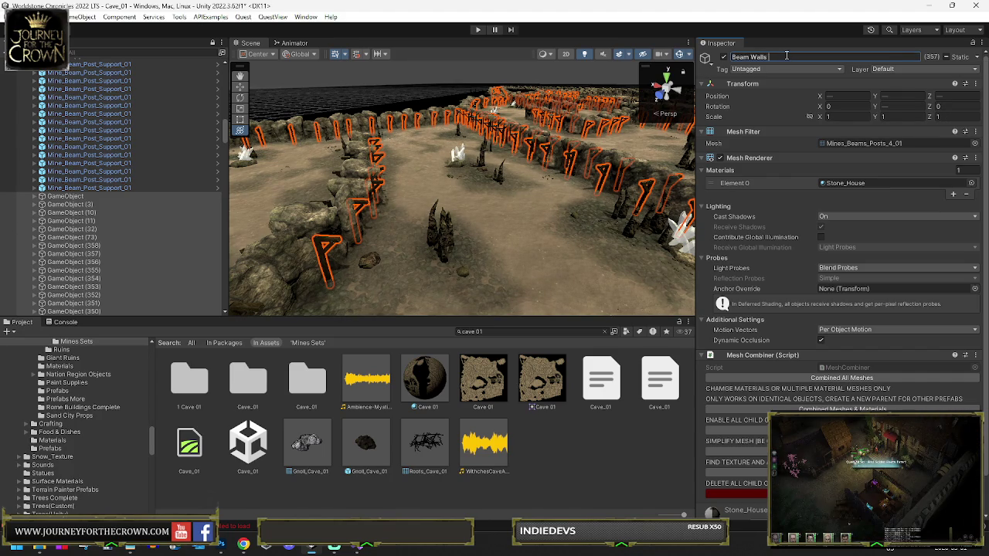
type(" Static")
key("Return")
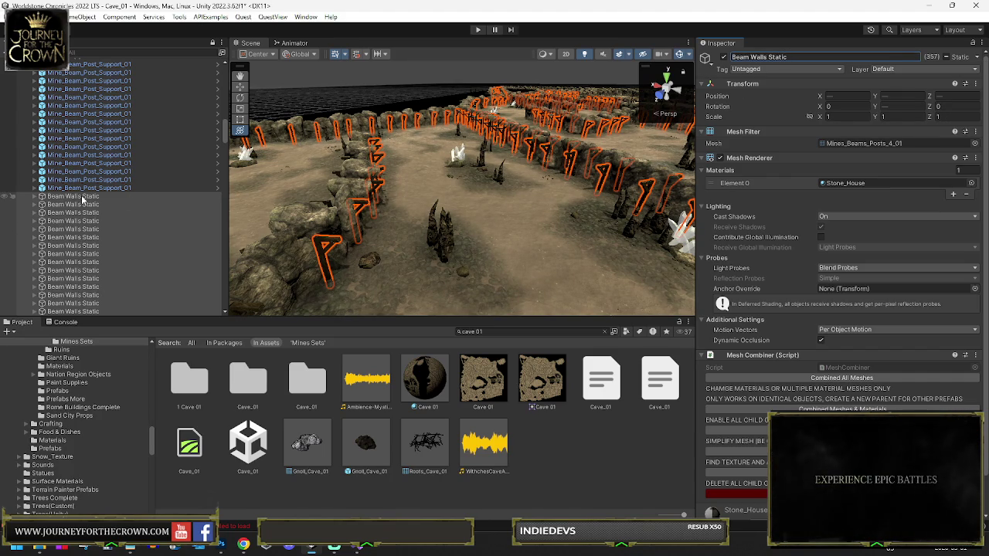
key("ctrl+z")
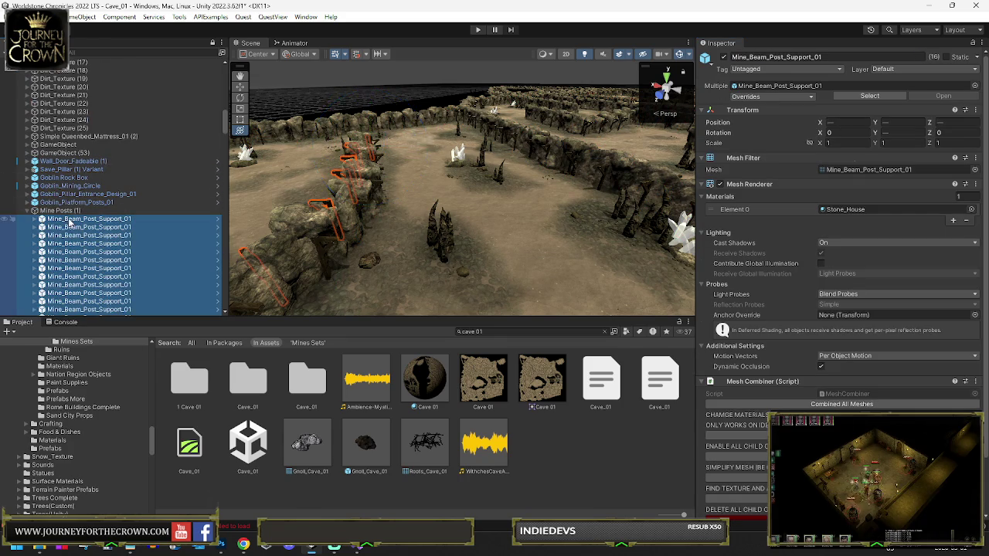
- Focus on one beam wall to inspect it, then restore the beam wall selection
double_click(90, 220)
left_click_drag(309, 203, 354, 211)
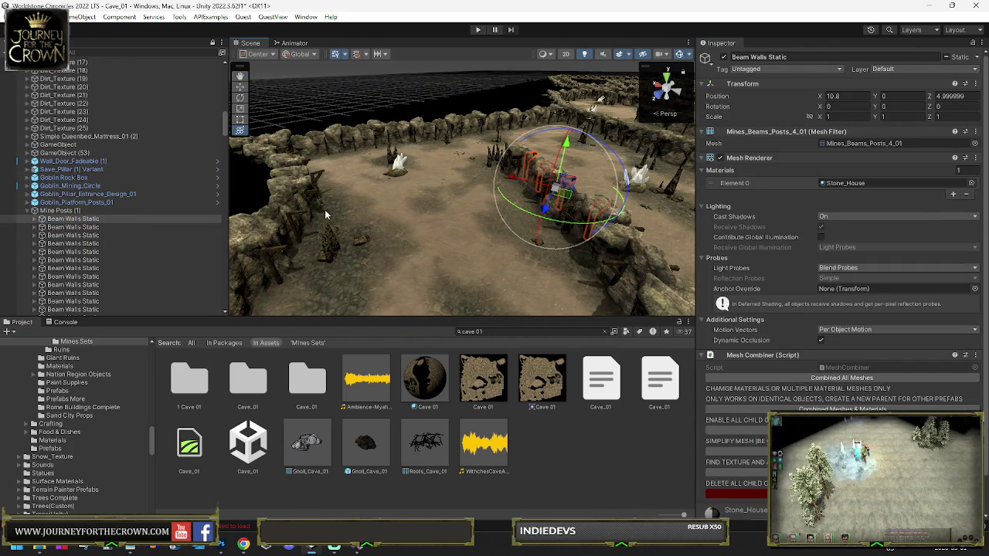
left_click(326, 208)
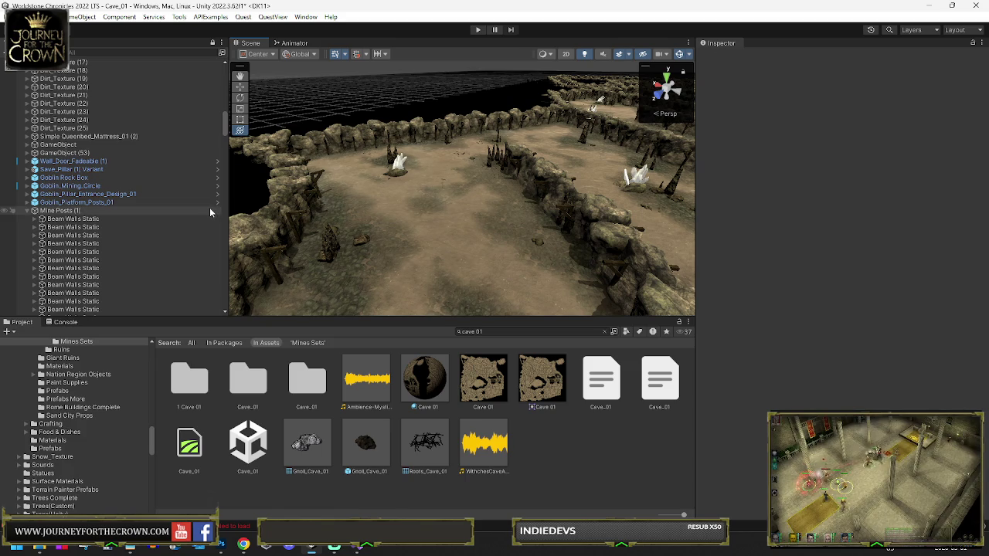
key("ctrl+z")
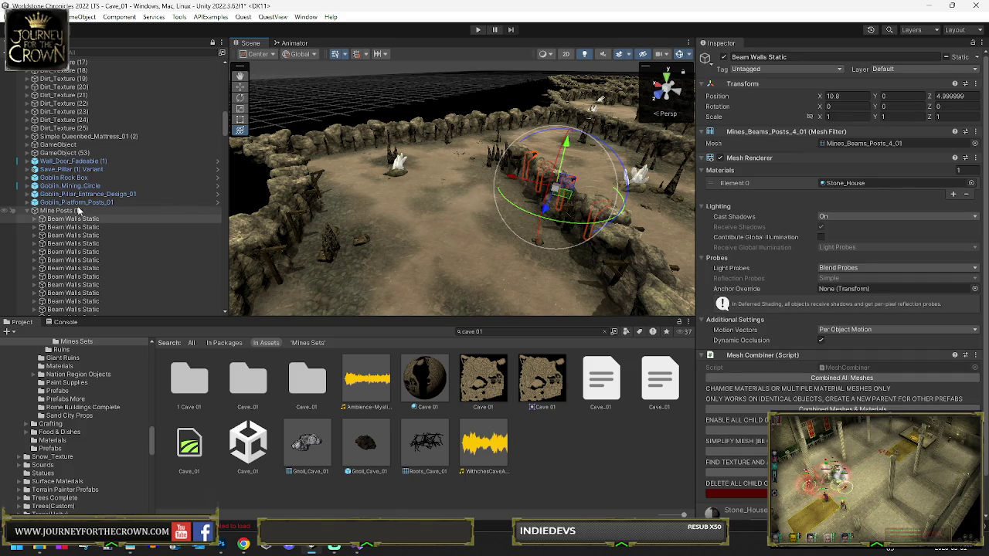
- Collapse Mine Posts (1) and deactivate the Mine Posts (2) group
left_click(26, 211)
left_click(122, 310)
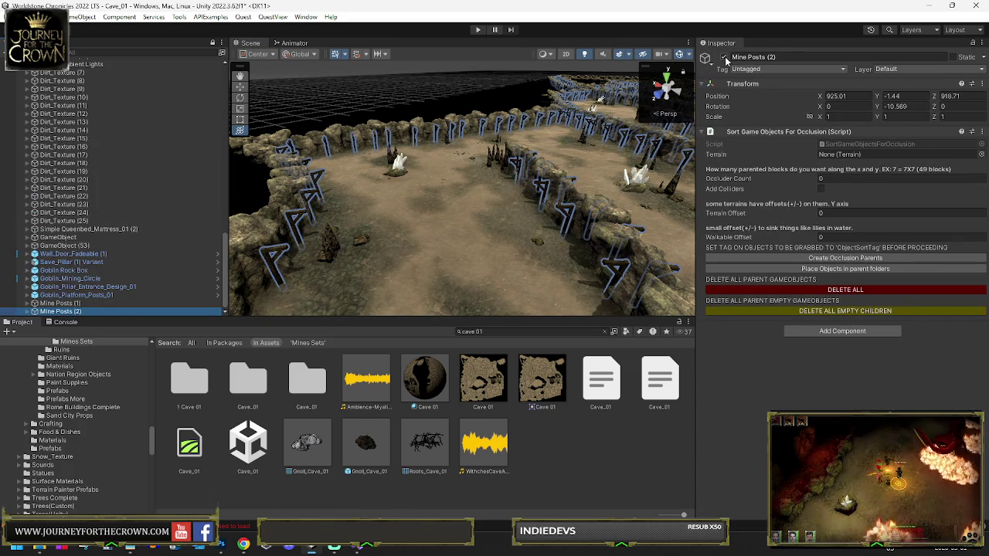
key("alt+shift+a")
- Frame Mine Posts (1) and select a Beam Walls Static section on the rock wall
double_click(58, 303)
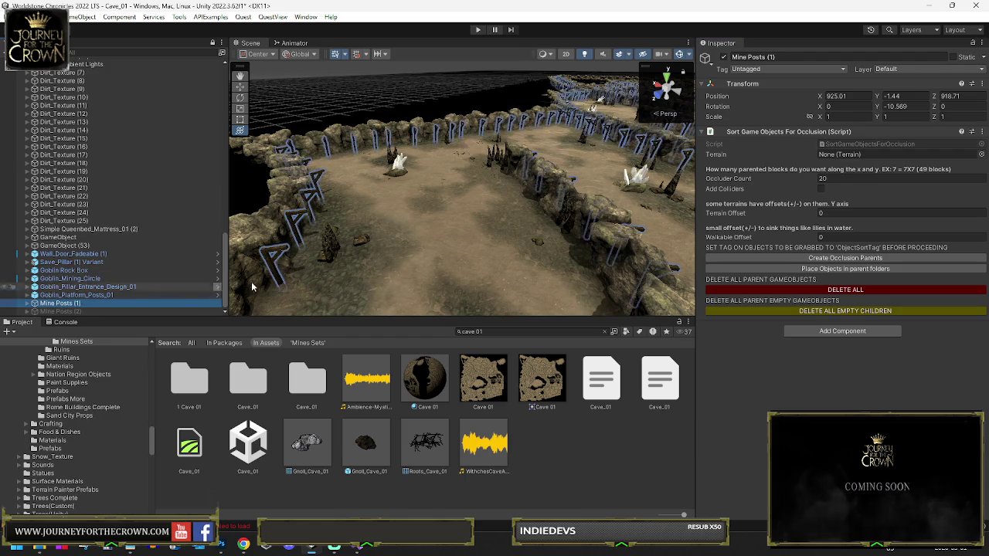
left_click_drag(521, 240, 449, 222)
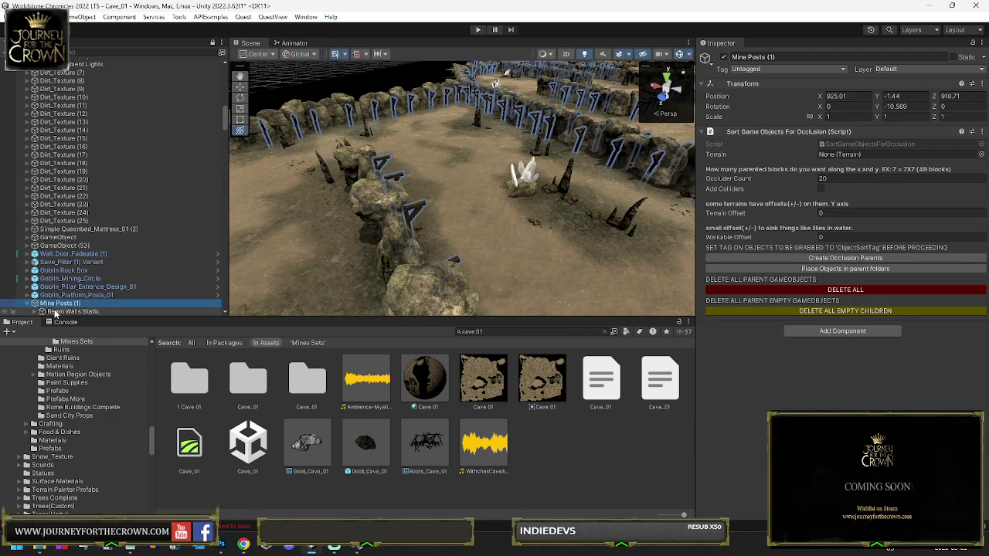
left_click(55, 311)
left_click(336, 238)
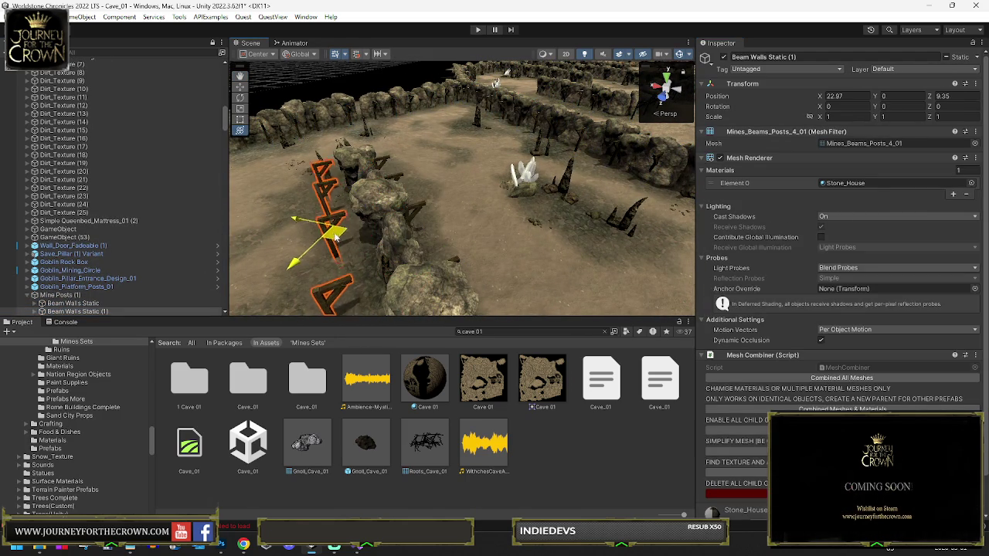
- Turn Beam Walls Static (1) 180° on Y and nudge it against the wall
left_click_drag(349, 259, 830, 317)
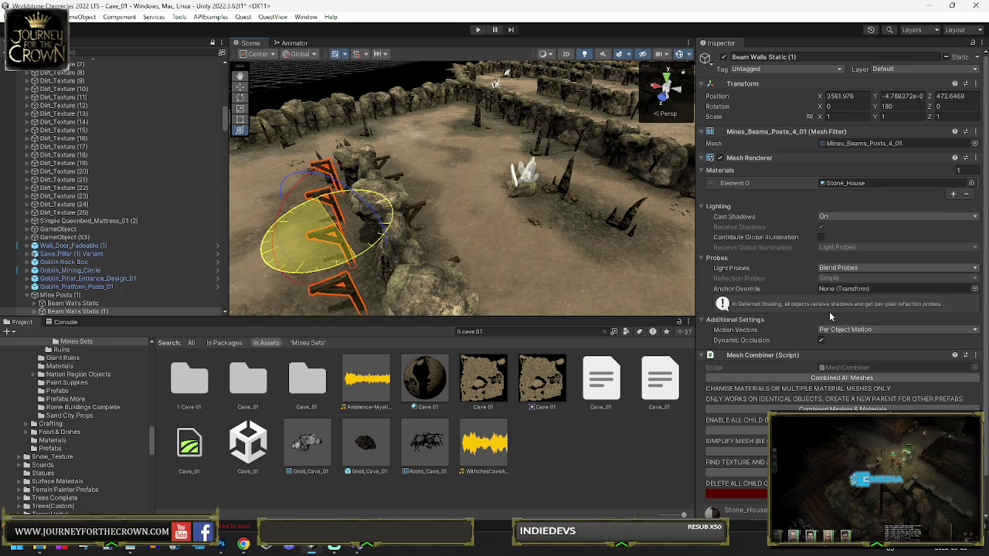
key("f")
mouse_move(438, 234)
left_mouse_down()
mouse_move(414, 235)
mouse_move(459, 241)
mouse_move(418, 220)
mouse_move(780, 237)
left_mouse_up()
- Duplicate the beam section, slide the copy along another rock wall, then select a neighbouring beam
key("ctrl+d")
mouse_move(304, 294)
left_mouse_down()
mouse_move(502, 248)
mouse_move(533, 218)
mouse_move(522, 225)
left_mouse_up()
key("w")
mouse_move(533, 189)
left_mouse_down()
mouse_move(522, 181)
mouse_move(738, 194)
left_mouse_up()
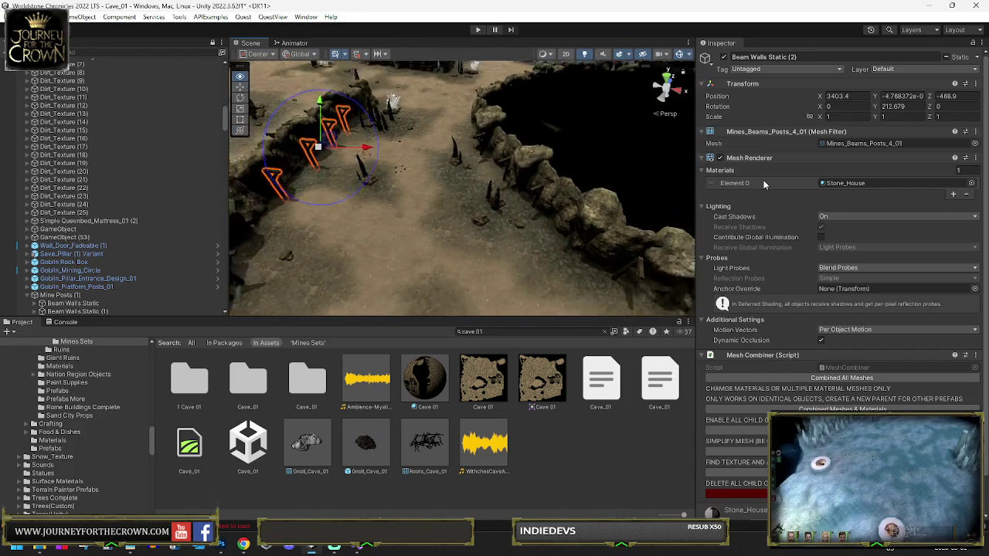
left_click_drag(587, 190, 123, 304)
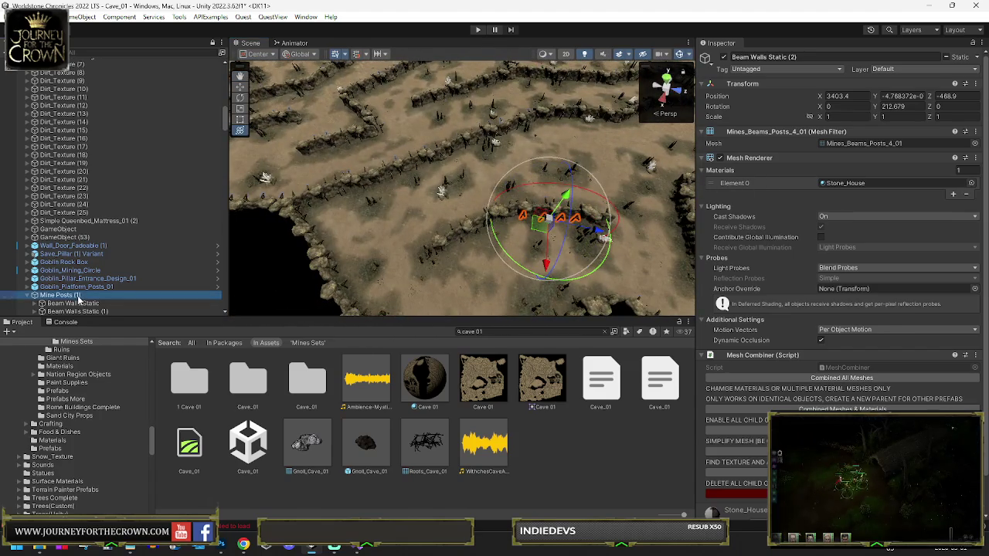
double_click(78, 297)
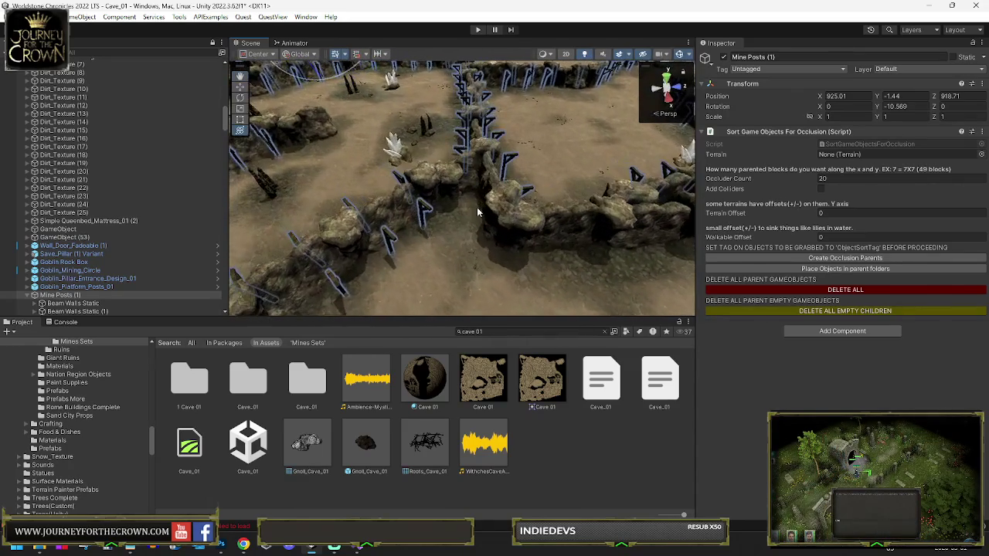
left_click(426, 212)
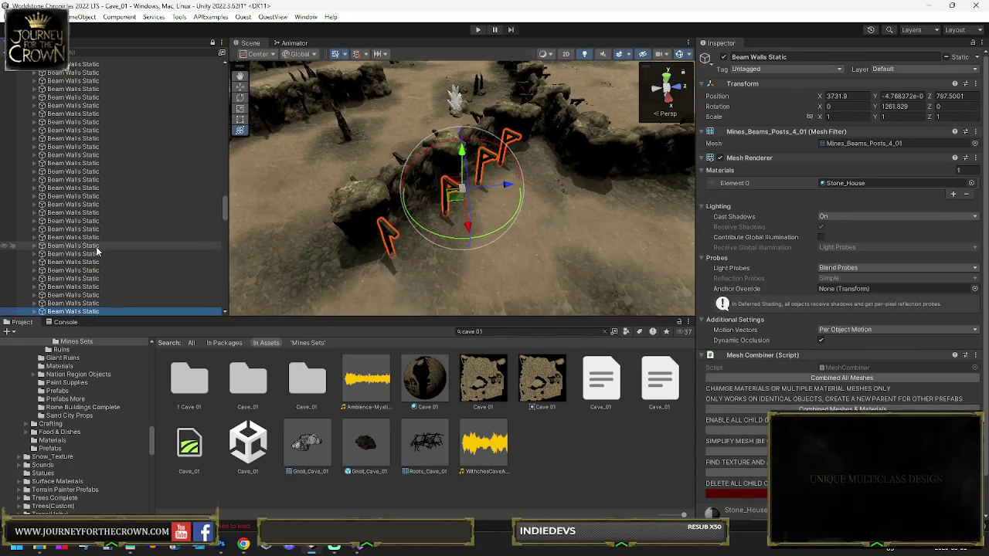
- Select Beam Walls Static (3) and slide it along the rock wall toward the dark pit
left_click(465, 203)
mouse_move(465, 202)
left_mouse_down()
mouse_move(557, 264)
mouse_move(497, 254)
mouse_move(514, 203)
mouse_move(595, 99)
left_mouse_up()
key("f")
left_click_drag(460, 207, 485, 200)
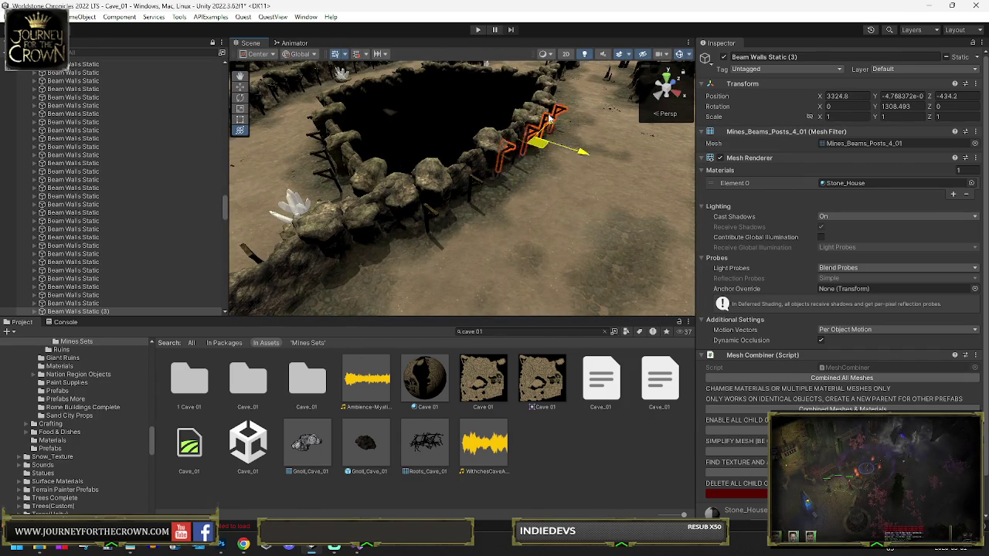
key("w")
key("w")
key("s")
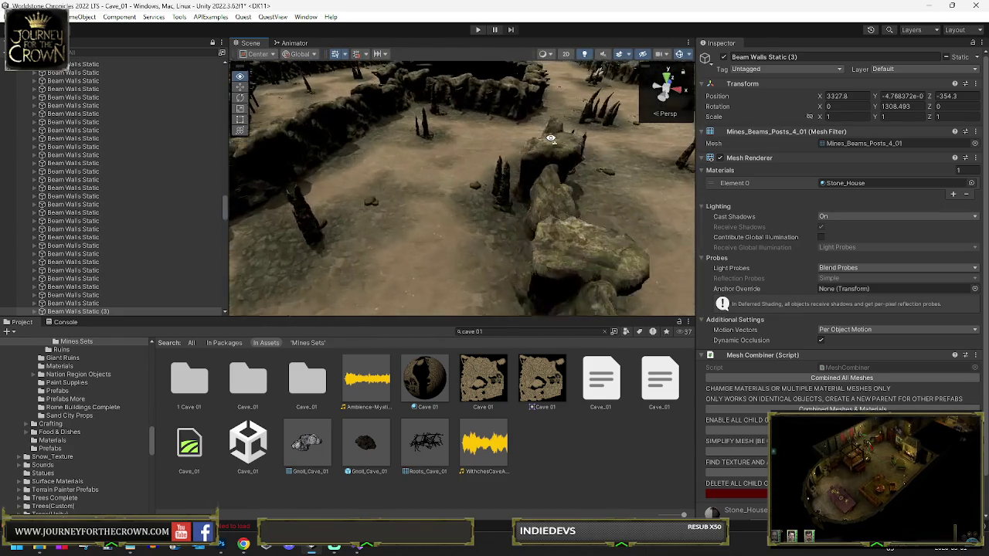
key("s")
key("w")
key("w")
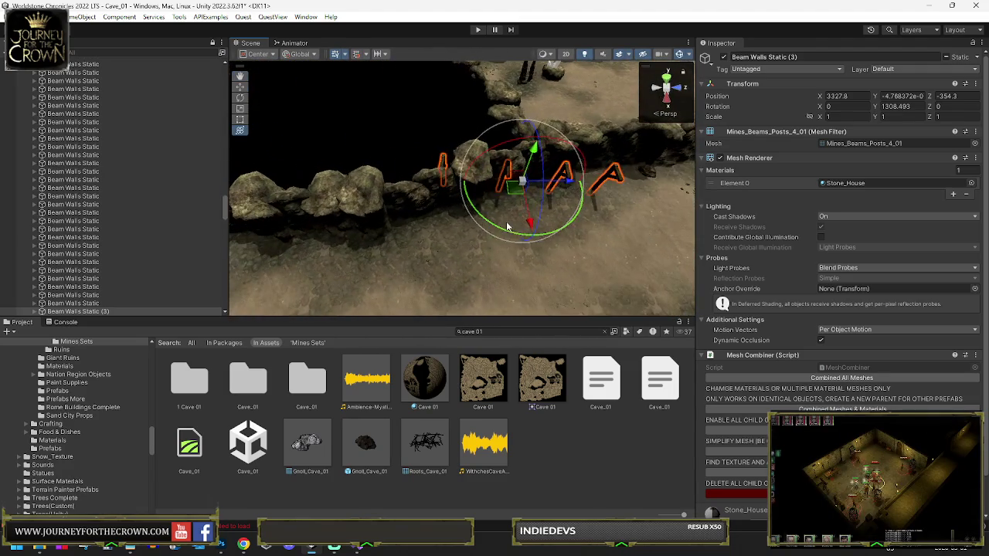
- Rotate and shift the beam posts so they follow the rock wall
mouse_move(501, 234)
left_mouse_down()
mouse_move(572, 228)
mouse_move(540, 224)
left_mouse_up()
key("w")
mouse_move(474, 210)
left_mouse_down()
mouse_move(603, 189)
mouse_move(520, 206)
mouse_move(408, 282)
mouse_move(392, 282)
mouse_move(444, 205)
mouse_move(448, 220)
mouse_move(430, 244)
mouse_move(444, 203)
mouse_move(634, 91)
left_mouse_up()
key("w")
key("e")
key("w")
key("f")
key("e")
scroll(452, 205, "down", 3)
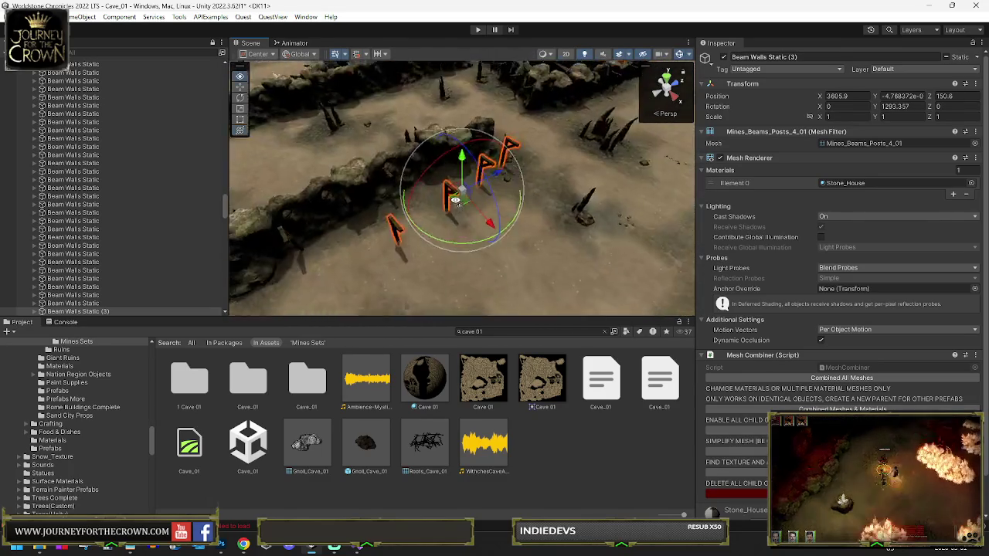
- Fine-tune the posts' rotation to match the wall, then select parent Mine Posts (1)
mouse_move(452, 205)
left_mouse_down()
mouse_move(453, 247)
mouse_move(443, 224)
mouse_move(458, 210)
mouse_move(424, 202)
mouse_move(414, 158)
left_mouse_up()
key("w")
key("e")
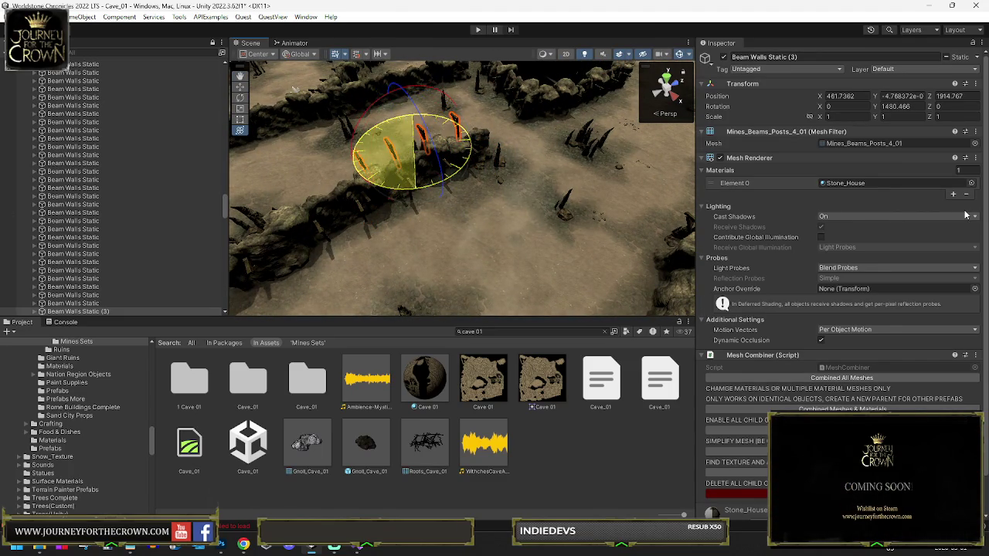
left_click_drag(965, 215, 965, 215)
mouse_move(655, 200)
left_mouse_down()
mouse_move(491, 163)
mouse_move(524, 285)
mouse_move(706, 305)
mouse_move(422, 177)
mouse_move(391, 180)
mouse_move(418, 182)
left_mouse_up()
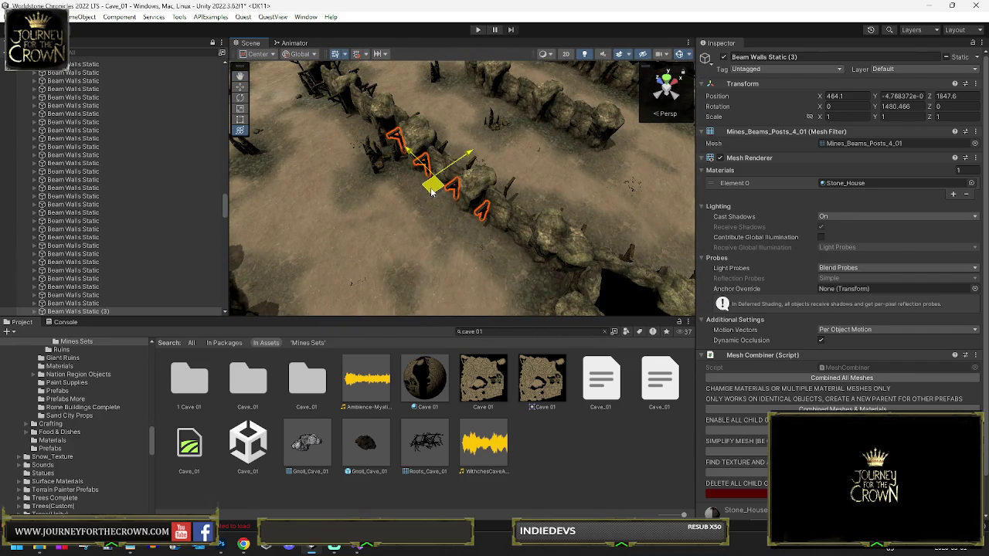
key("e")
mouse_move(446, 216)
left_mouse_down()
mouse_move(521, 295)
mouse_move(612, 230)
mouse_move(395, 153)
left_mouse_up()
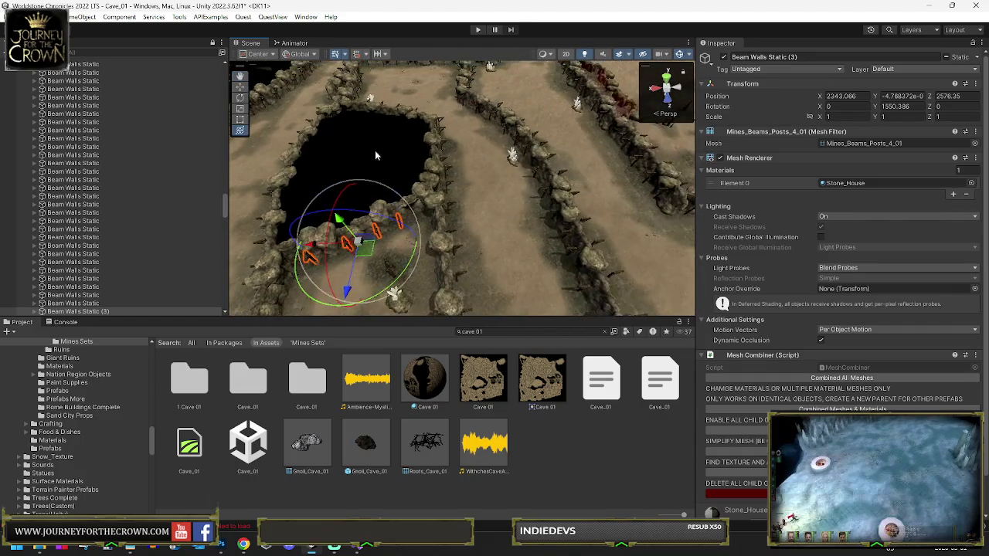
key("Left")
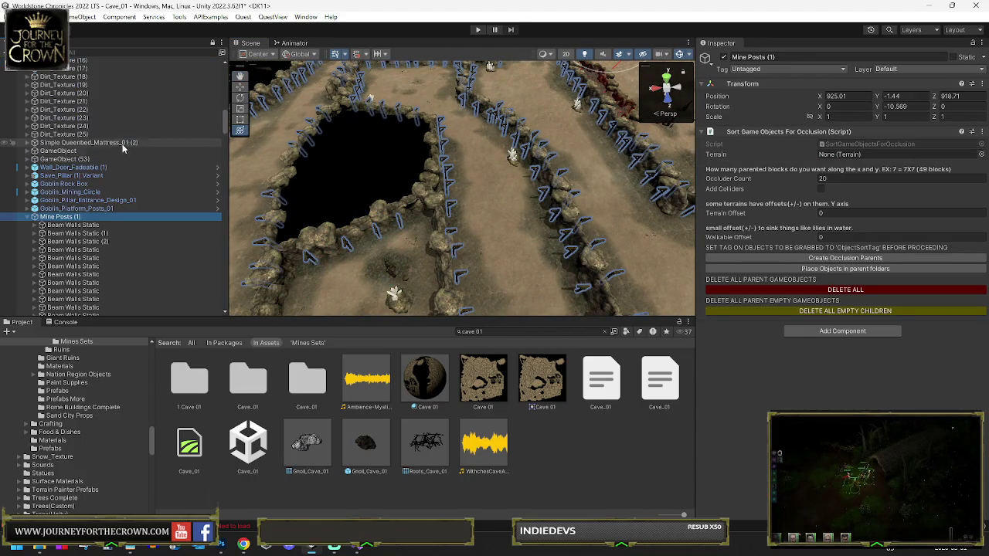
- Select the Goblin_Mining_Circle in the scene and locate its prefab in Mines Sets
mouse_move(328, 176)
left_mouse_down()
mouse_move(457, 116)
mouse_move(606, 168)
mouse_move(794, 152)
left_mouse_up()
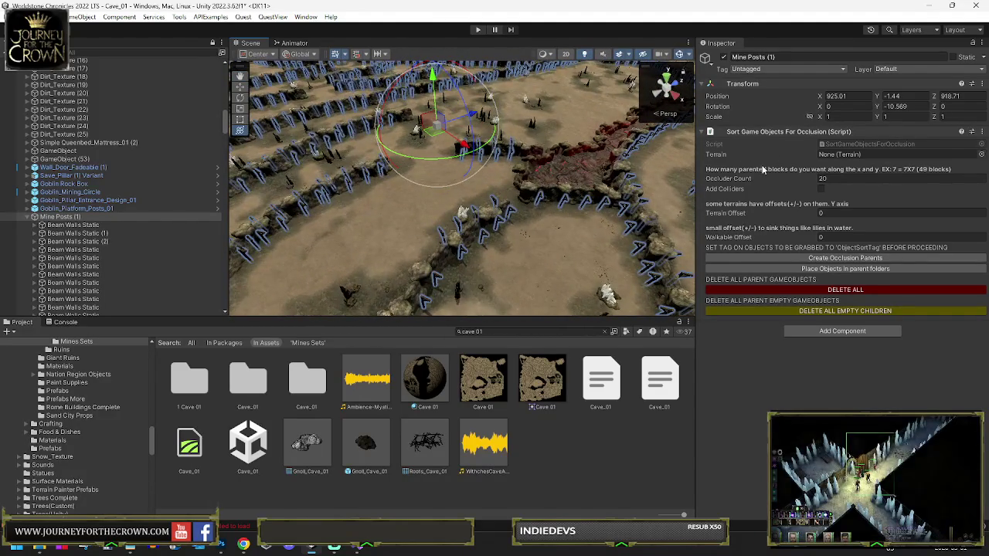
mouse_move(523, 207)
left_mouse_down()
mouse_move(206, 222)
mouse_move(579, 144)
mouse_move(395, 270)
left_mouse_up()
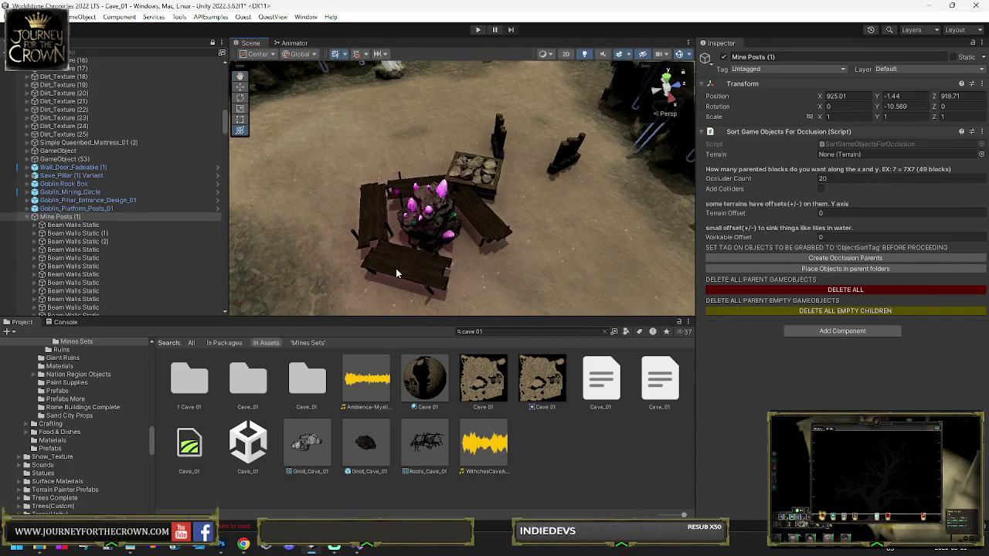
left_click(396, 272)
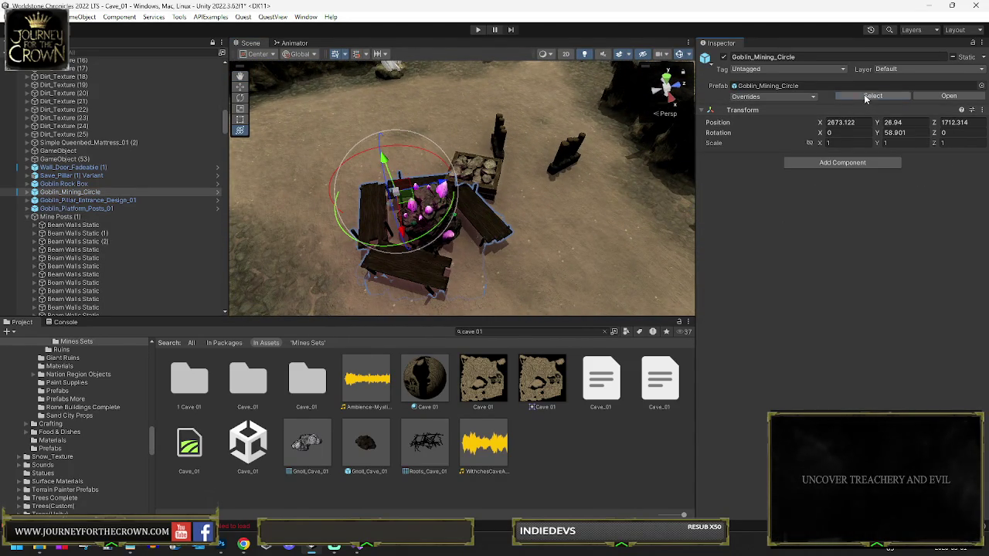
left_click(864, 95)
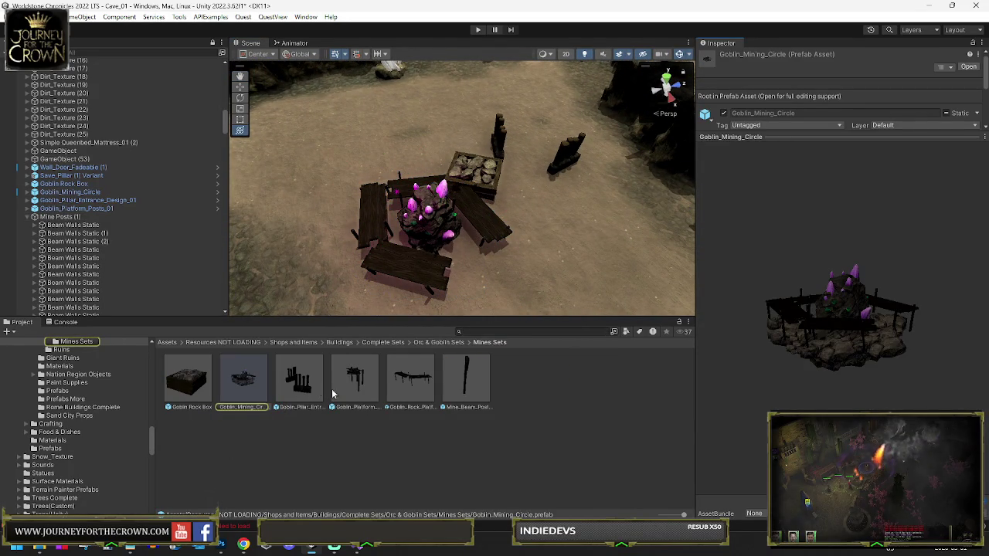
- Place Goblin_Rock_Platform_01 on the cave floor beside the crystal rock and select it
mouse_move(393, 392)
left_mouse_down()
mouse_move(287, 151)
mouse_move(332, 91)
left_mouse_up()
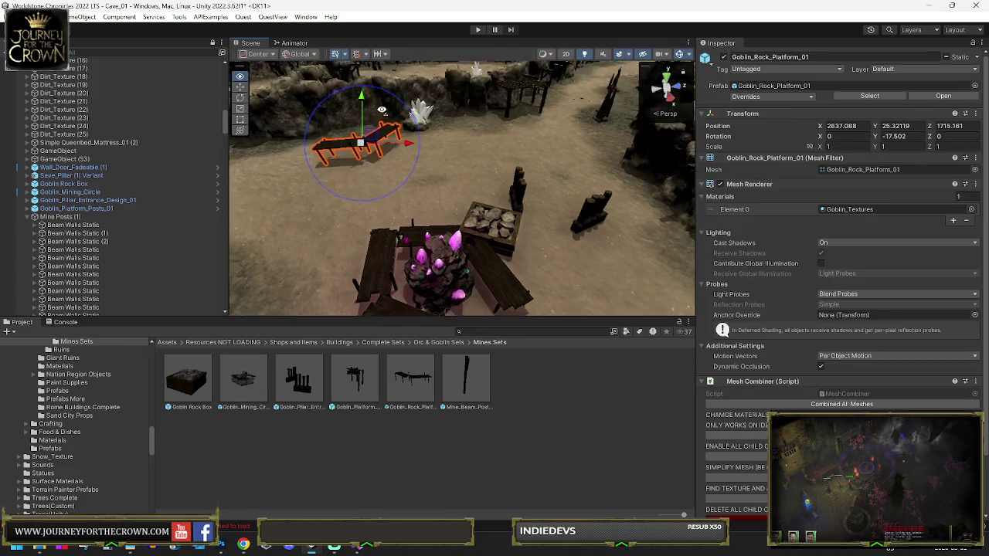
key("y")
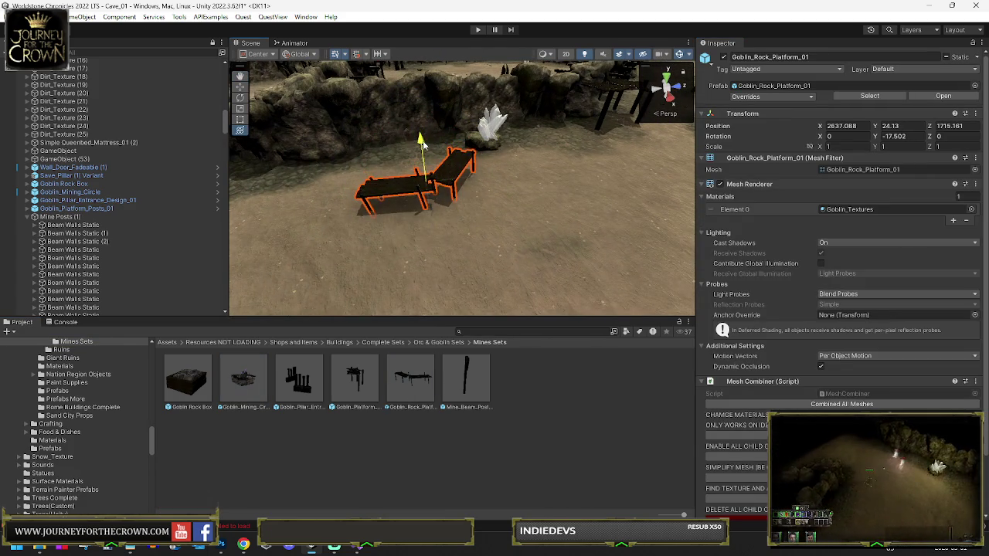
scroll(790, 366, "down", 3)
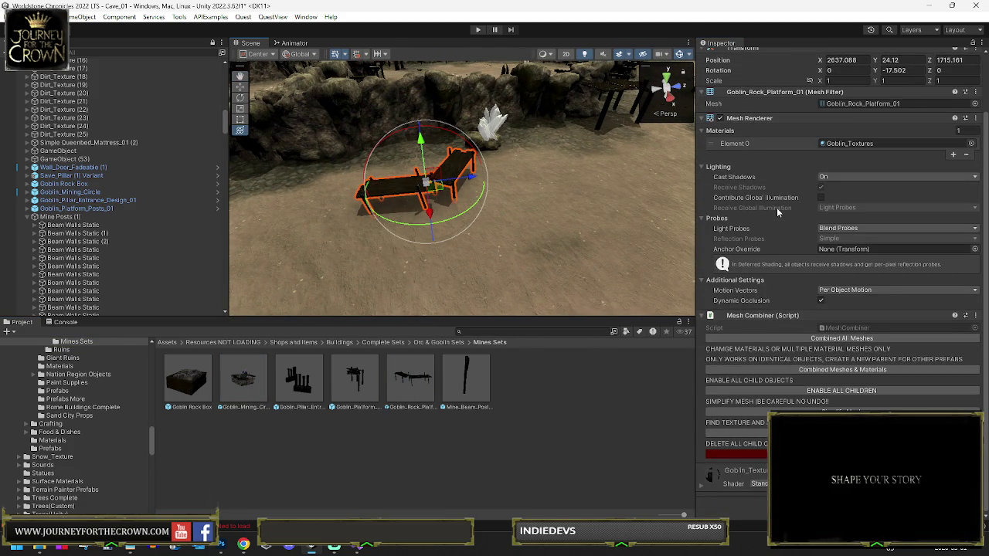
scroll(778, 209, "up", 3)
scroll(742, 201, "down", 3)
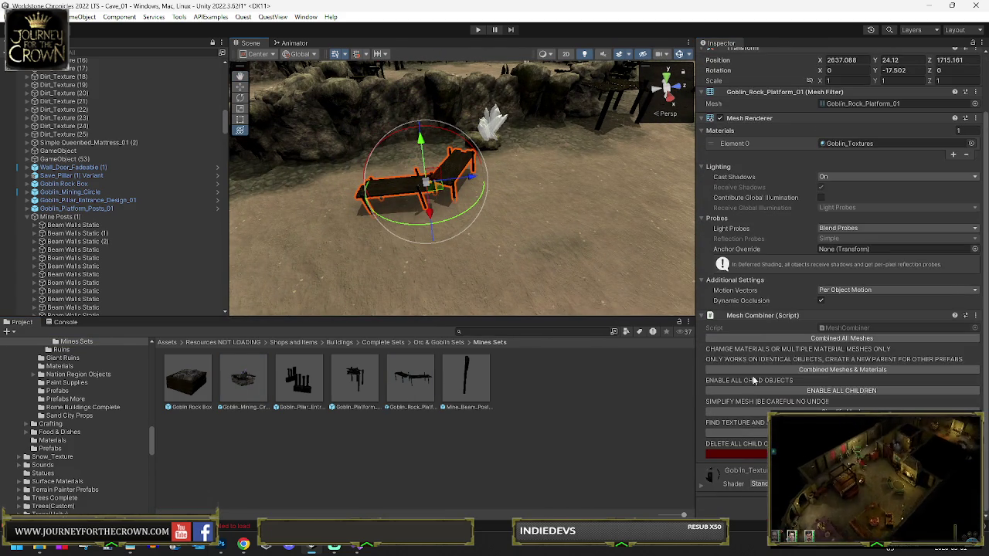
left_click(262, 382)
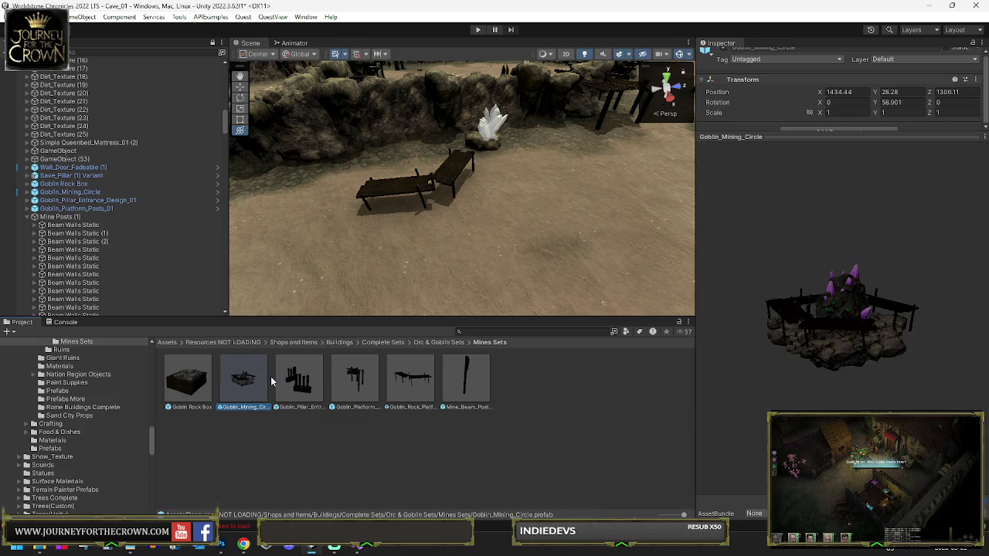
left_click(340, 386)
left_click(402, 382)
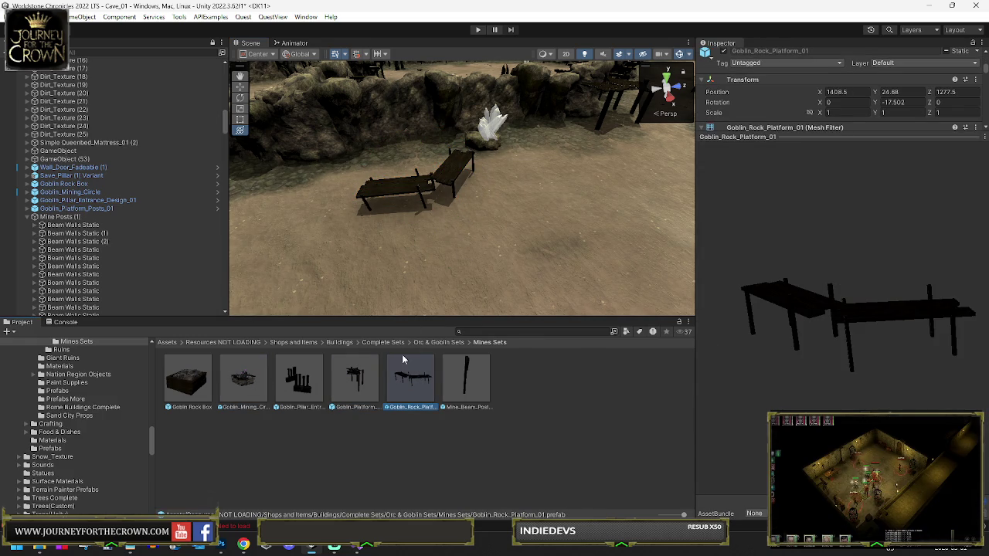
left_click(415, 187)
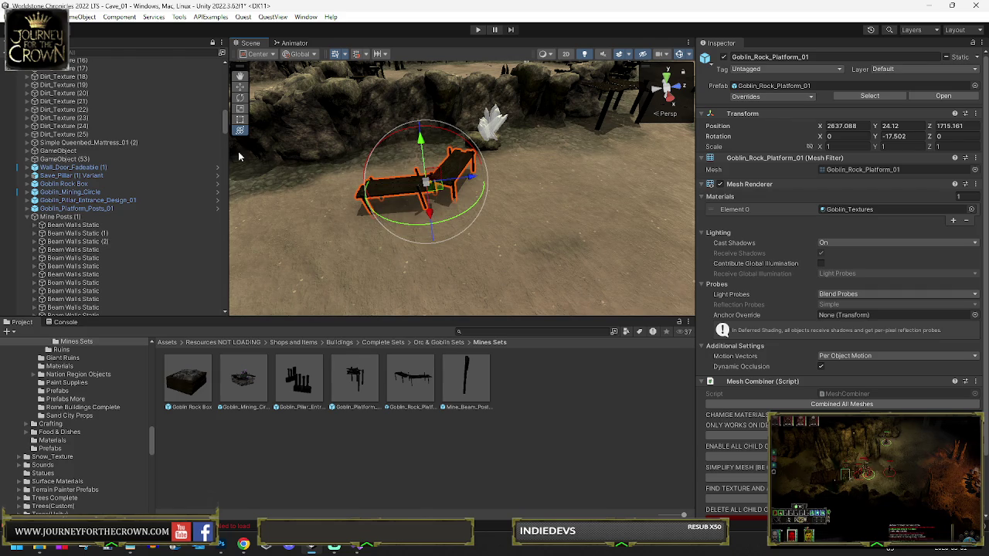
- Expand Goblin_Rock_Platform_01 and undo a stray empty object created under it
key("f")
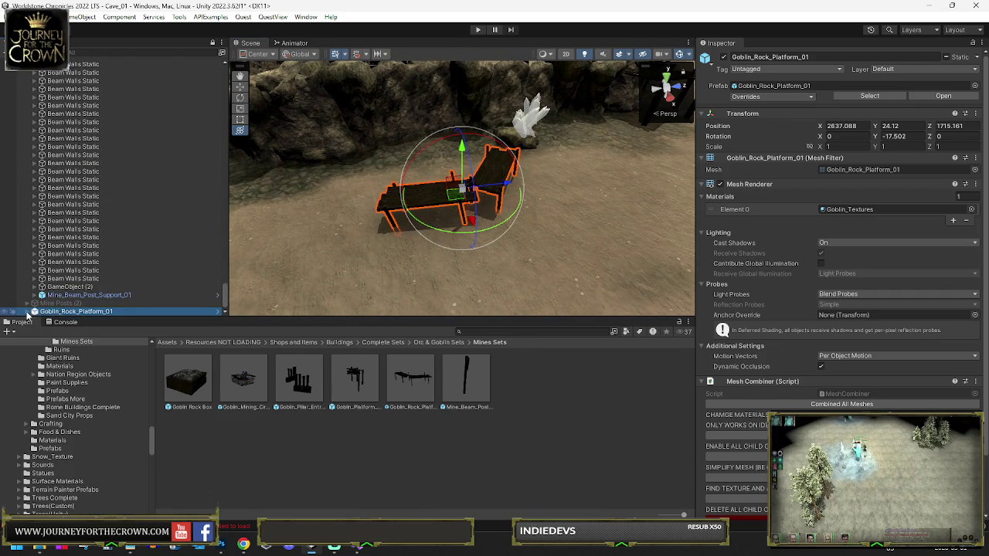
left_click(27, 311)
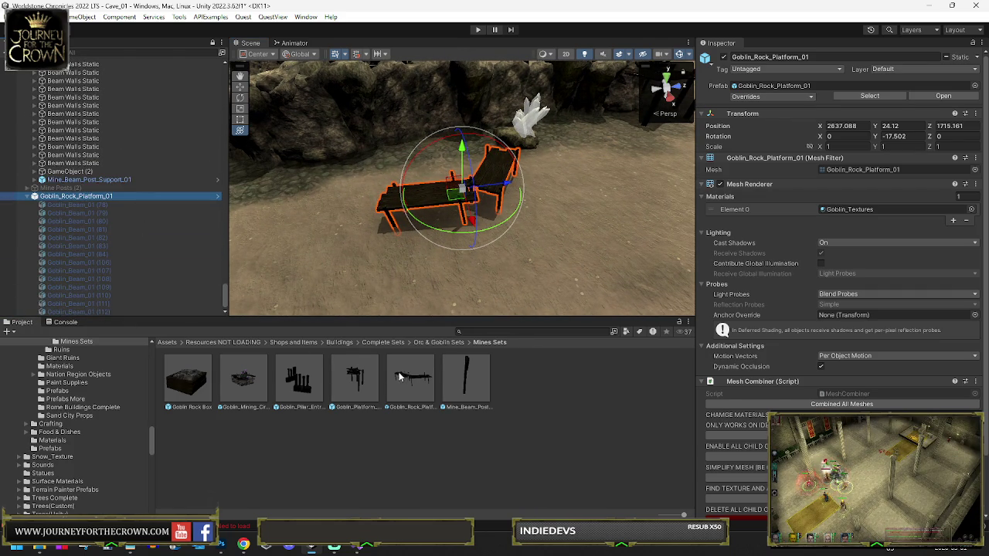
right_click(101, 196)
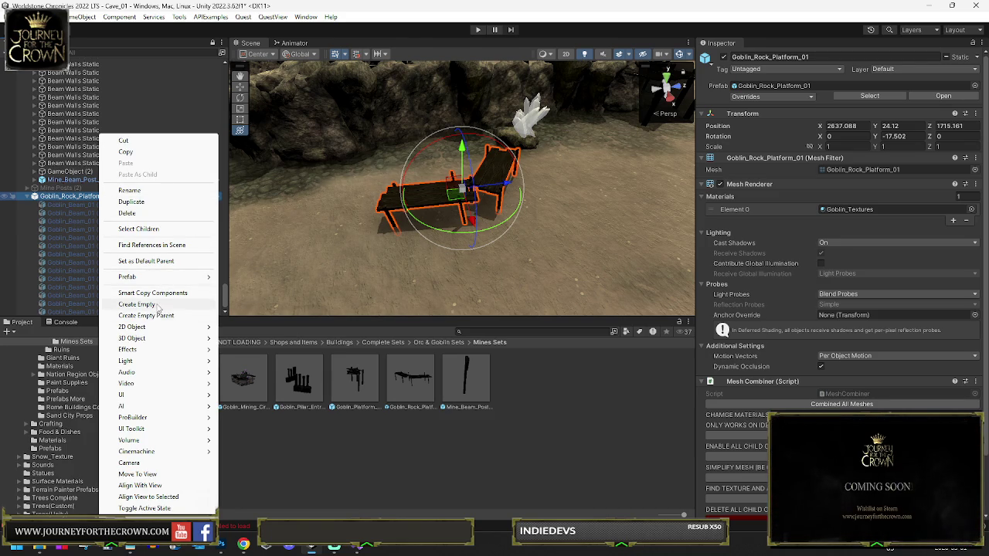
left_click(156, 306)
left_click(77, 245)
key("ctrl+z")
key("ctrl+z")
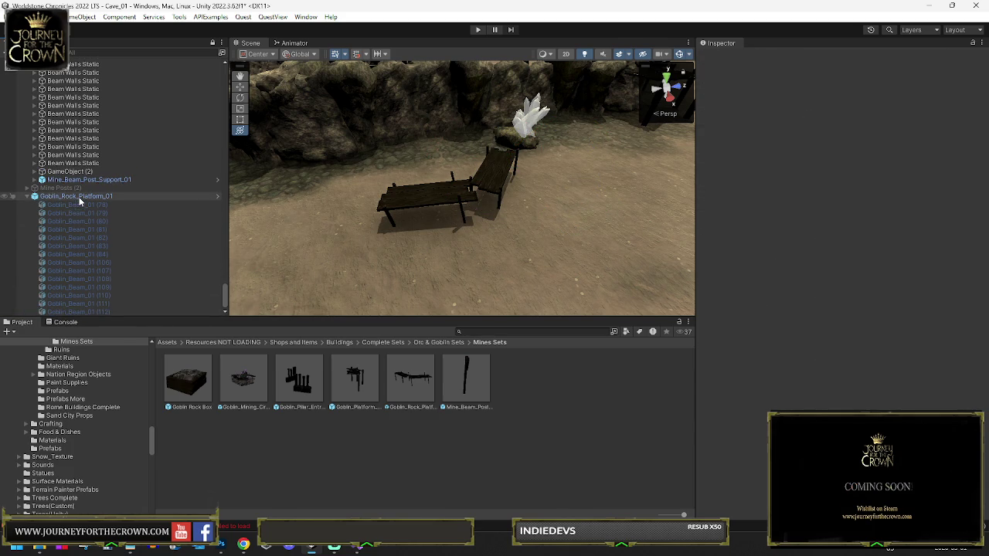
- Add a 3D Cube as a child of Goblin_Rock_Platform_01
left_click(79, 196)
right_click(81, 195)
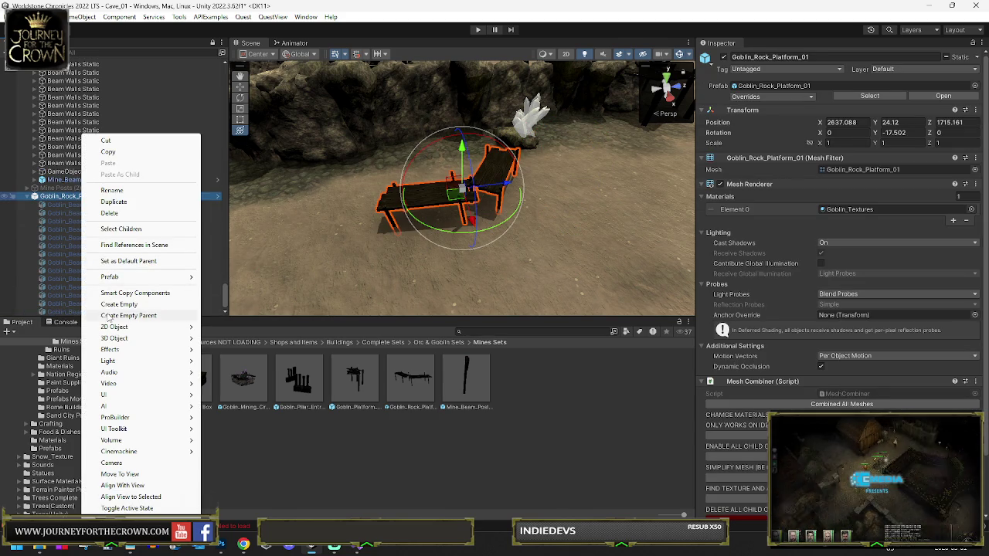
mouse_move(113, 340)
left_click(237, 343)
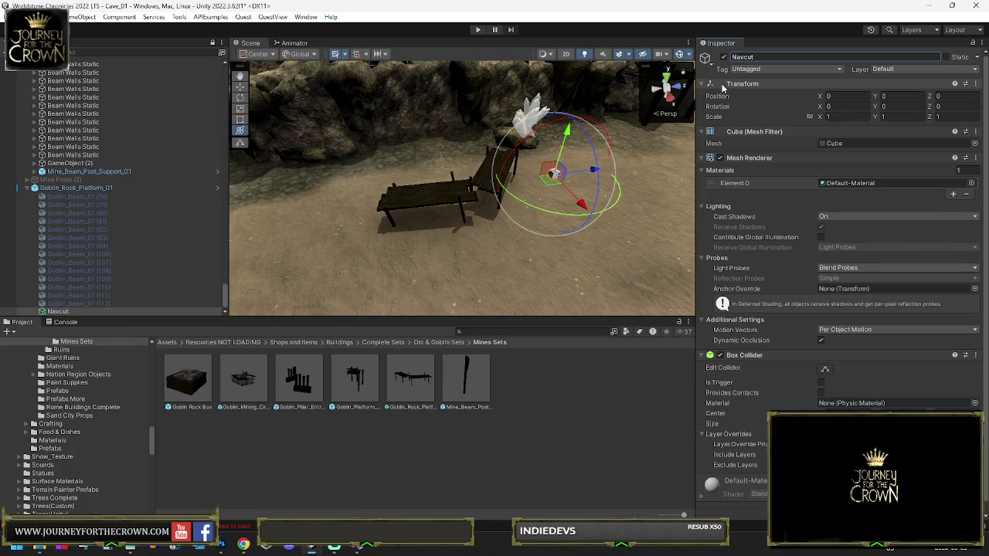
- Add a RecastMeshObj component to the Navcut cube
scroll(840, 391, "down", 1)
key("ctrl+shift+a")
type("r")
key("Return")
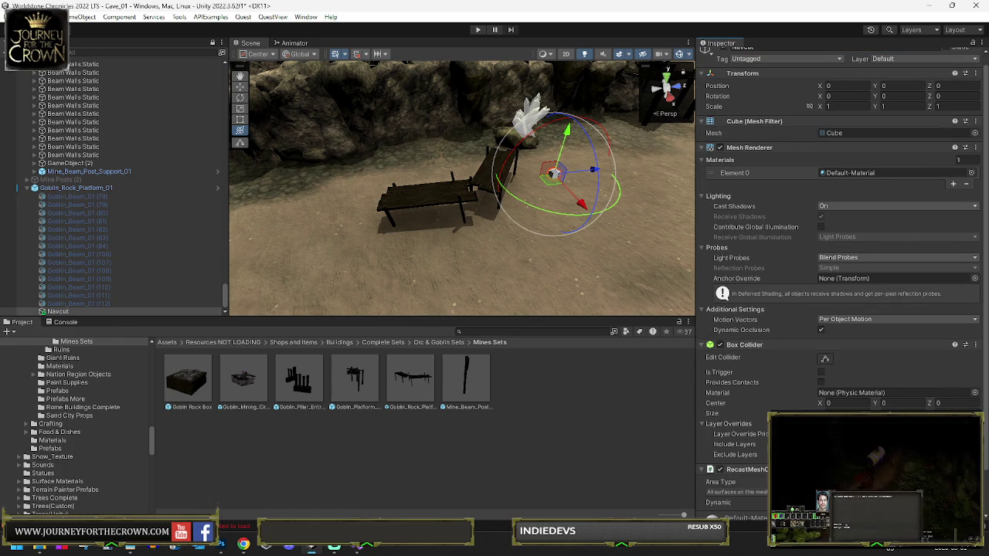
- Move, turn and scale the cube to about 3.46 over the planks, using Local handles
mouse_move(546, 186)
left_mouse_down()
mouse_move(480, 208)
mouse_move(475, 226)
mouse_move(470, 205)
left_mouse_up()
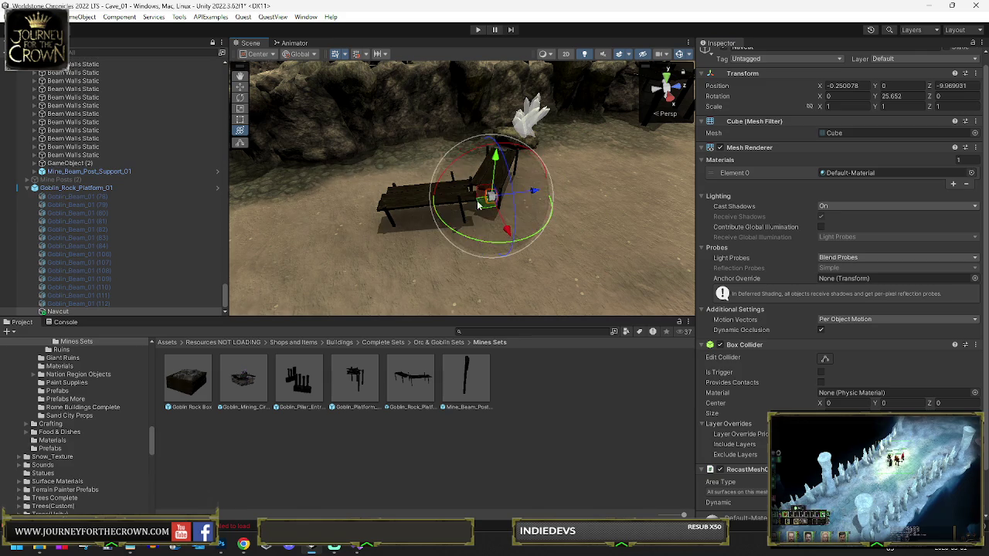
mouse_move(472, 243)
left_mouse_down()
mouse_move(444, 236)
mouse_move(571, 197)
mouse_move(471, 170)
left_mouse_up()
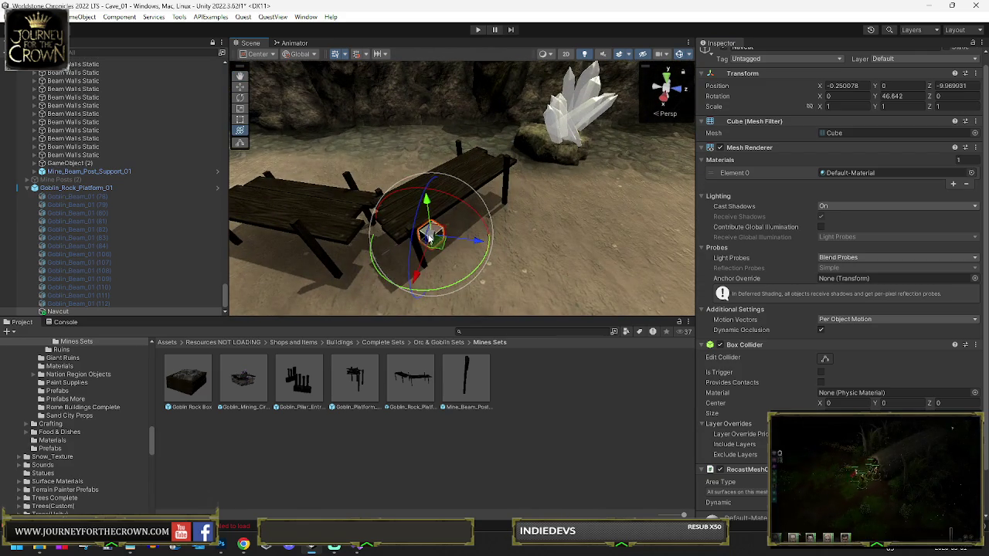
left_click_drag(434, 224, 486, 135)
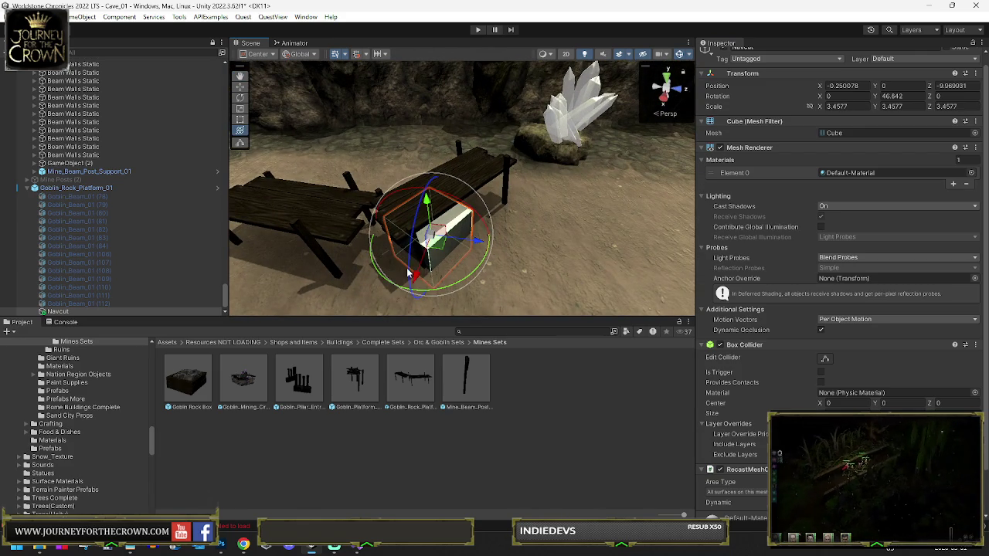
left_click_drag(240, 99, 259, 96)
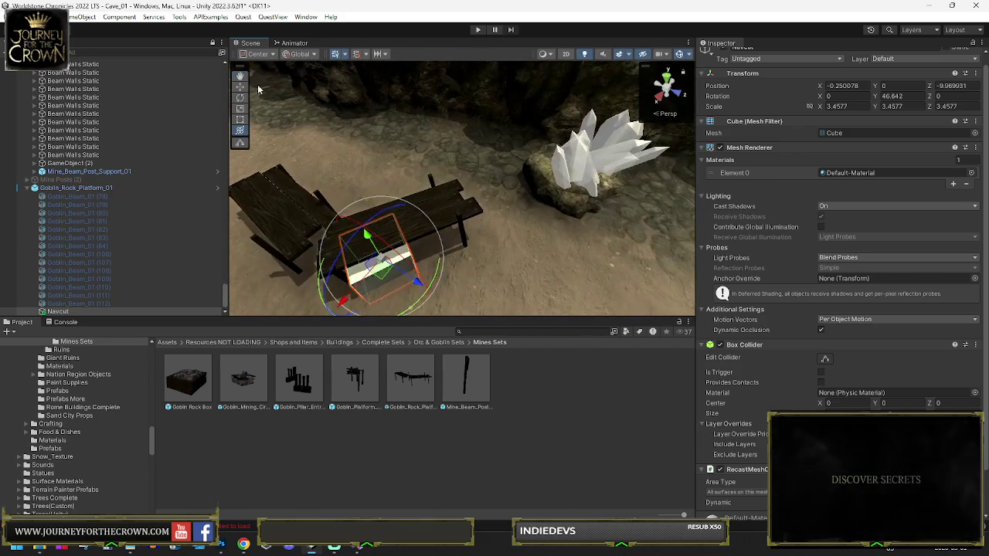
left_click(313, 54)
left_click(304, 78)
- Stretch and widen the cube so it covers the first plank section
mouse_move(417, 153)
left_mouse_down()
mouse_move(346, 233)
mouse_move(287, 231)
mouse_move(324, 231)
left_mouse_up()
mouse_move(433, 271)
left_mouse_down()
mouse_move(411, 269)
mouse_move(417, 235)
mouse_move(340, 224)
left_mouse_up()
left_click_drag(432, 232, 523, 229)
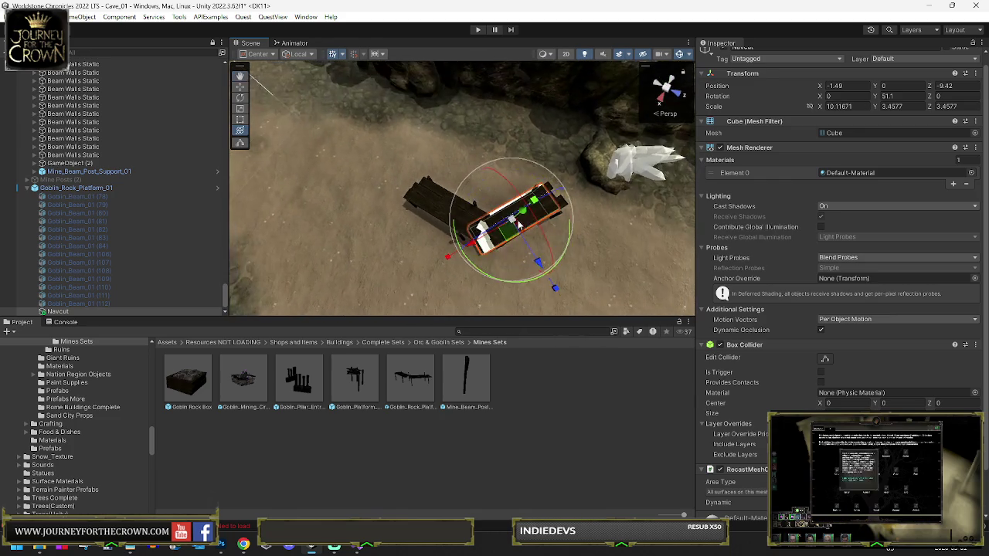
left_click_drag(540, 264, 563, 301)
mouse_move(506, 238)
left_mouse_down()
mouse_move(519, 234)
mouse_move(463, 210)
mouse_move(473, 221)
mouse_move(428, 218)
mouse_move(325, 276)
left_mouse_up()
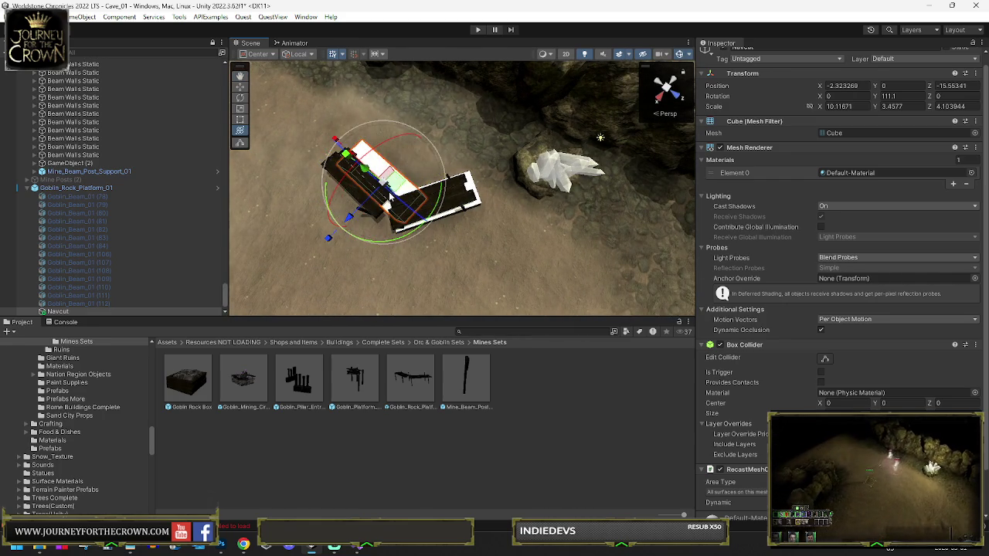
- Slide the Navcut (1) copy over the second plank section
key("w")
mouse_move(384, 210)
left_mouse_down()
mouse_move(376, 192)
mouse_move(440, 147)
mouse_move(444, 108)
left_mouse_up()
scroll(74, 273, "down", 1)
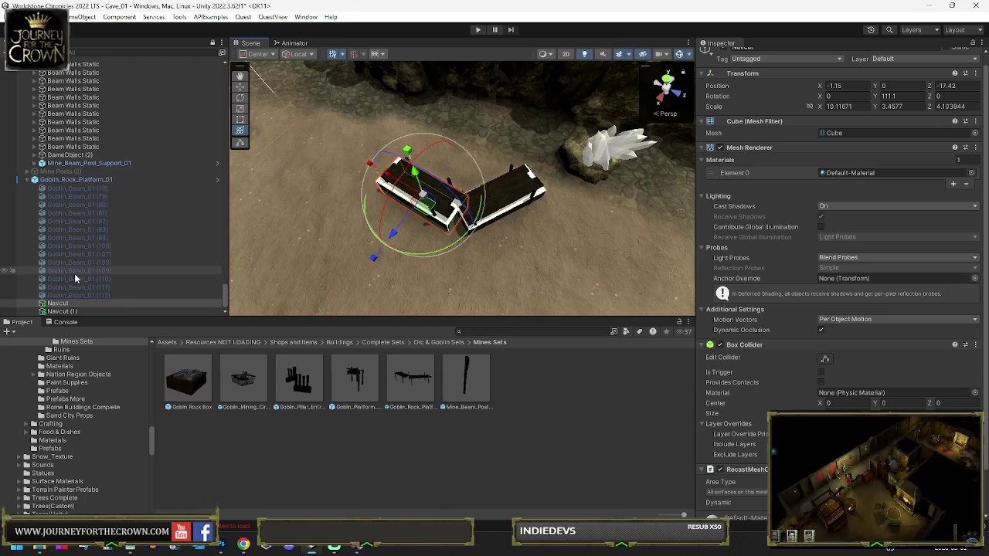
left_click_drag(572, 100, 255, 260)
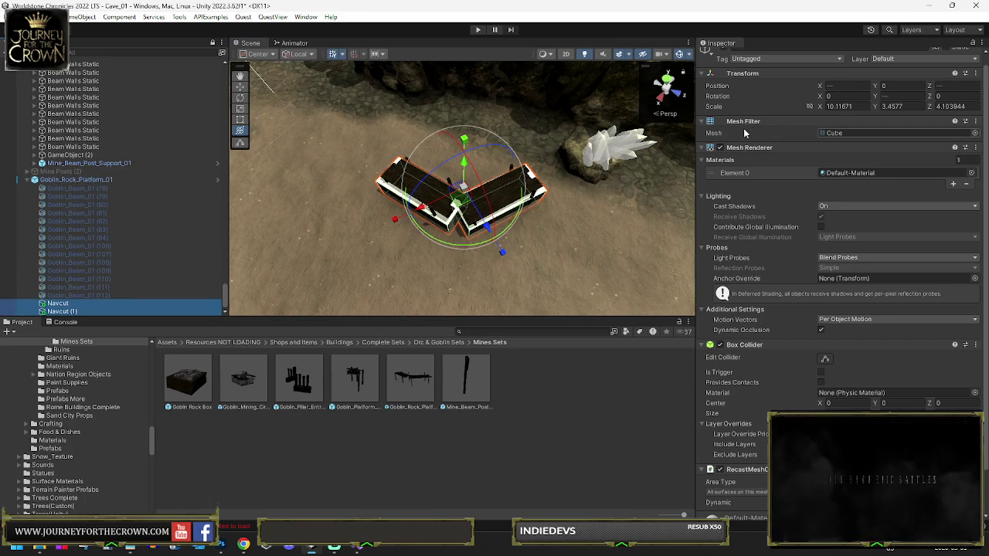
- Assign the Navmesh_Clear_Mat_Always material to the Navcut cube's Element 0
left_click(971, 173)
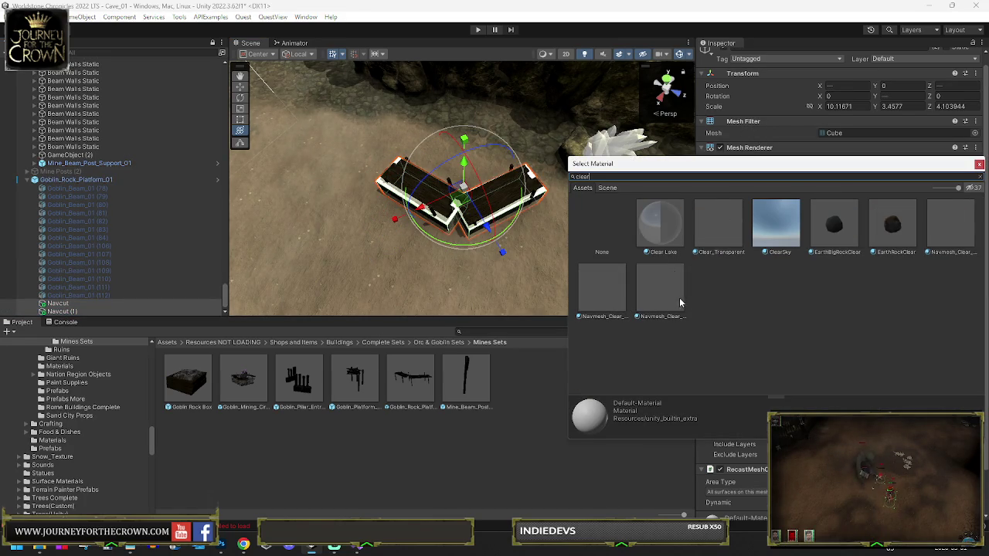
double_click(667, 280)
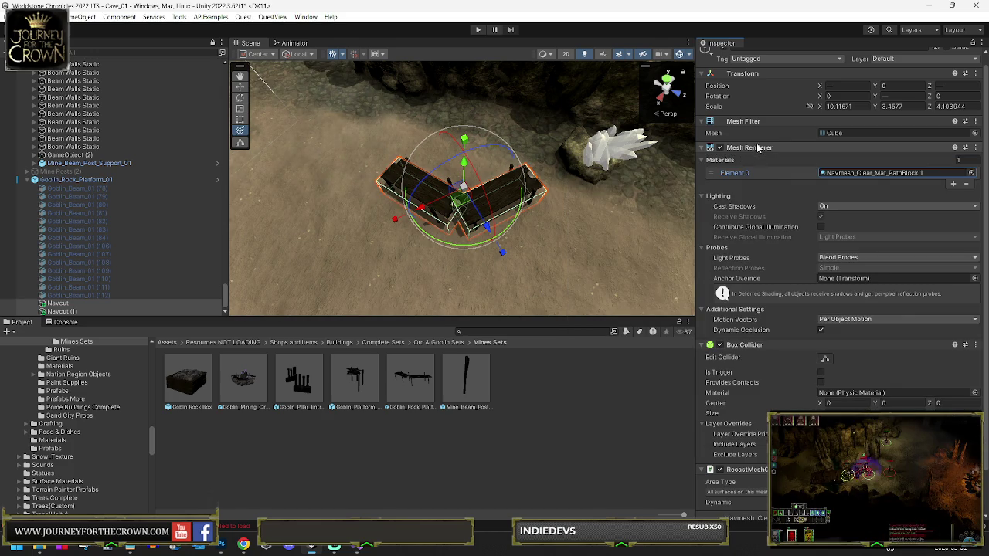
left_click(971, 172)
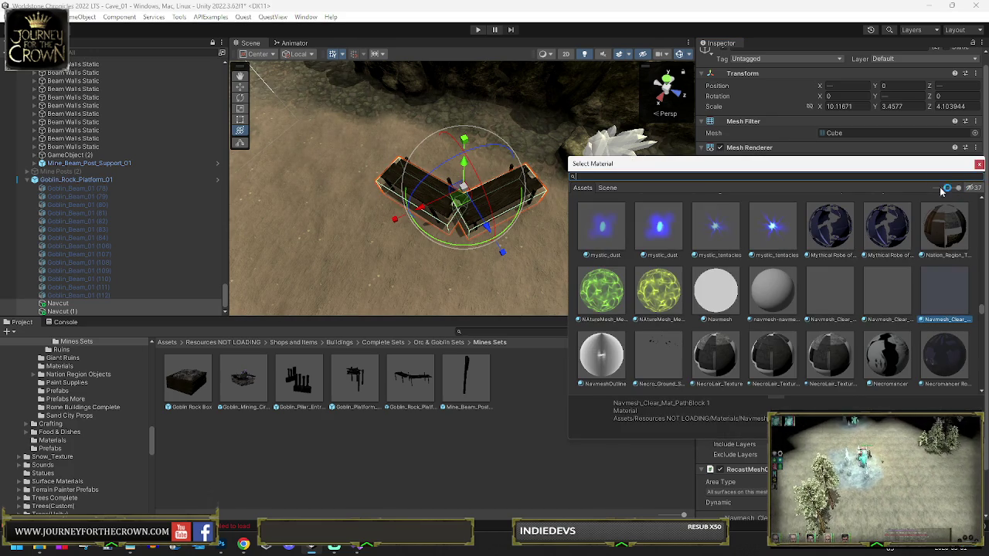
left_click(883, 294)
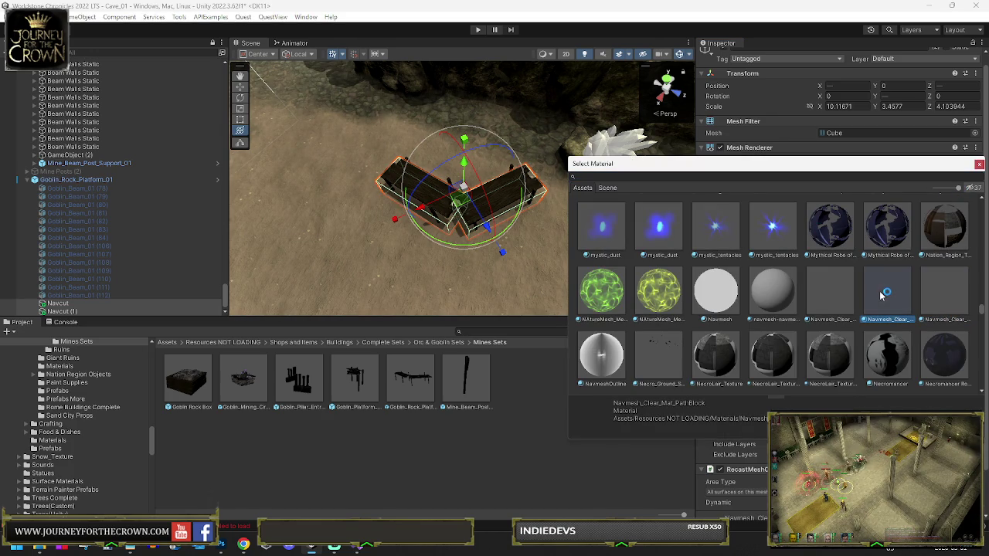
left_click(844, 291)
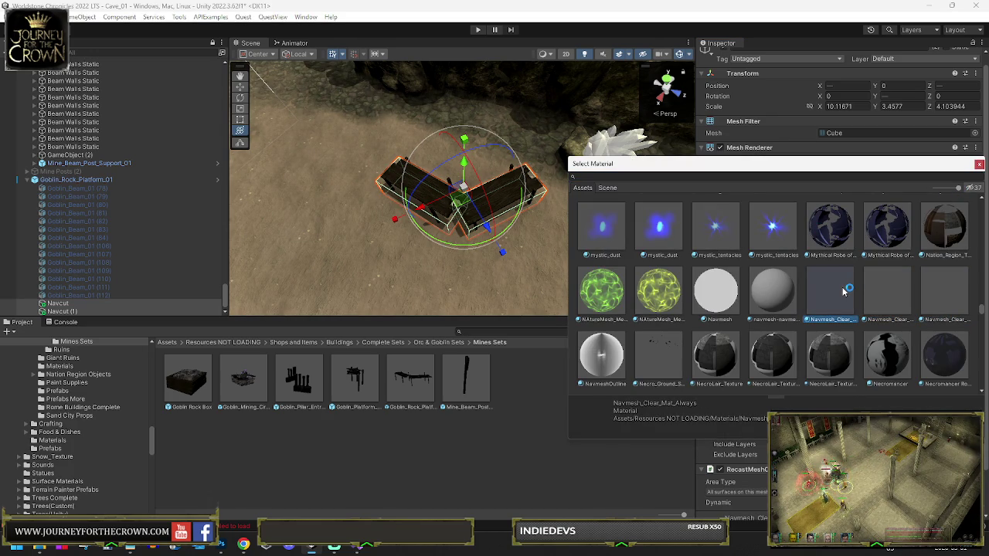
double_click(845, 291)
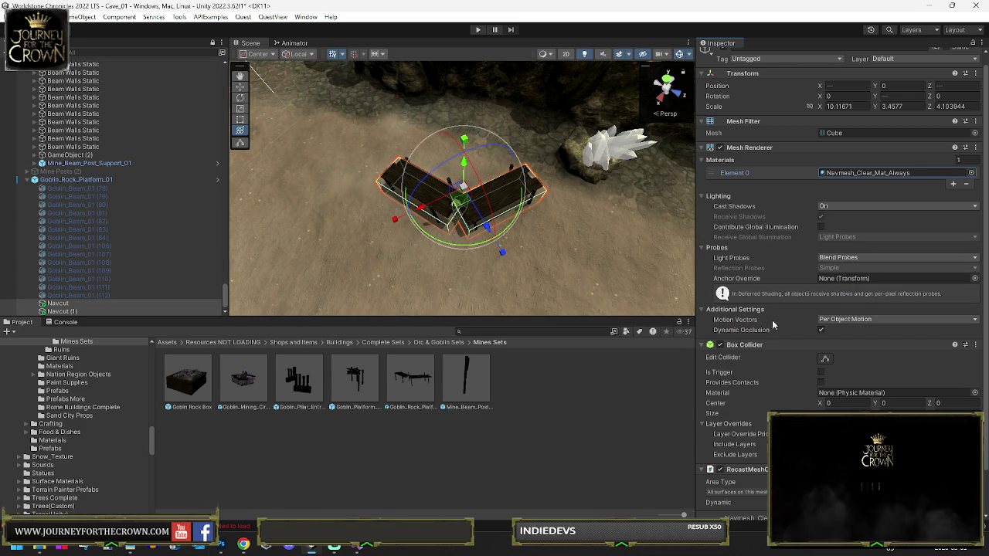
- Remove the cube's Box Collider and review Goblin_Rock_Platform_01's prefab overrides
right_click(740, 348)
left_click(786, 367)
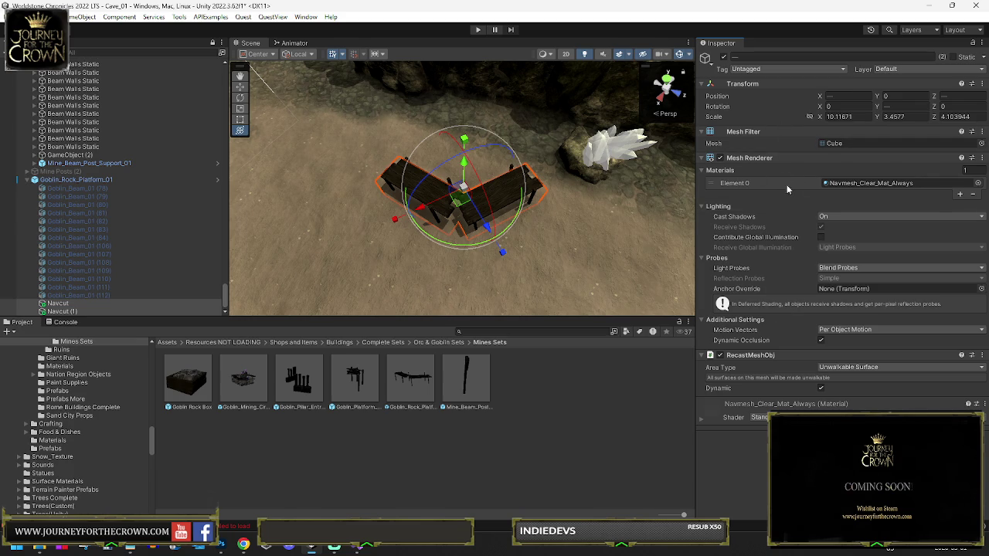
left_click(95, 178)
left_click(785, 99)
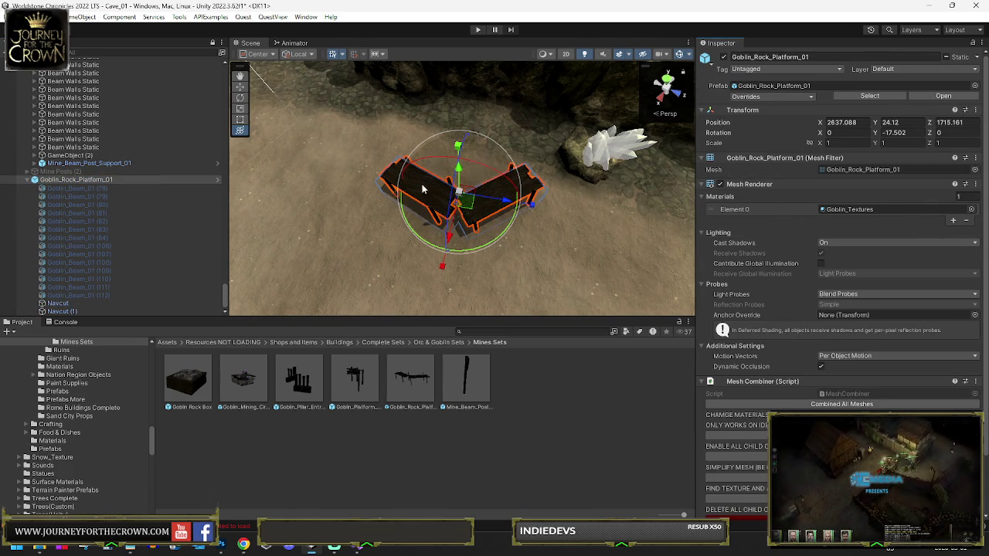
- Apply all overrides to Goblin_Rock_Platform_01 and reframe the platform
left_click_drag(499, 143, 492, 154)
scroll(492, 155, "down", 5)
mouse_move(432, 189)
left_mouse_down()
mouse_move(374, 224)
mouse_move(449, 185)
left_mouse_up()
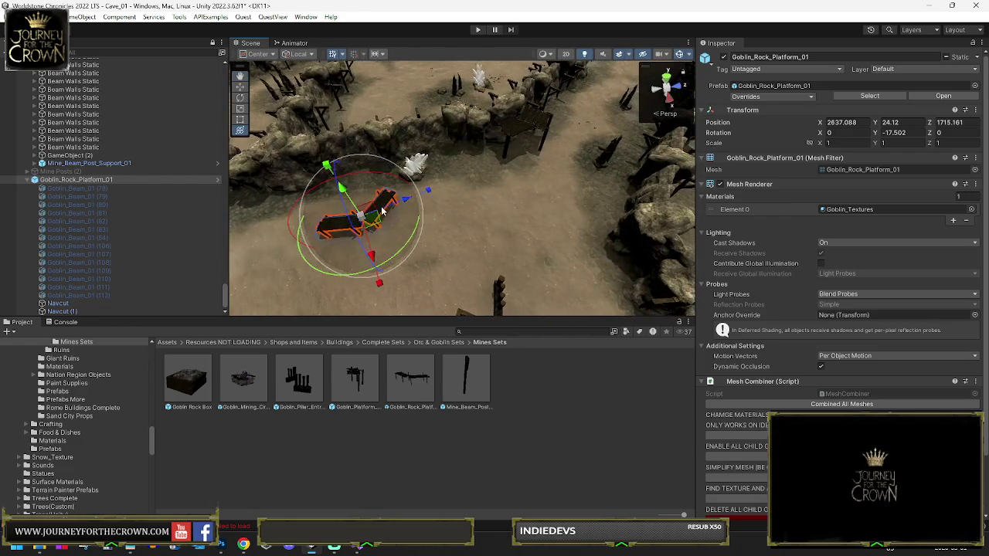
left_click(503, 165)
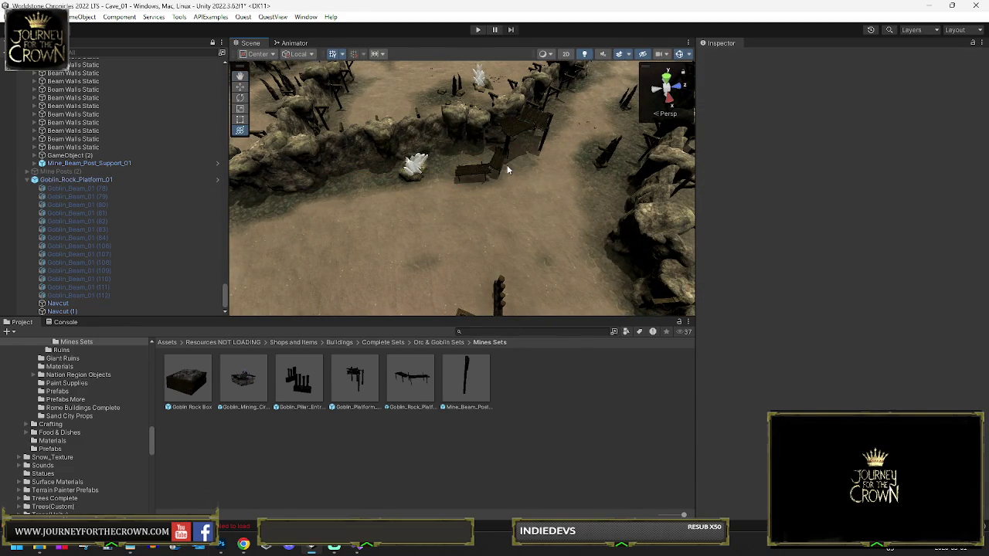
left_click(481, 180)
key("f")
mouse_move(480, 180)
left_mouse_down()
mouse_move(520, 186)
mouse_move(378, 198)
left_mouse_up()
left_click_drag(602, 184, 590, 189)
- Duplicate Goblin_Platform_Posts_01 and move the copy to a new wall spot
left_click(589, 184)
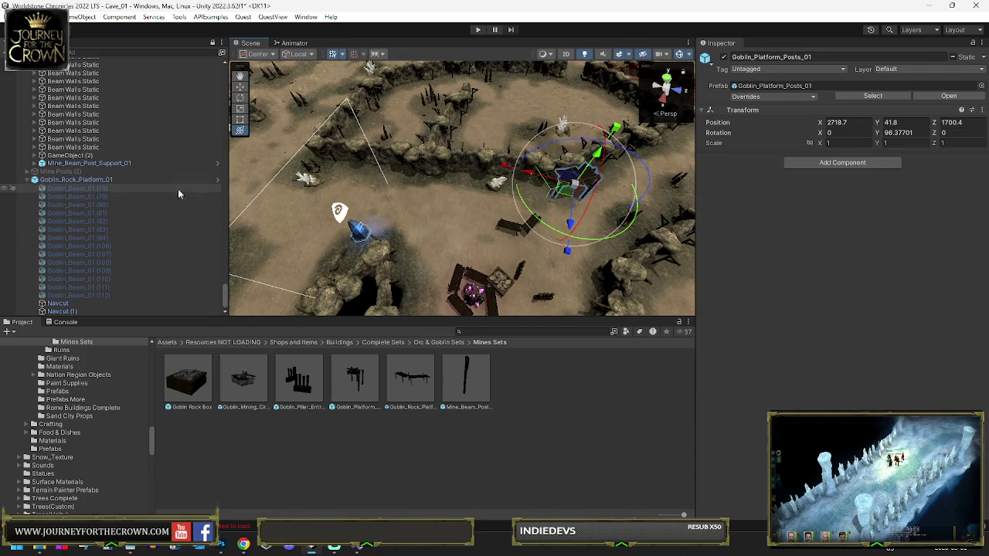
key("f")
left_click_drag(478, 199, 474, 199)
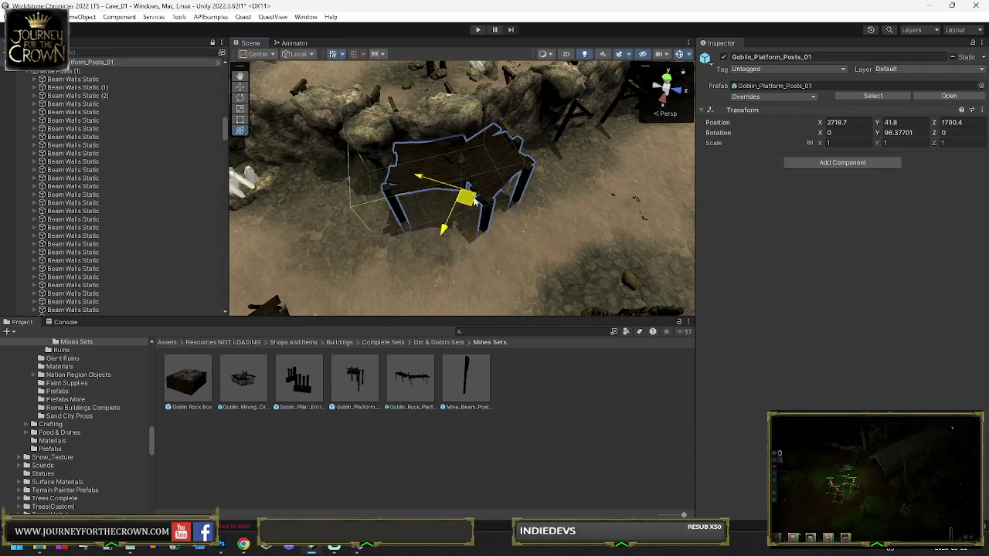
scroll(479, 199, "down", 10)
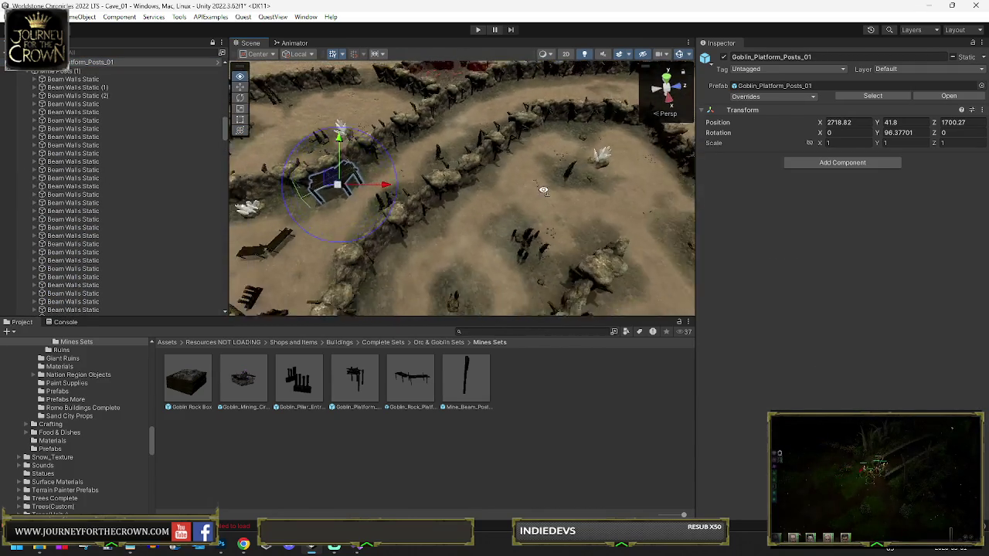
key("ctrl+d")
mouse_move(376, 176)
left_mouse_down()
mouse_move(421, 226)
mouse_move(436, 294)
mouse_move(170, 280)
mouse_move(522, 232)
left_mouse_up()
key("w")
- Make another copy turned about 45°, then undo the extra copy
key("ctrl+d")
key("e")
key("f")
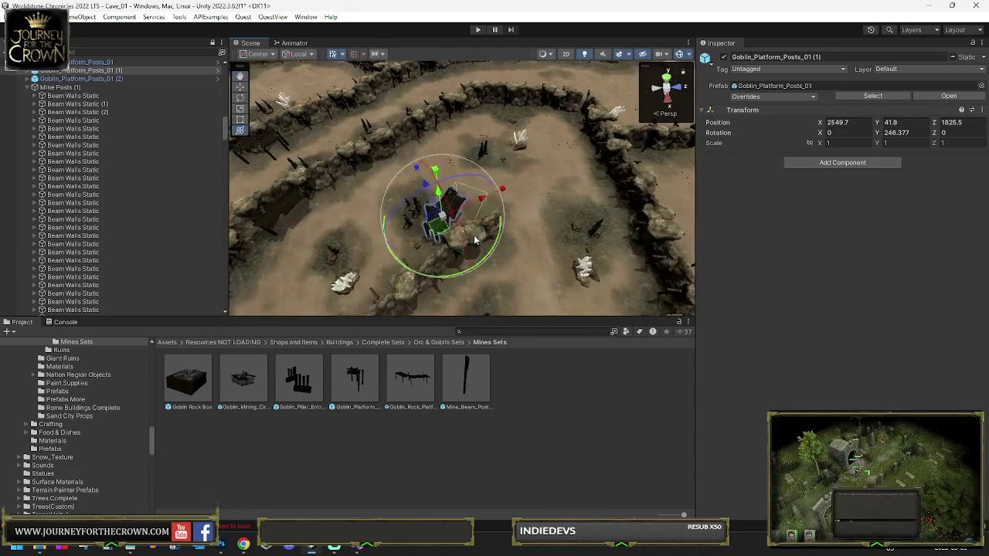
left_click_drag(429, 282, 479, 262)
key("y")
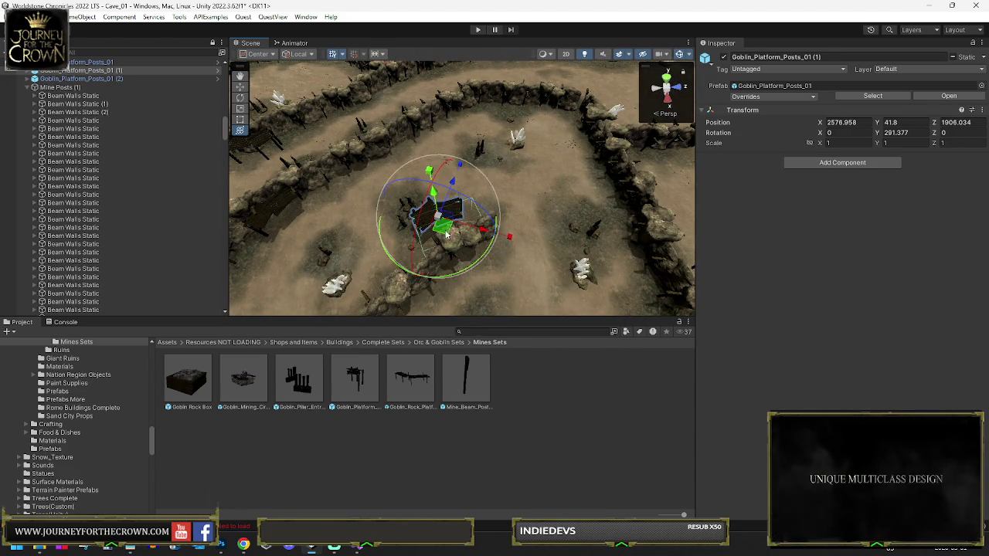
left_click(286, 210)
left_click_drag(286, 210, 415, 227)
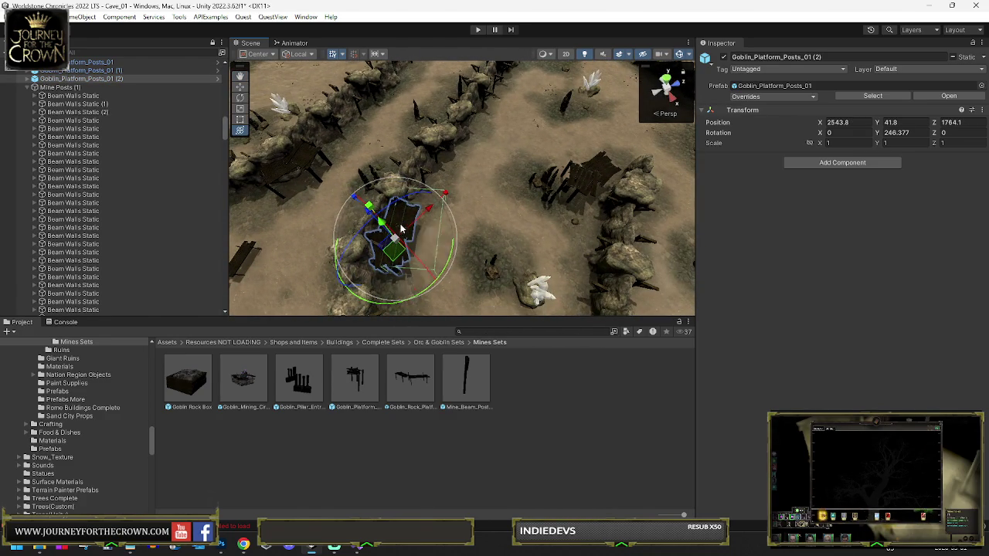
key("ctrl+z")
key("ctrl+z")
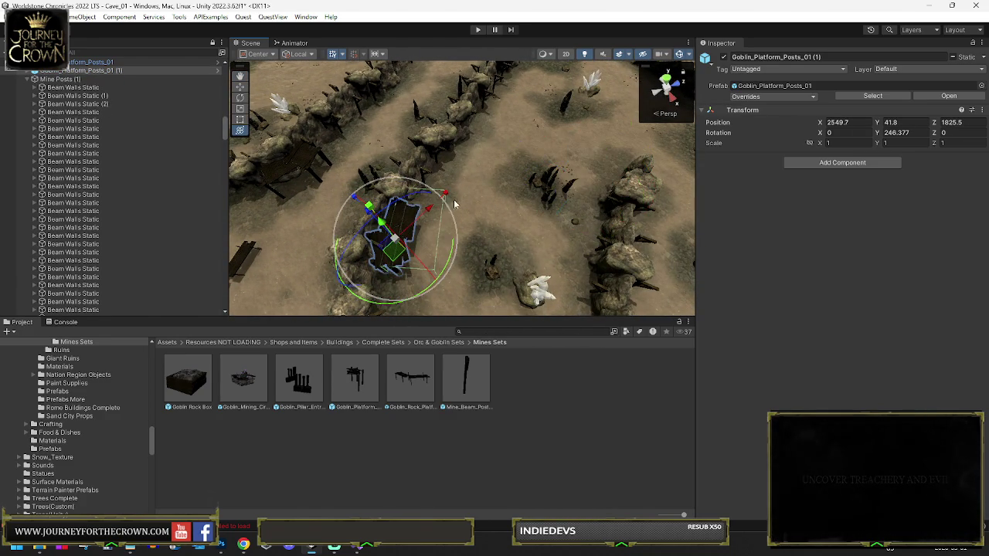
left_click_drag(517, 185, 484, 249)
scroll(532, 229, "down", 5)
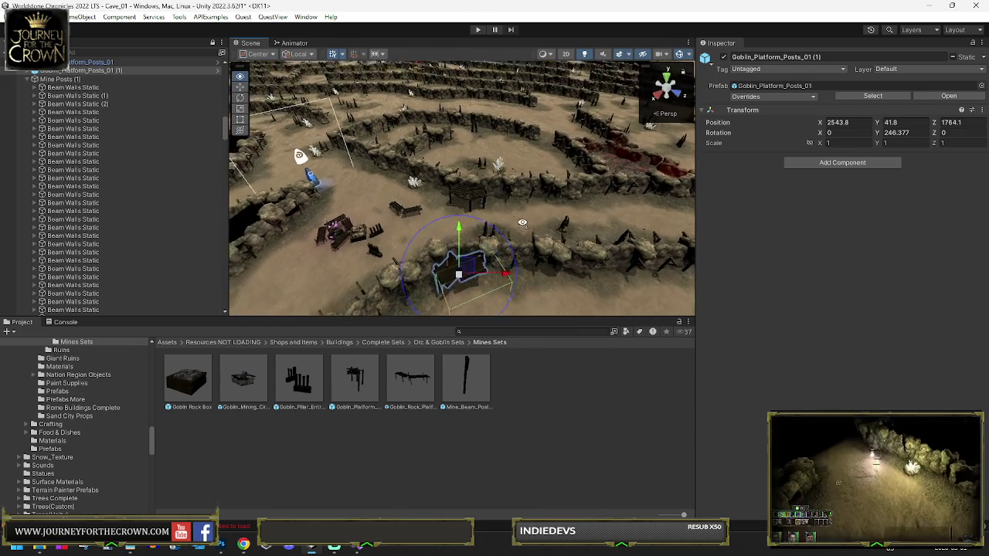
key("ctrl+z")
- Move and turn the posts platform to line up with the rock wall, then duplicate it
mouse_move(523, 225)
left_mouse_down()
mouse_move(488, 257)
mouse_move(457, 233)
left_mouse_up()
left_click_drag(379, 275, 404, 260)
key("e")
left_click_drag(461, 293, 520, 224)
key("w")
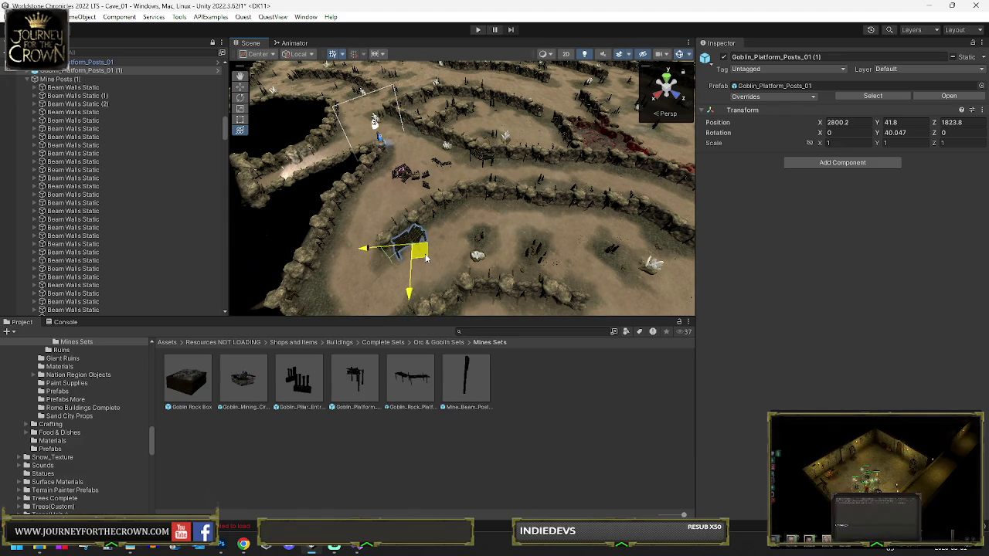
key("ctrl+d")
- Move the new posts copy to a spot beside another rock wall in the maze
key("e")
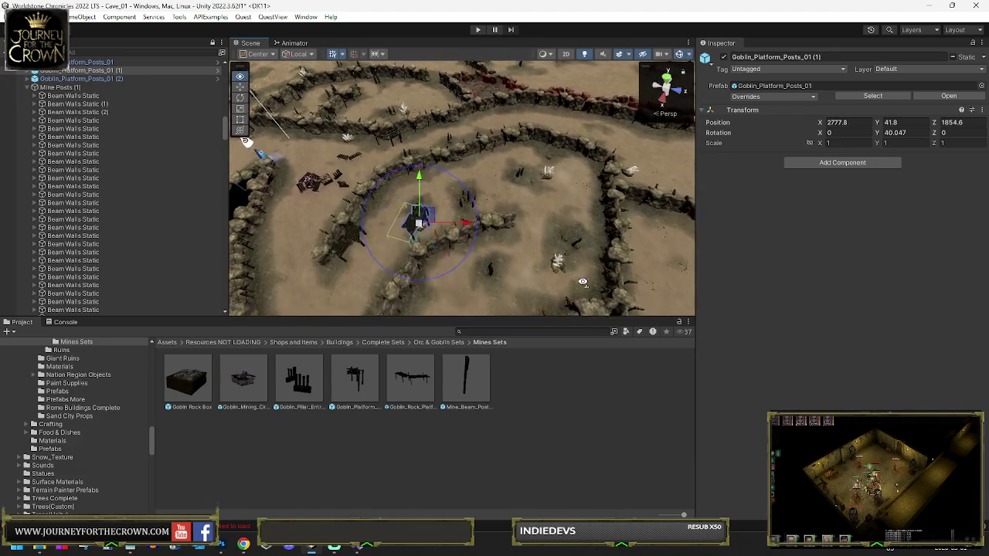
key("w")
mouse_move(416, 237)
left_mouse_down()
mouse_move(429, 266)
mouse_move(418, 265)
left_mouse_up()
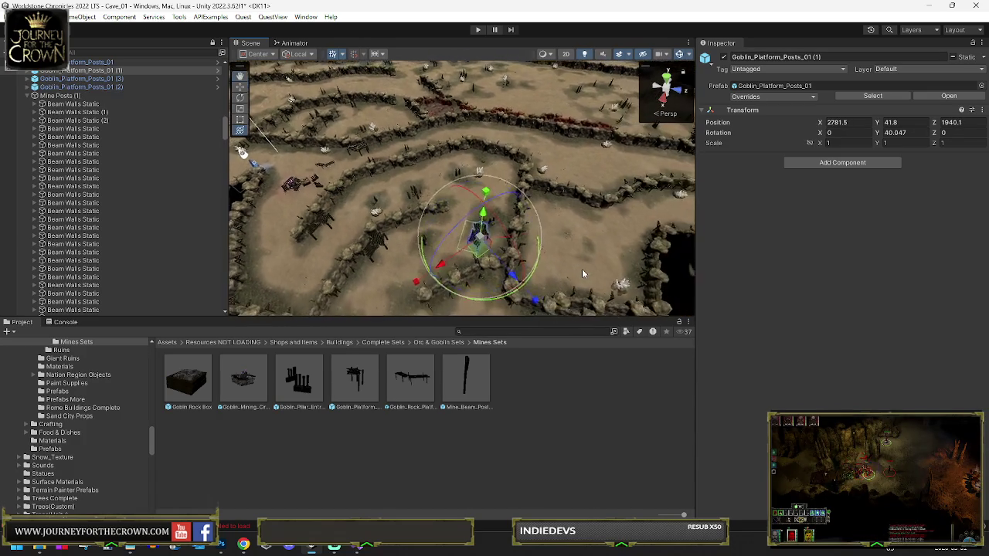
key("e")
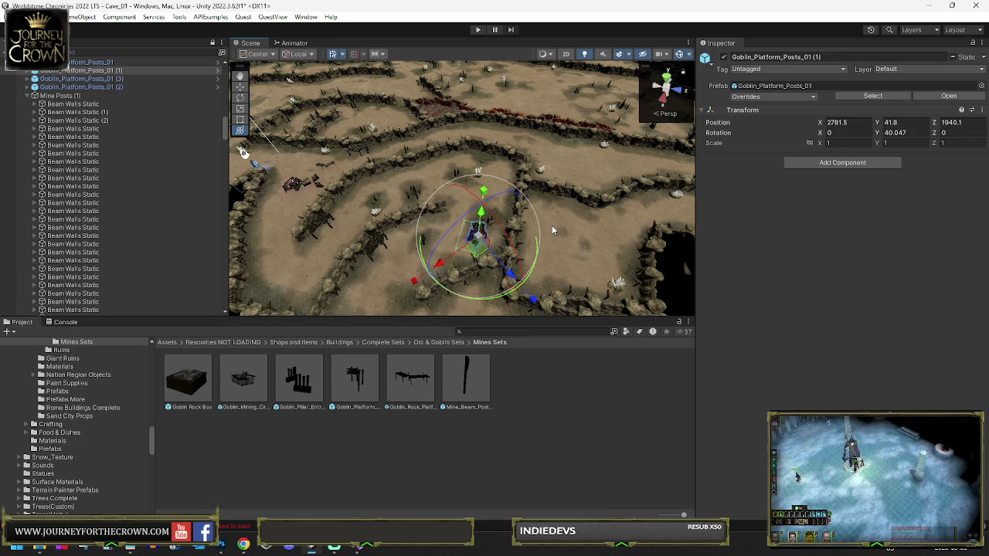
mouse_move(586, 229)
left_mouse_down()
mouse_move(442, 257)
mouse_move(499, 232)
left_mouse_up()
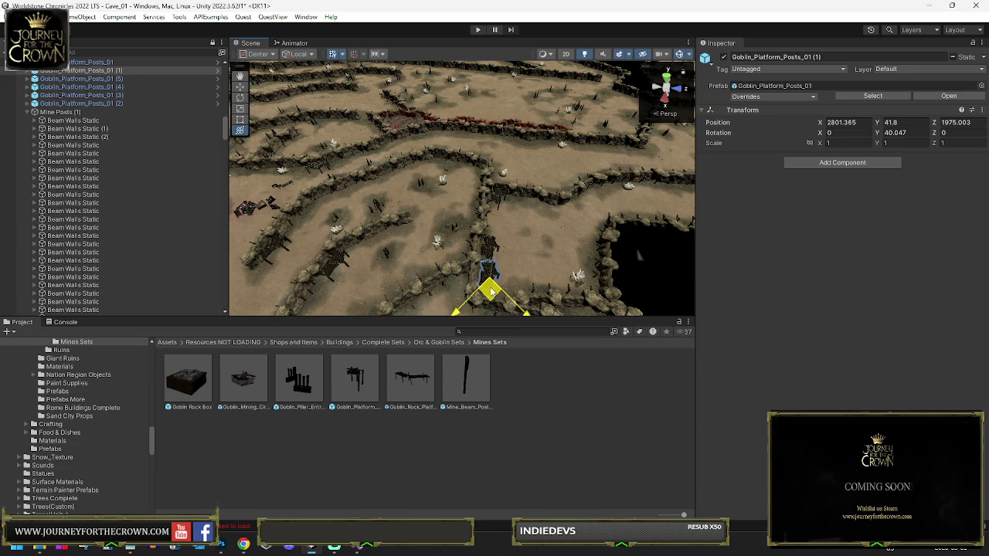
mouse_move(556, 253)
left_mouse_down()
mouse_move(481, 224)
mouse_move(432, 245)
mouse_move(459, 217)
mouse_move(498, 247)
mouse_move(459, 250)
left_mouse_up()
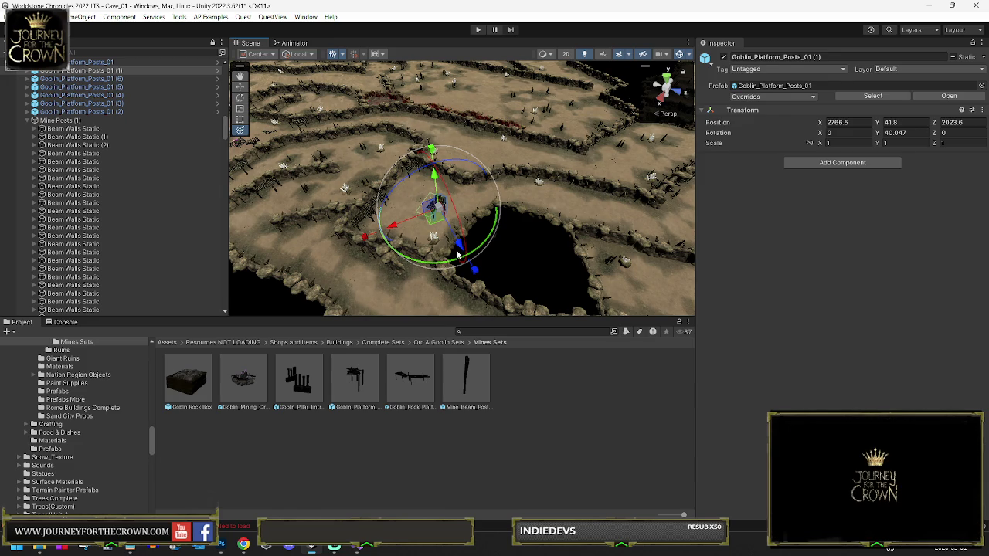
mouse_move(457, 253)
left_mouse_down()
mouse_move(421, 202)
mouse_move(542, 228)
left_mouse_up()
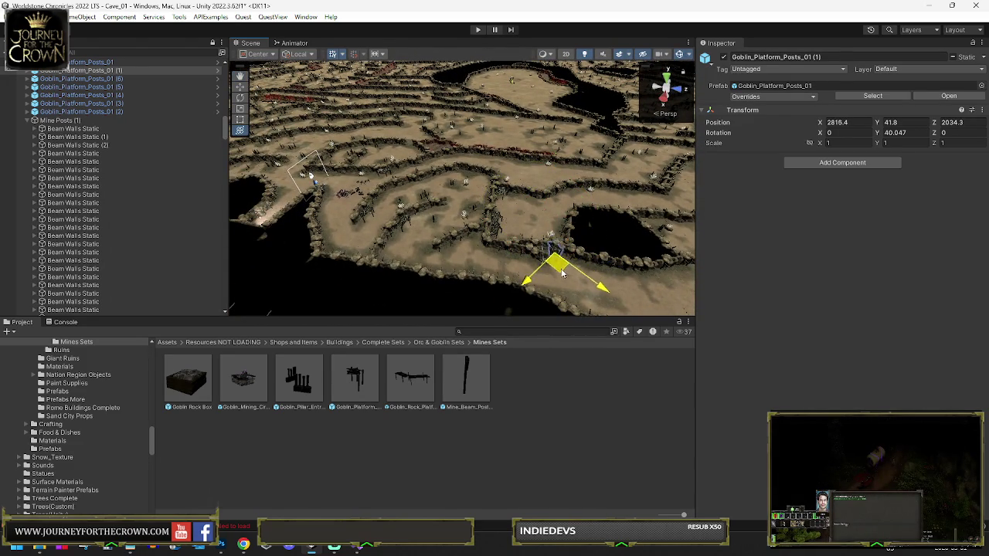
- Rotate the platform to run along the wall, then duplicate it and shift the copy right
key("f")
mouse_move(461, 234)
left_mouse_down()
mouse_move(540, 287)
mouse_move(452, 221)
left_mouse_up()
key("e")
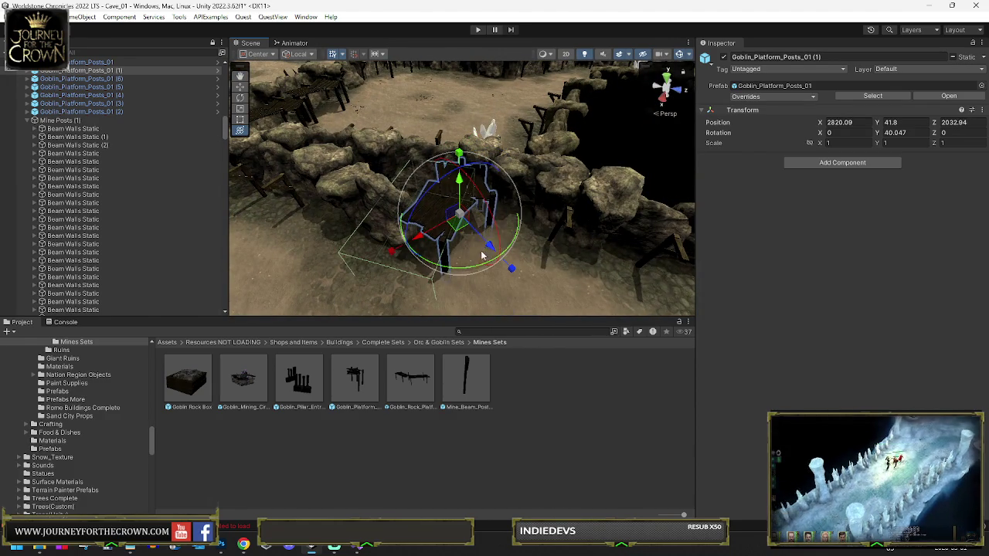
mouse_move(485, 252)
left_mouse_down()
mouse_move(340, 252)
mouse_move(398, 219)
left_mouse_up()
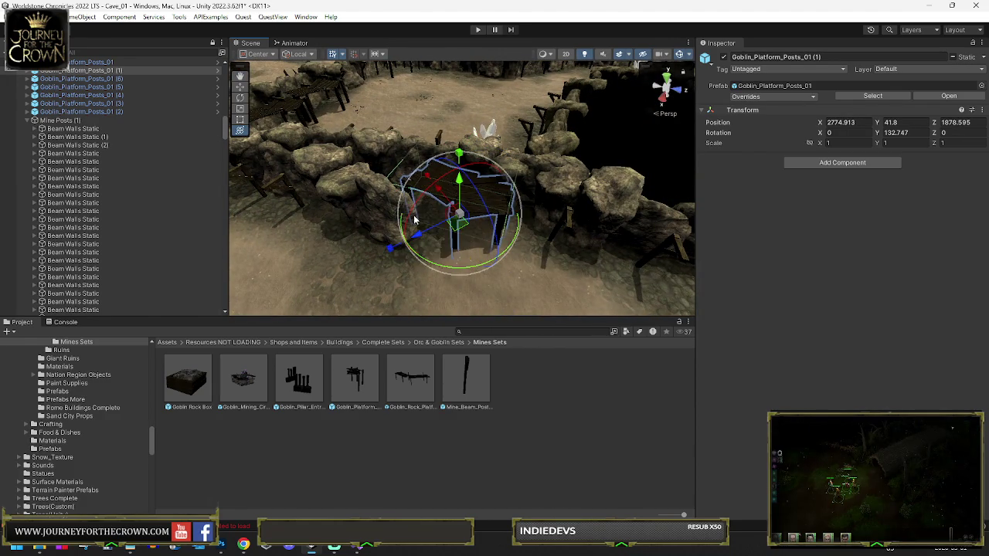
mouse_move(459, 227)
left_mouse_down()
mouse_move(597, 268)
mouse_move(418, 209)
mouse_move(556, 226)
left_mouse_up()
key("e")
key("f")
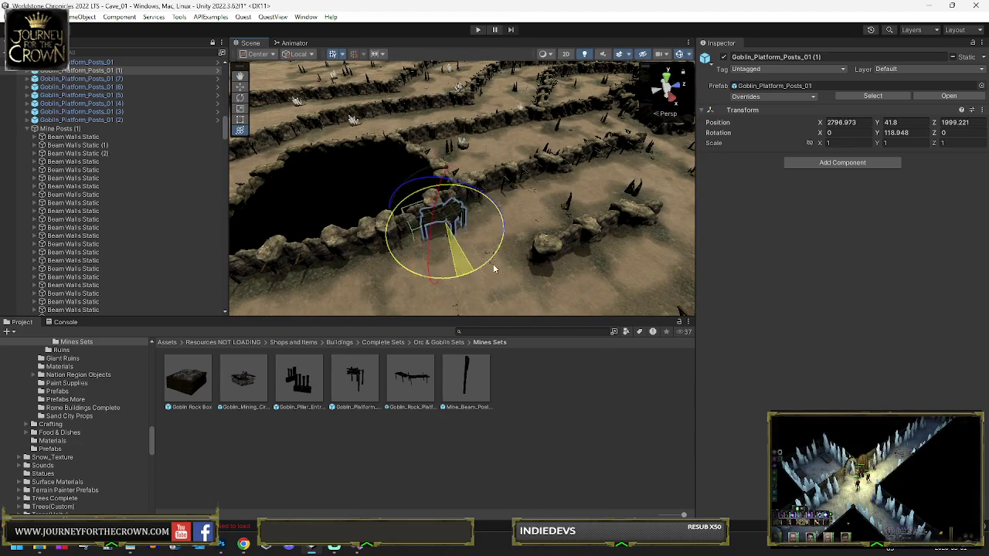
key("w")
key("ctrl+d")
mouse_move(441, 221)
left_mouse_down()
mouse_move(605, 180)
mouse_move(618, 199)
mouse_move(645, 202)
mouse_move(550, 123)
left_mouse_up()
- Rotate Goblin_Platform_Posts_01 so it fits against the cave's rock wall
key("f")
mouse_move(535, 171)
left_mouse_down()
mouse_move(438, 267)
mouse_move(426, 257)
left_mouse_up()
key("w")
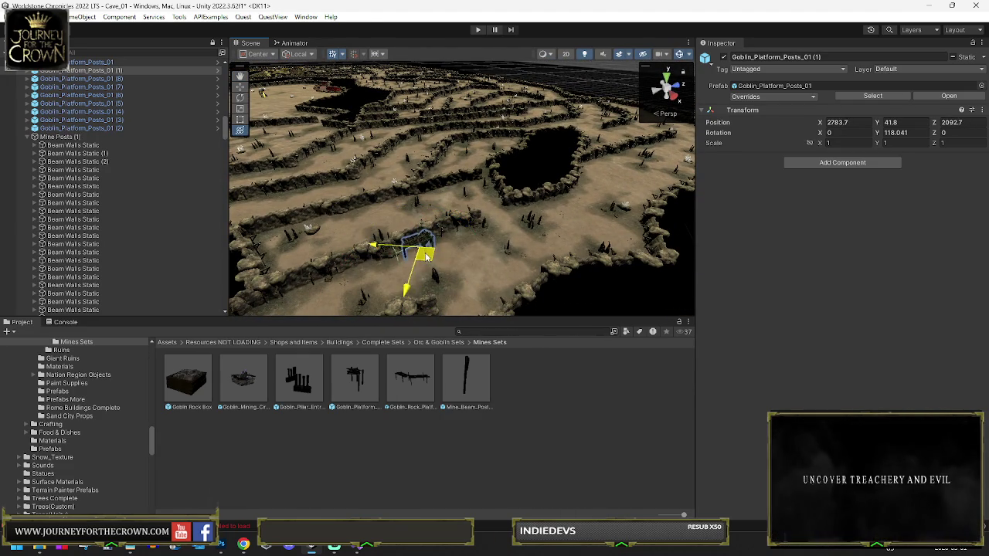
key("e")
key("f")
mouse_move(584, 201)
left_mouse_down()
mouse_move(537, 228)
mouse_move(488, 278)
mouse_move(474, 276)
left_mouse_up()
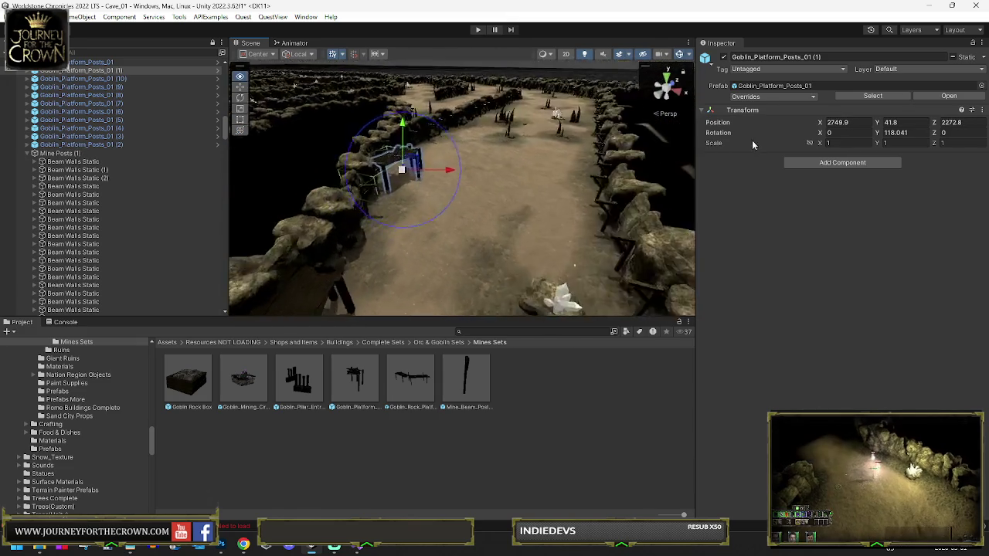
key("f")
mouse_move(485, 193)
left_mouse_down()
mouse_move(495, 175)
mouse_move(471, 197)
mouse_move(587, 166)
left_mouse_up()
- Duplicate the platform posts, then move and turn the copy to run along the wall
key("ctrl+d")
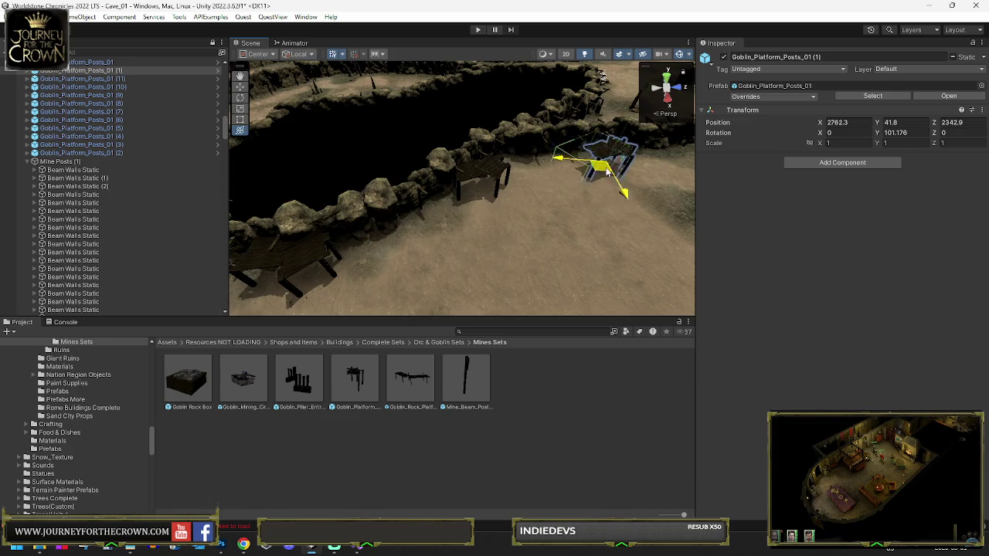
key("f")
mouse_move(464, 193)
left_mouse_down()
mouse_move(363, 247)
mouse_move(464, 200)
mouse_move(478, 166)
left_mouse_up()
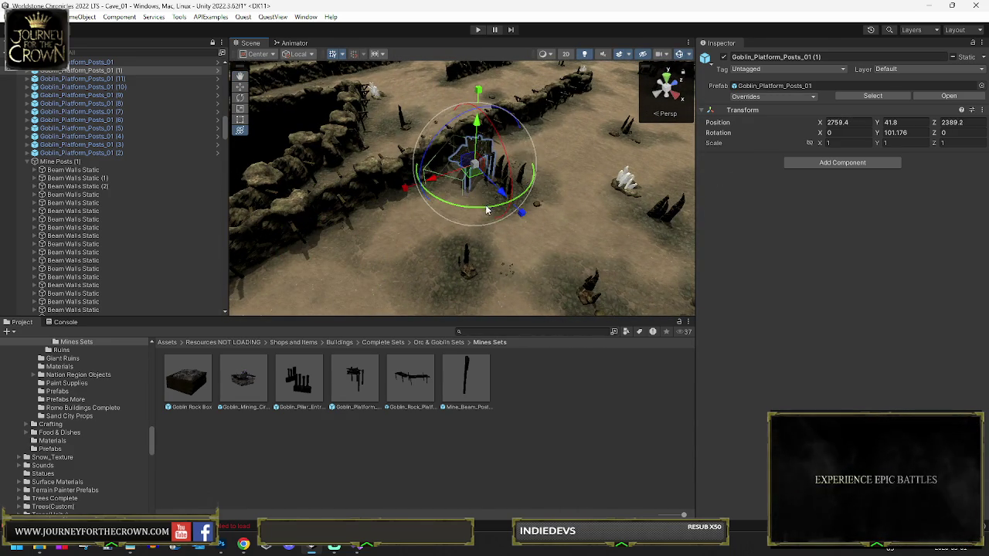
left_click_drag(441, 210, 448, 202)
key("w")
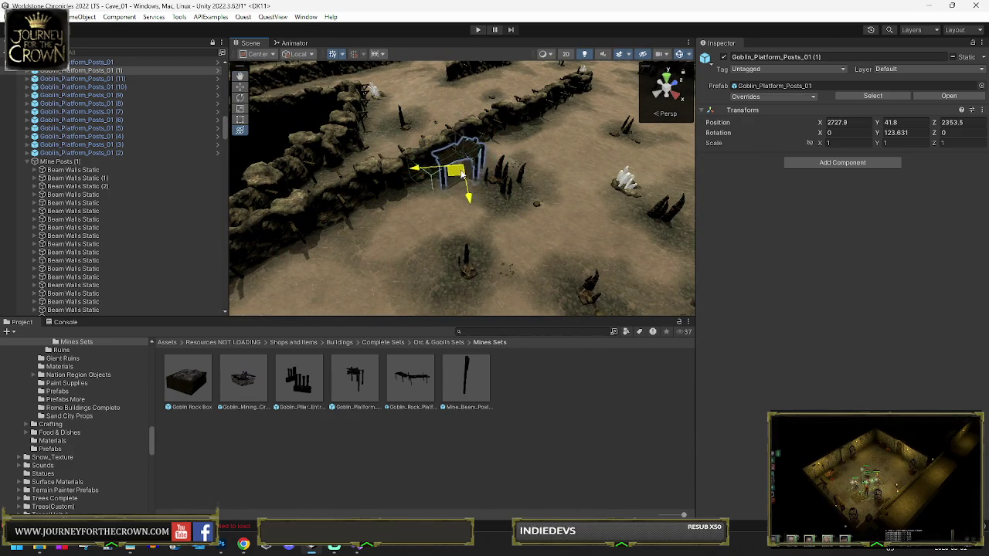
left_click_drag(576, 112, 591, 101)
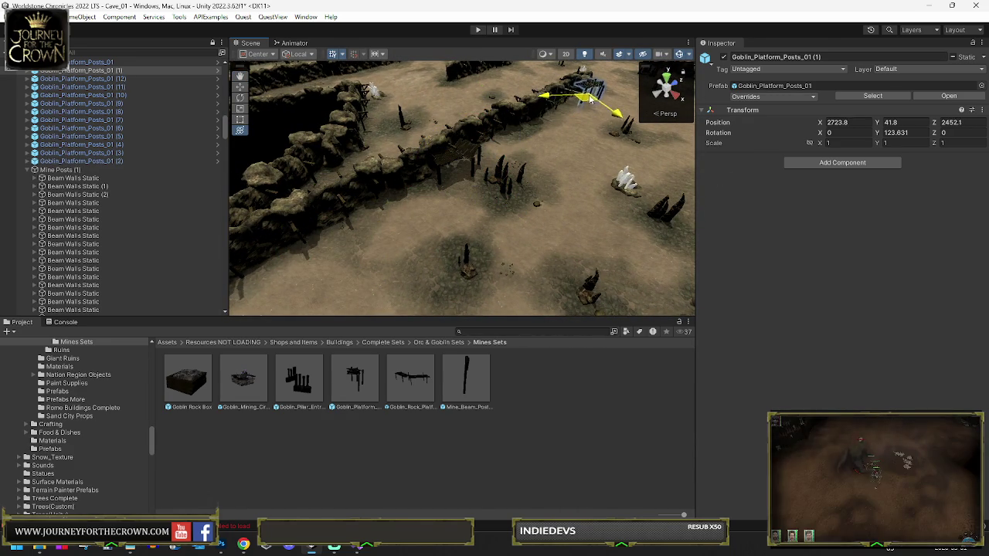
key("f")
key("e")
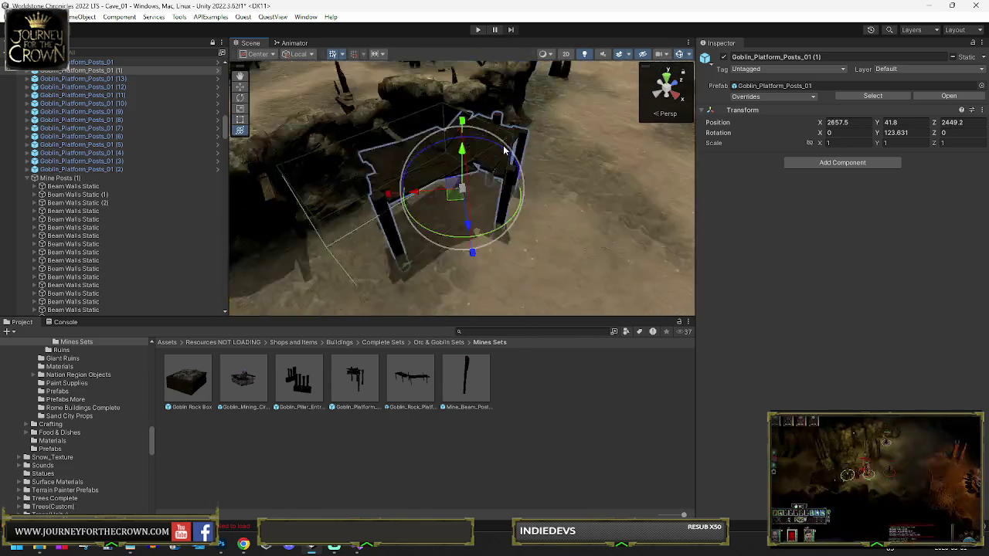
mouse_move(445, 200)
left_mouse_down()
mouse_move(382, 214)
mouse_move(579, 150)
mouse_move(576, 86)
mouse_move(431, 201)
mouse_move(562, 154)
left_mouse_up()
scroll(576, 87, "down", 5)
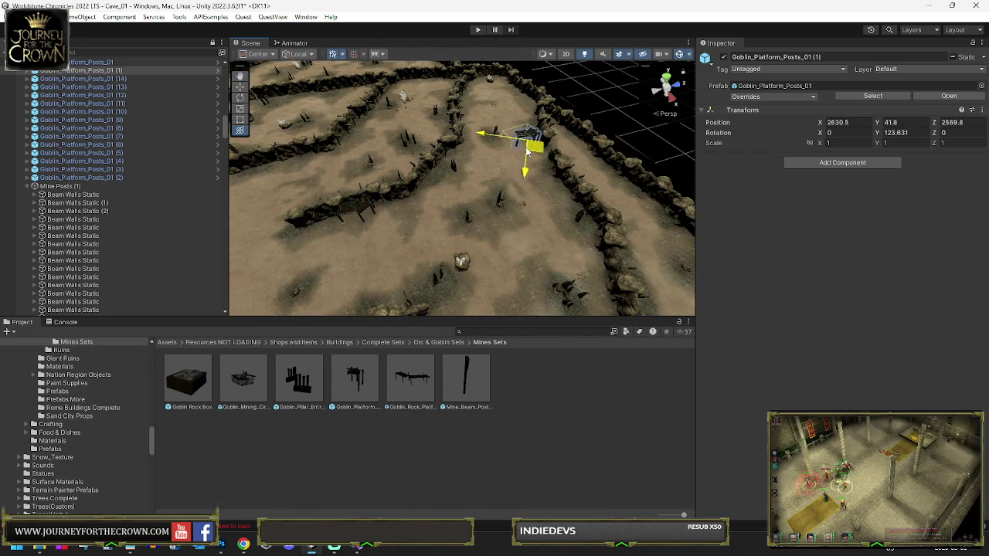
mouse_move(502, 190)
left_mouse_down()
mouse_move(528, 183)
mouse_move(444, 165)
left_mouse_up()
- Slide another platform copy across the floor and turn it to about 174° on Y against the wall
key("e")
key("f")
key("w")
mouse_move(452, 214)
left_mouse_down()
mouse_move(432, 263)
mouse_move(550, 238)
mouse_move(487, 209)
left_mouse_up()
key("e")
mouse_move(418, 200)
left_mouse_down()
mouse_move(283, 231)
mouse_move(242, 224)
left_mouse_up()
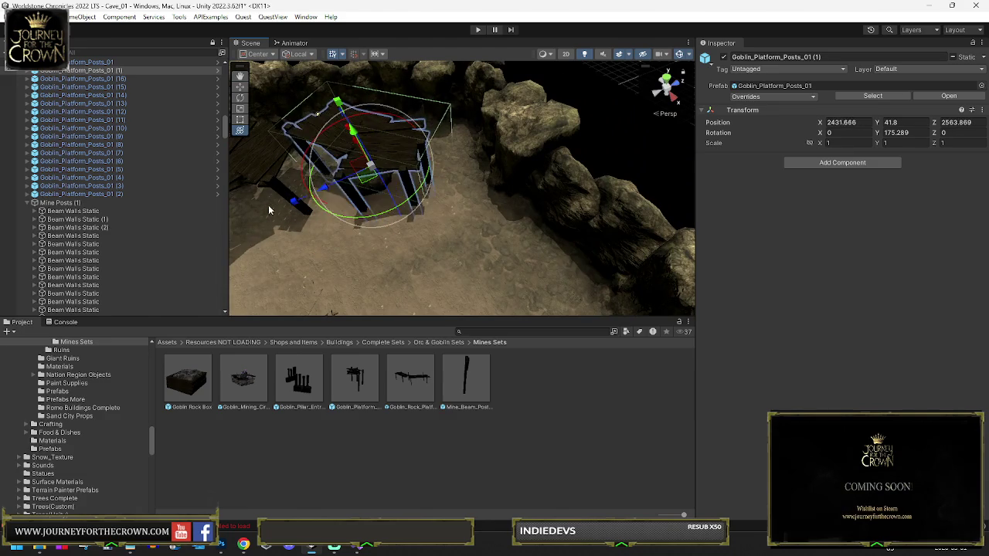
key("w")
mouse_move(360, 180)
left_mouse_down()
mouse_move(435, 150)
mouse_move(255, 114)
left_mouse_up()
key("Down")
key("Down")
key("Down")
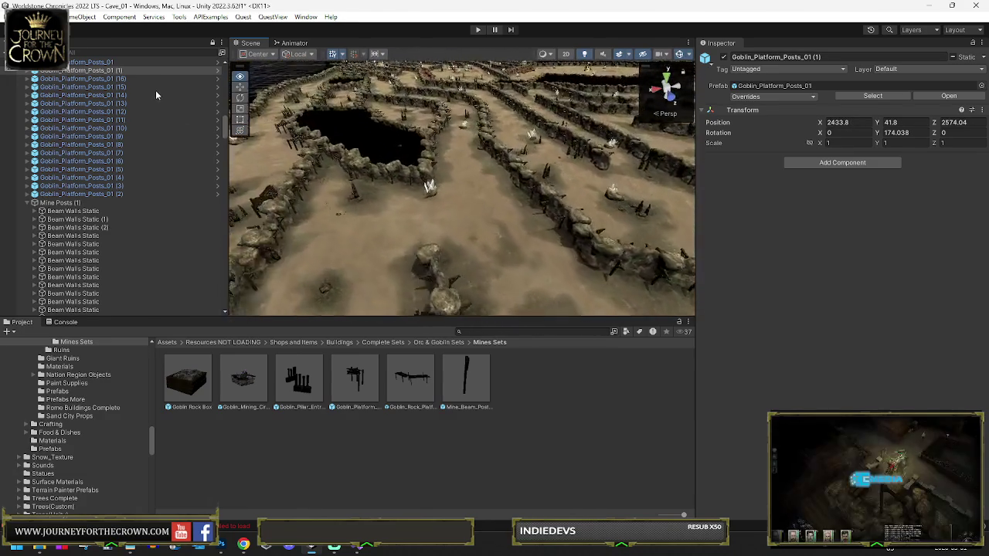
left_click_drag(324, 123, 282, 103)
- Search the Project window for 'goblin hut', preview Goblin_Front_Hut, then narrow the search to 'goblin hou'
key("f")
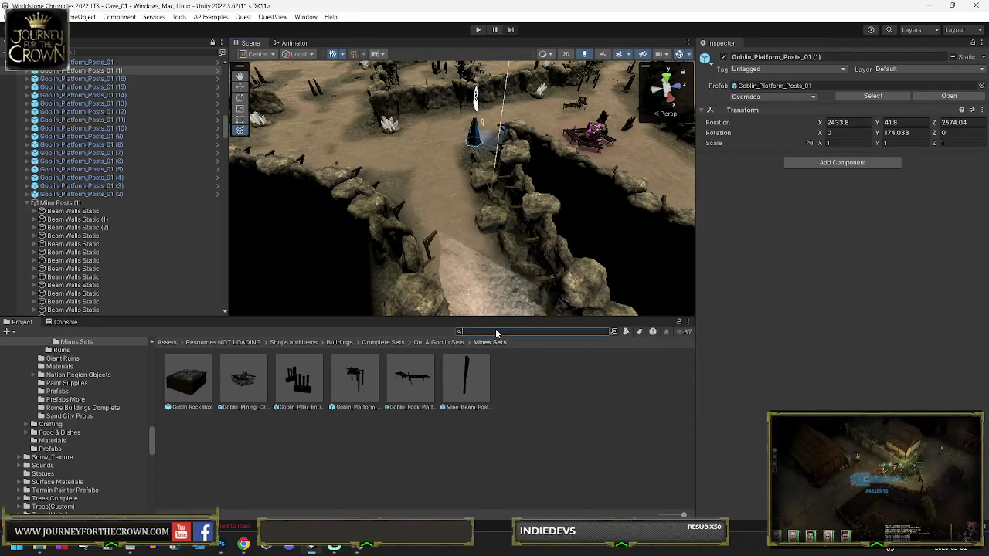
type("goblin hut")
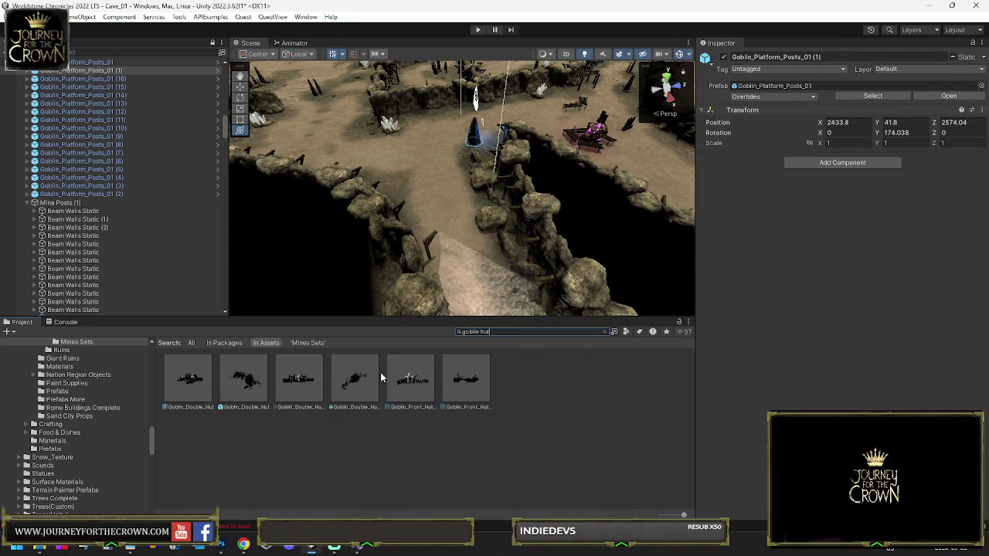
left_click(466, 379)
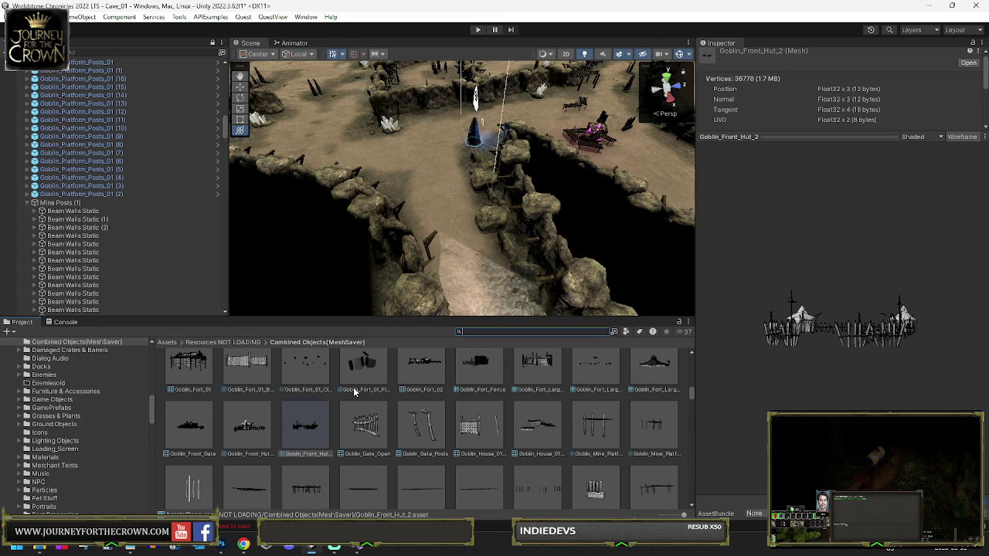
type("g")
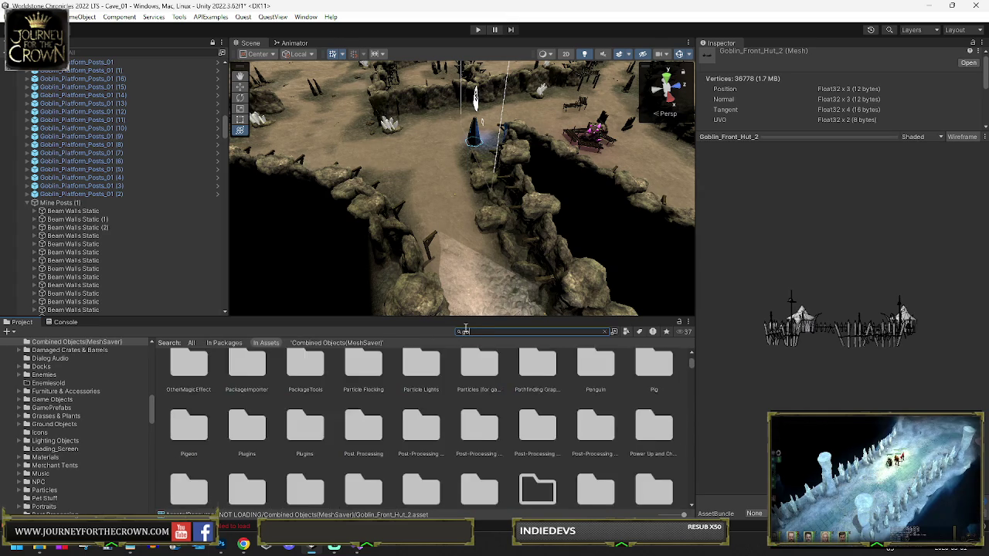
type("oblin hou")
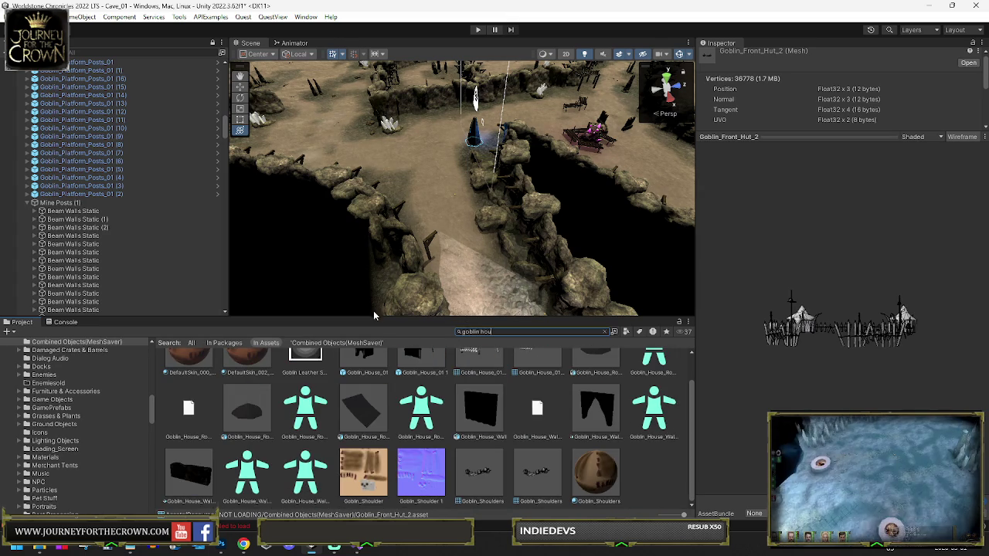
- Drop a Goblin_House_01 1 prefab from its asset folder into the cave
left_click(421, 380)
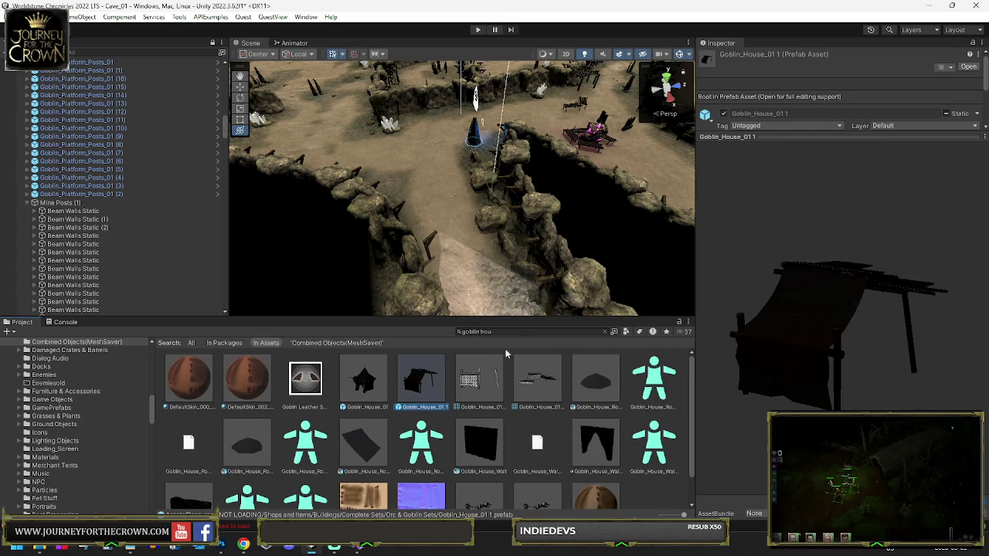
left_click(605, 331)
mouse_move(484, 430)
left_mouse_down()
mouse_move(410, 174)
mouse_move(417, 127)
left_mouse_up()
key("f")
mouse_move(483, 198)
left_mouse_down()
mouse_move(399, 139)
mouse_move(317, 136)
mouse_move(562, 226)
left_mouse_up()
- Shift the goblin house up against the rock wall, undoing one misplaced move, near 2618.7, 30.4, 1554
key("y")
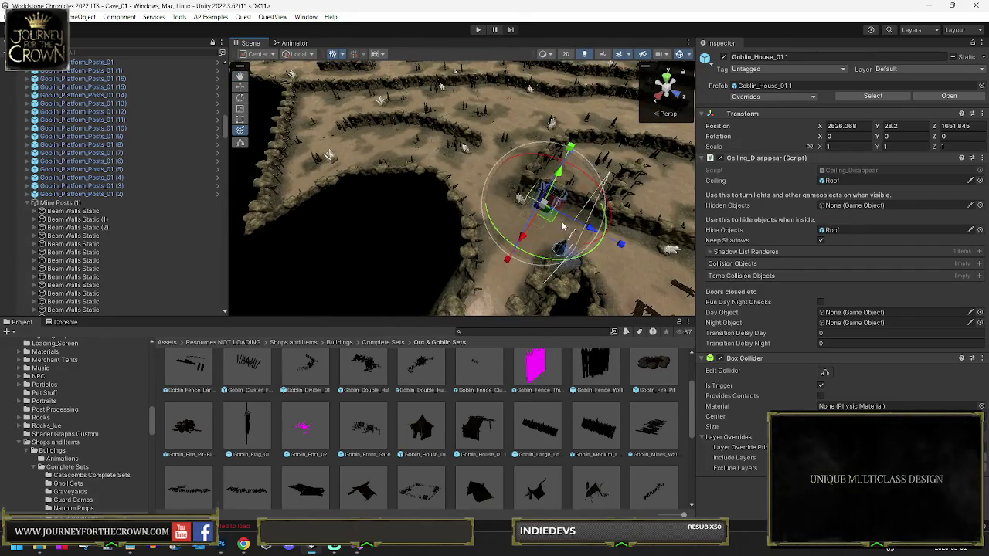
mouse_move(393, 141)
left_mouse_down()
mouse_move(383, 144)
mouse_move(448, 155)
mouse_move(430, 199)
left_mouse_up()
key("f")
scroll(449, 154, "down", 5)
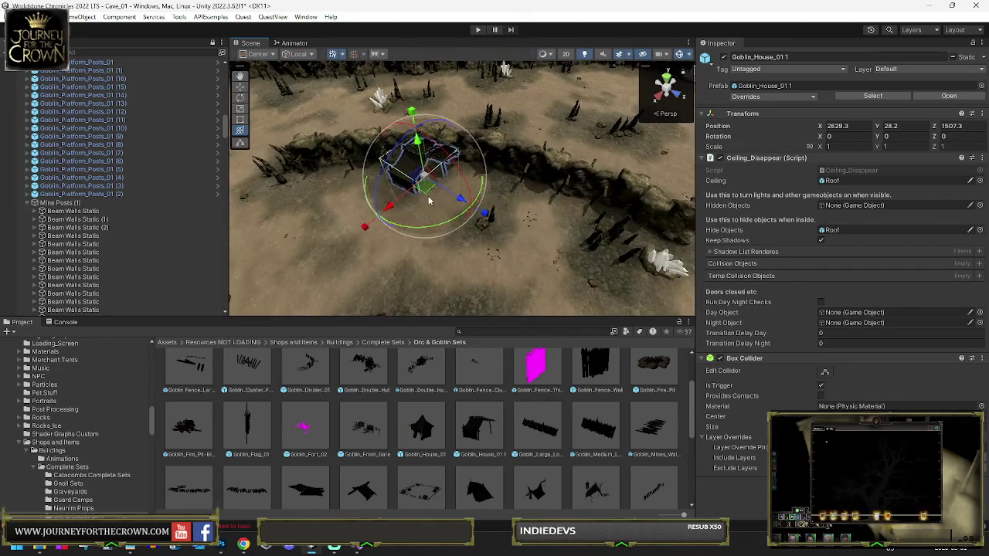
key("ctrl+z")
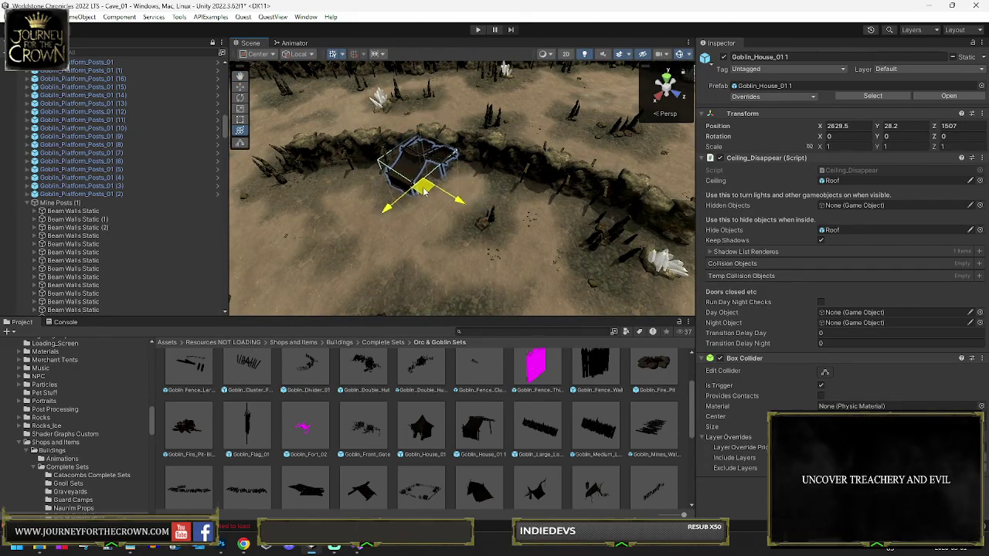
left_click_drag(413, 143, 384, 177)
scroll(398, 158, "up", 3)
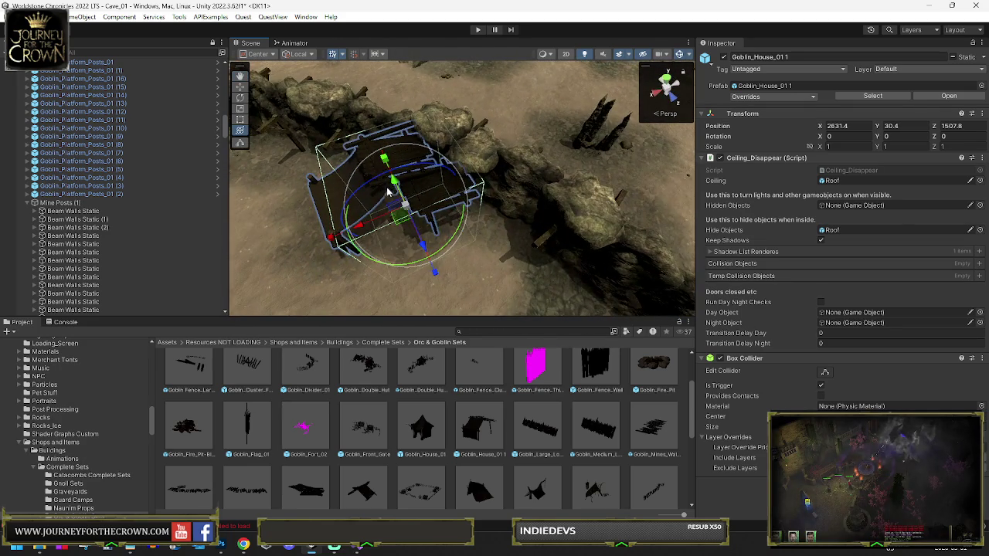
scroll(403, 220, "down", 5)
left_click_drag(421, 257, 421, 255)
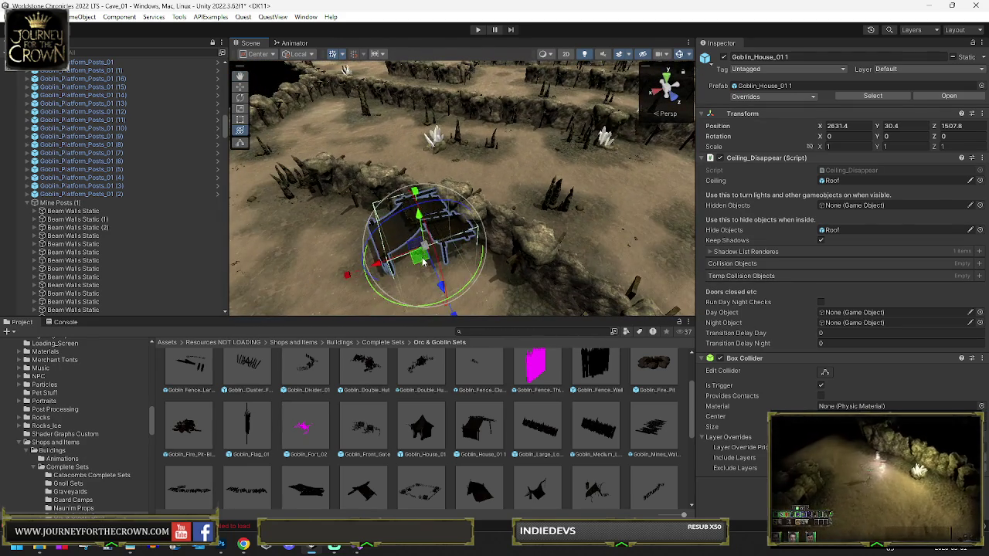
scroll(474, 244, "down", 3)
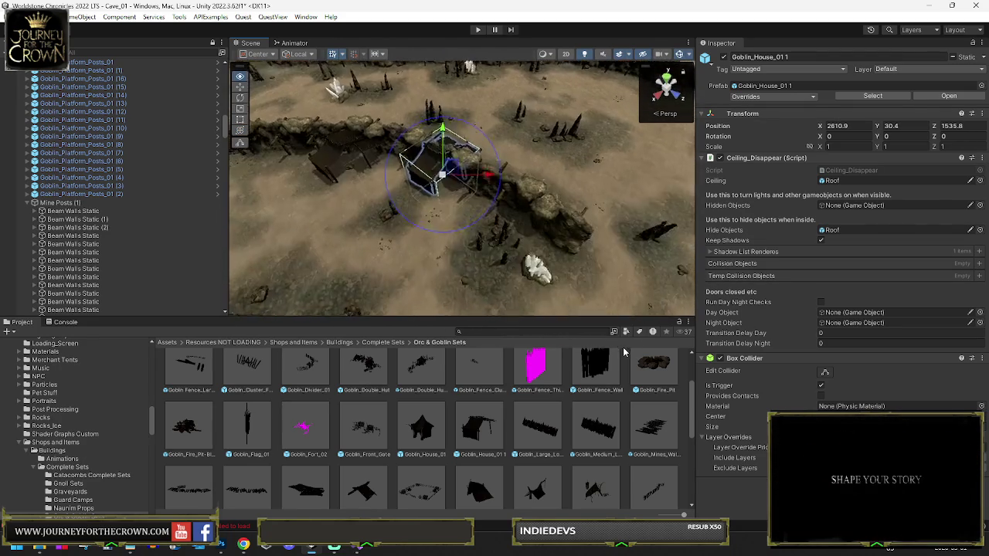
mouse_move(440, 171)
left_mouse_down()
mouse_move(461, 225)
mouse_move(460, 207)
left_mouse_up()
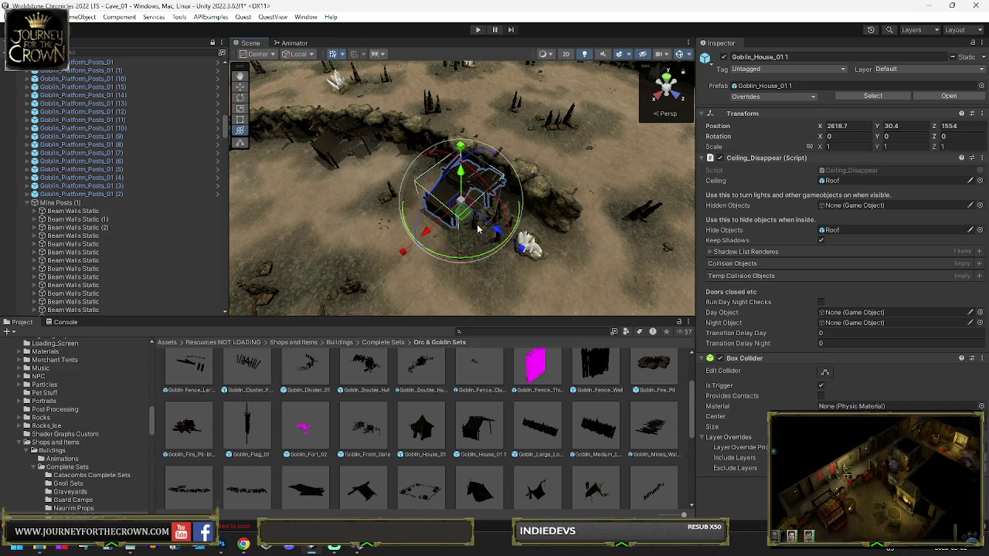
left_click(873, 97)
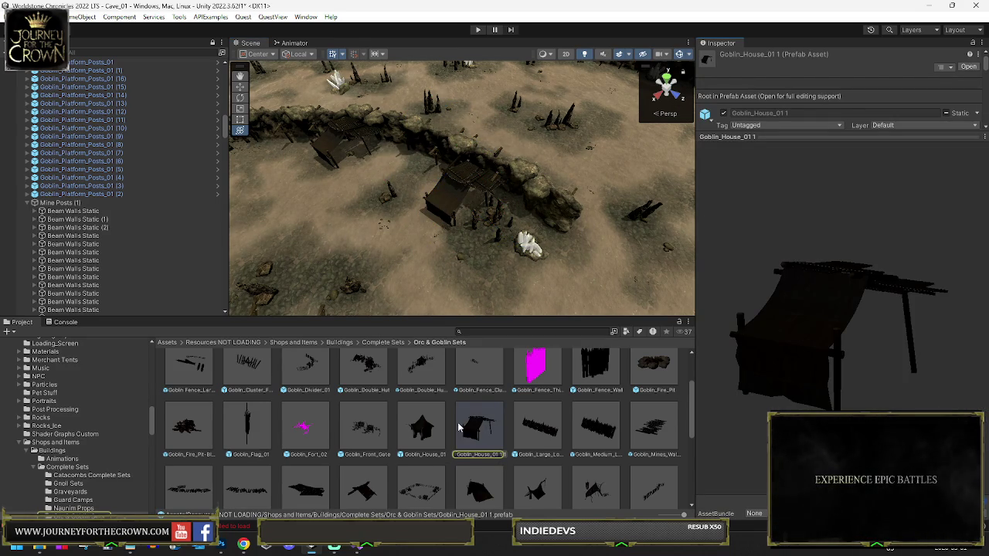
- Drop a Goblin_Tent_01 into the cave and view it from several angles
scroll(455, 430, "down", 1)
scroll(441, 430, "up", 2)
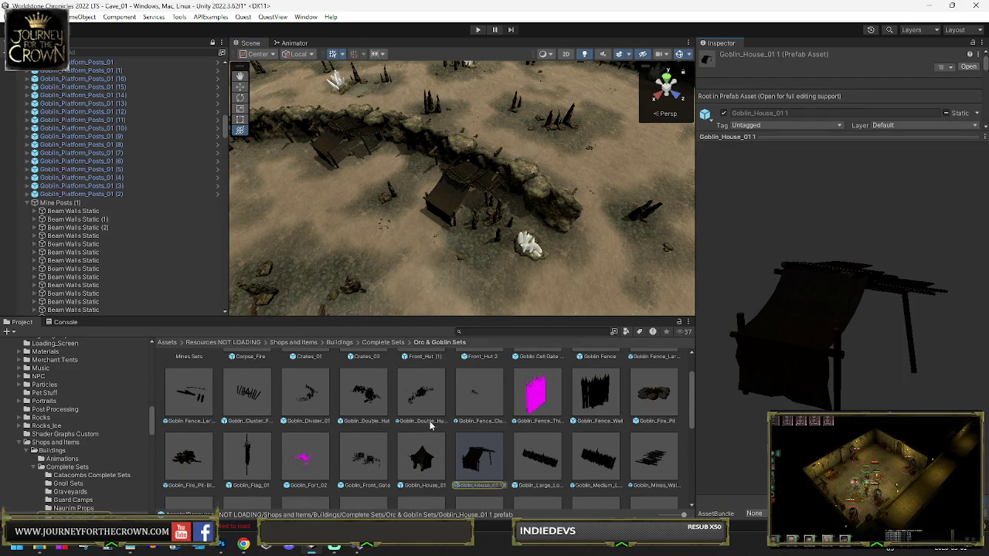
scroll(429, 420, "up", 2)
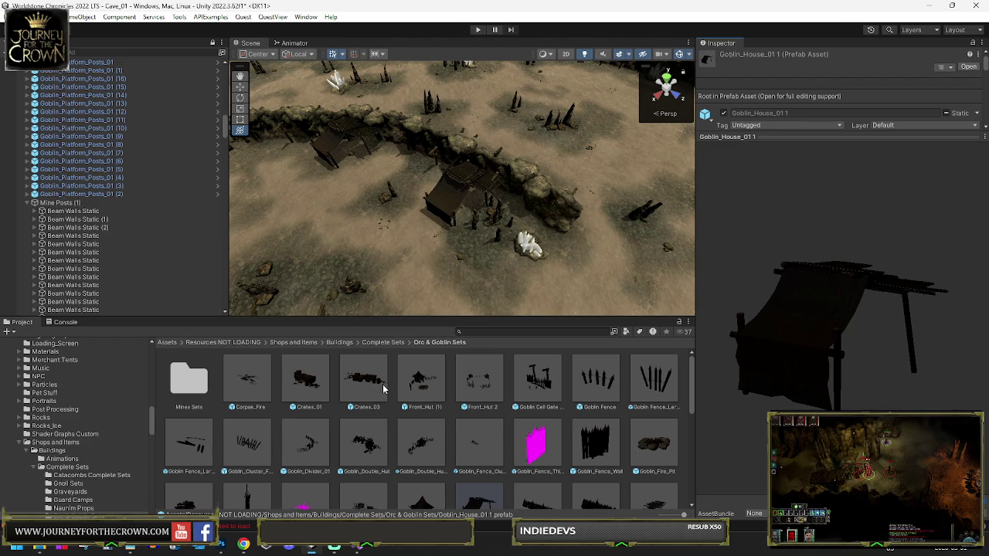
scroll(386, 398, "down", 5)
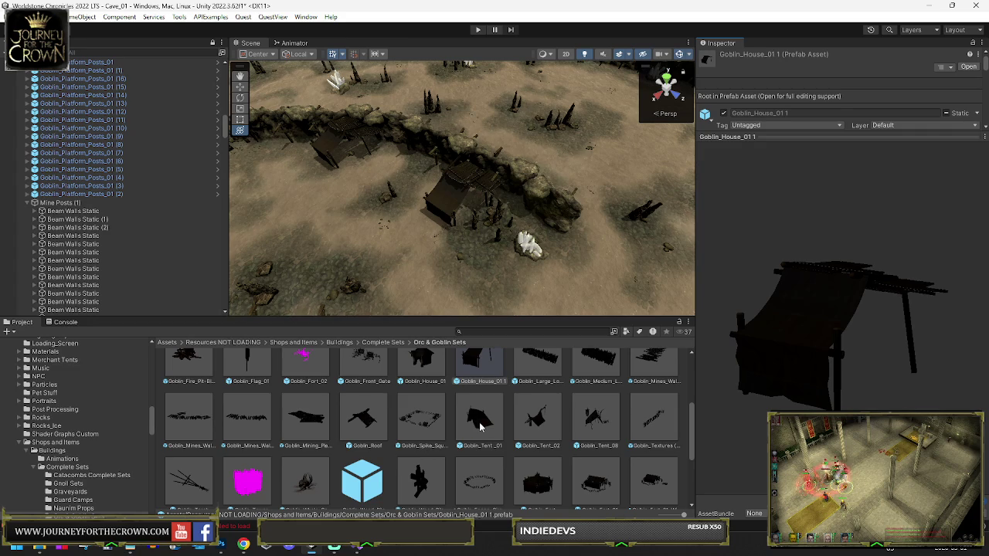
mouse_move(454, 394)
left_mouse_down()
mouse_move(432, 224)
mouse_move(263, 207)
mouse_move(233, 176)
mouse_move(452, 182)
left_mouse_up()
key("f")
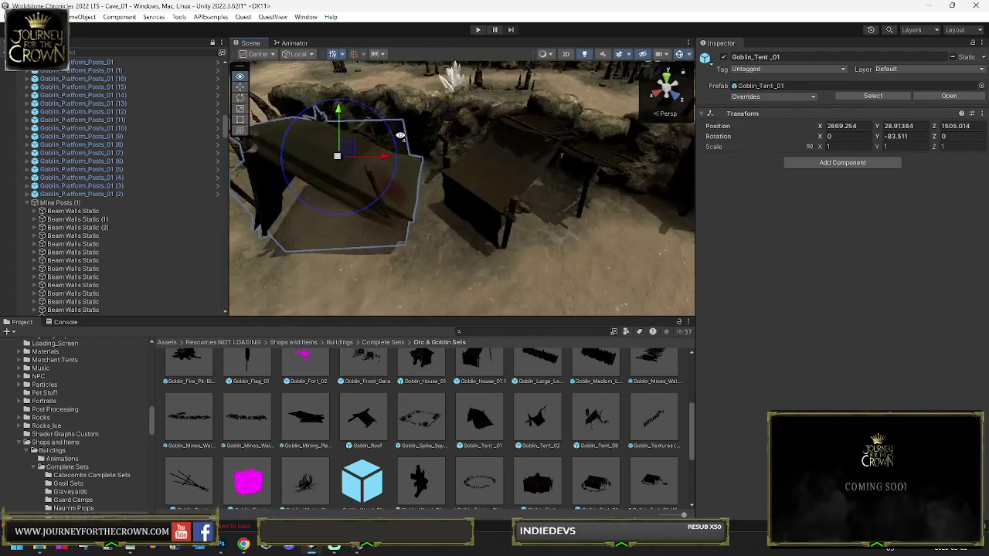
mouse_move(417, 137)
left_mouse_down()
mouse_move(447, 147)
mouse_move(455, 179)
left_mouse_up()
scroll(572, 222, "down", 10)
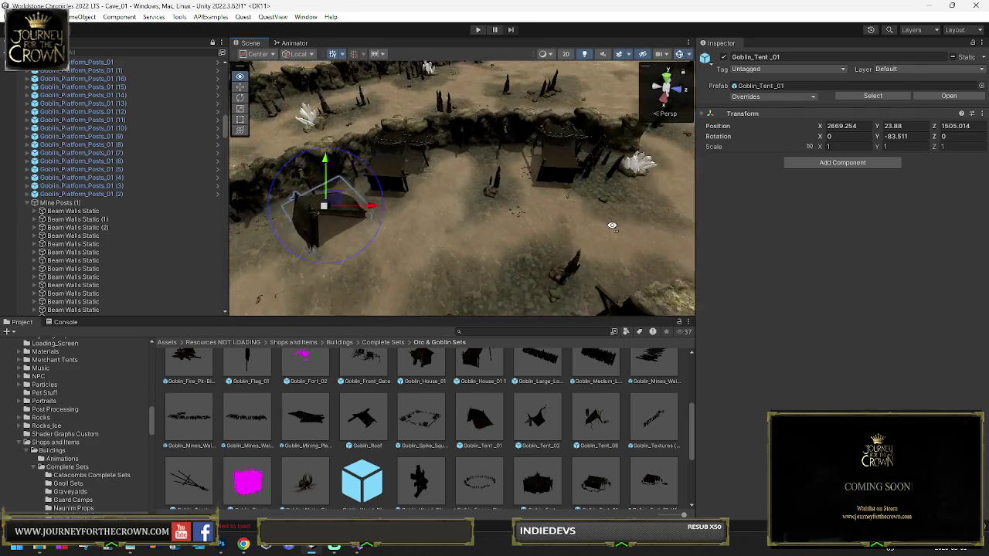
scroll(587, 236, "down", 2)
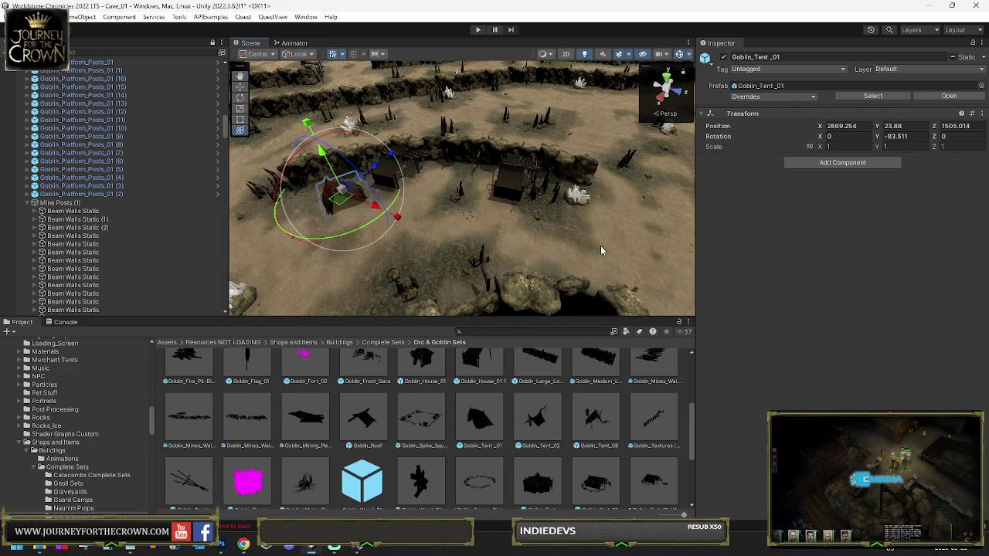
mouse_move(600, 246)
left_mouse_down()
mouse_move(386, 186)
mouse_move(700, 237)
left_mouse_up()
key("f")
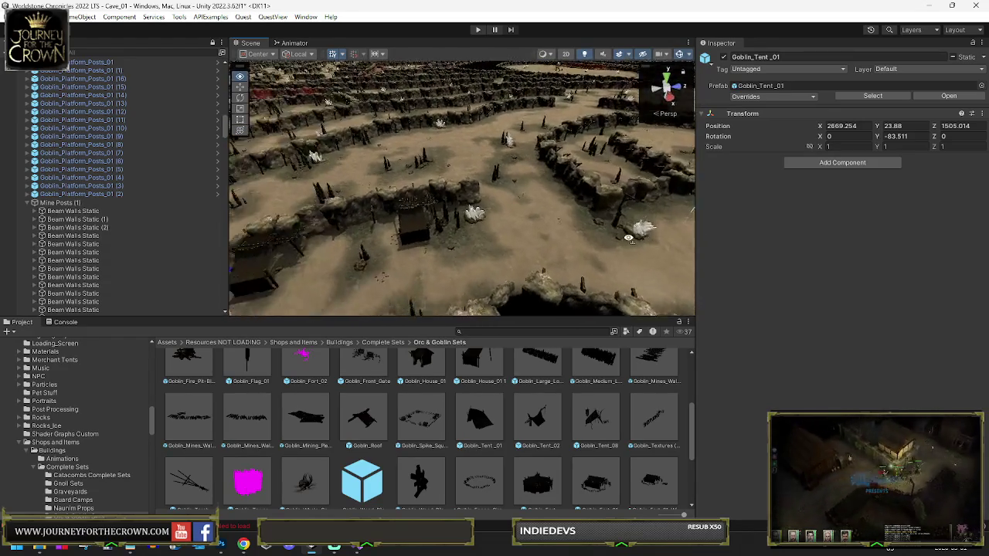
- Add a trial Goblin_Fort_01 to the scene, then delete it
mouse_move(586, 485)
left_mouse_down()
mouse_move(618, 270)
mouse_move(599, 213)
left_mouse_up()
key("f")
left_click_drag(678, 253, 606, 239)
key("Delete")
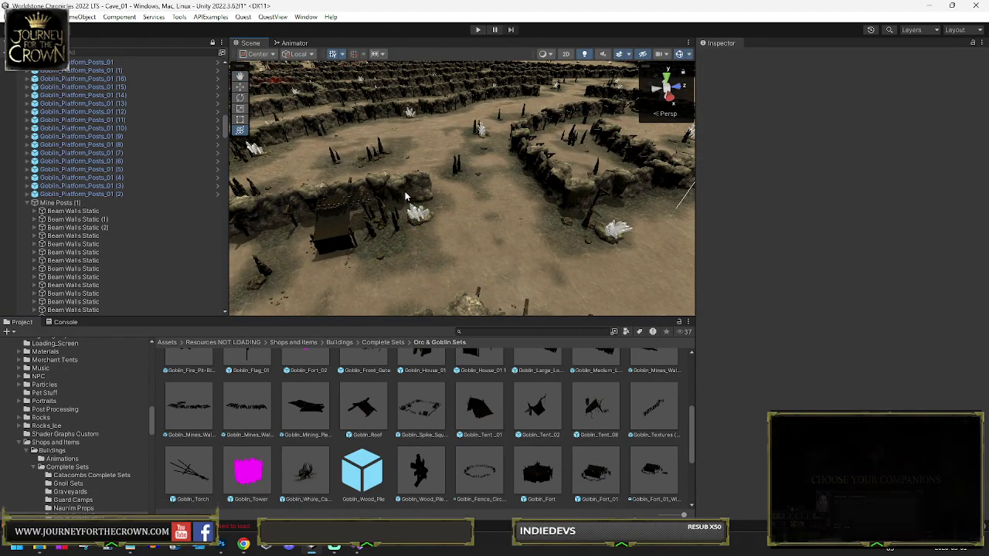
- Survey the level and select the goblin house by the rock wall
mouse_move(399, 230)
left_mouse_down()
mouse_move(287, 217)
mouse_move(356, 203)
left_mouse_up()
left_click_drag(431, 276, 501, 450)
scroll(504, 460, "down", 3)
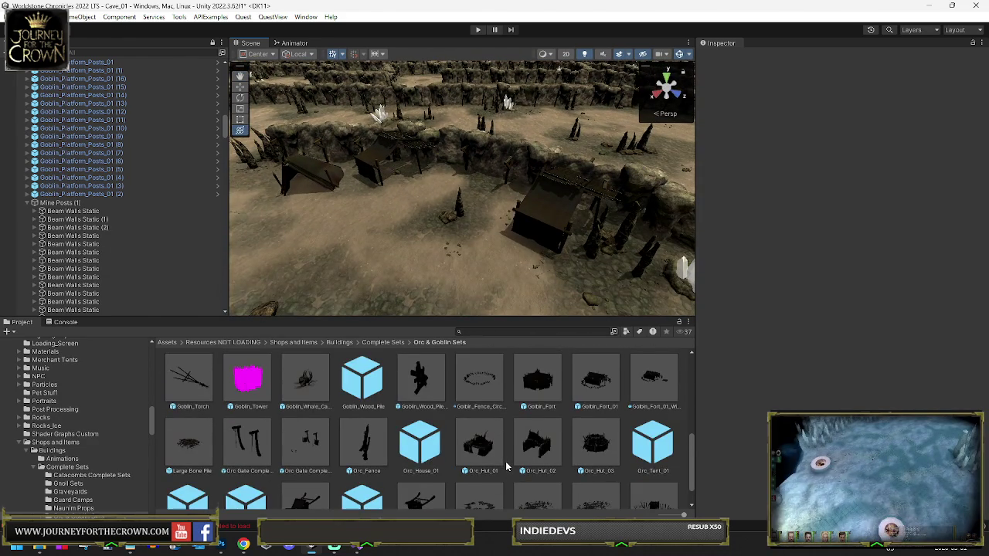
scroll(507, 466, "down", 2)
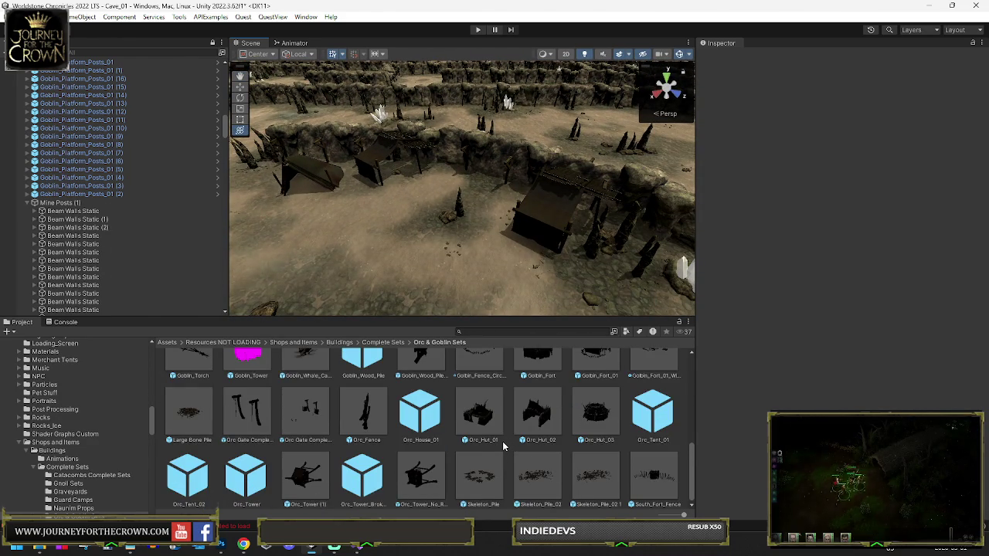
scroll(530, 417, "down", 1)
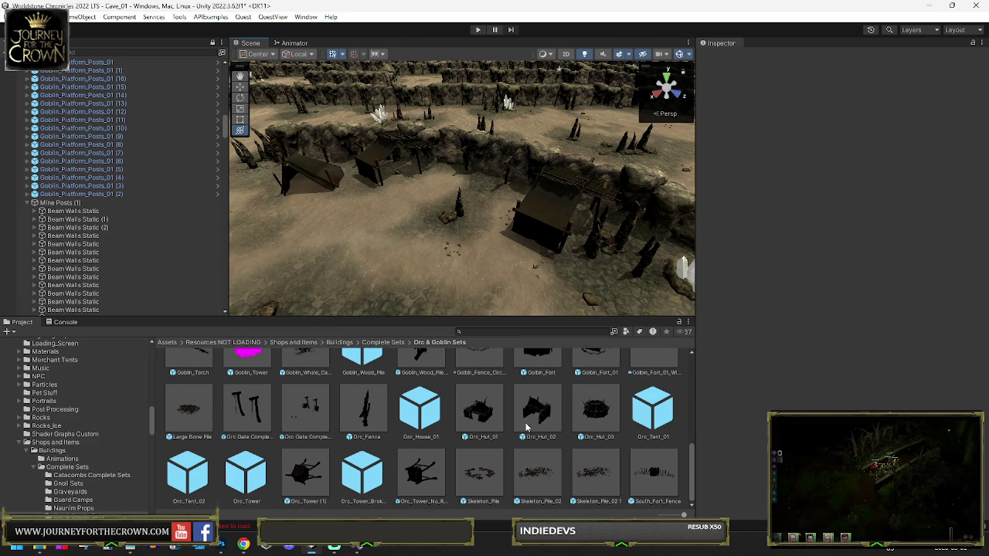
scroll(565, 430, "up", 2)
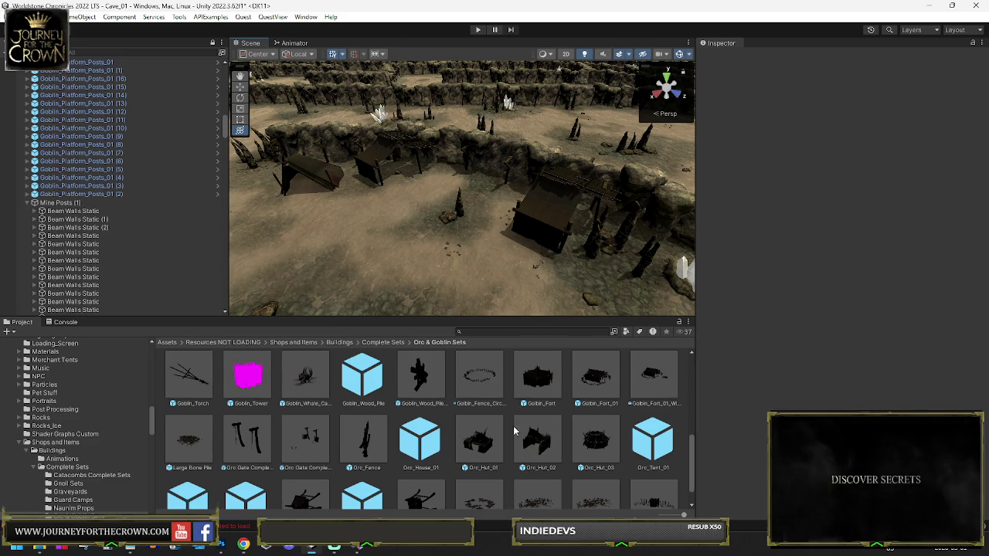
scroll(468, 430, "up", 2)
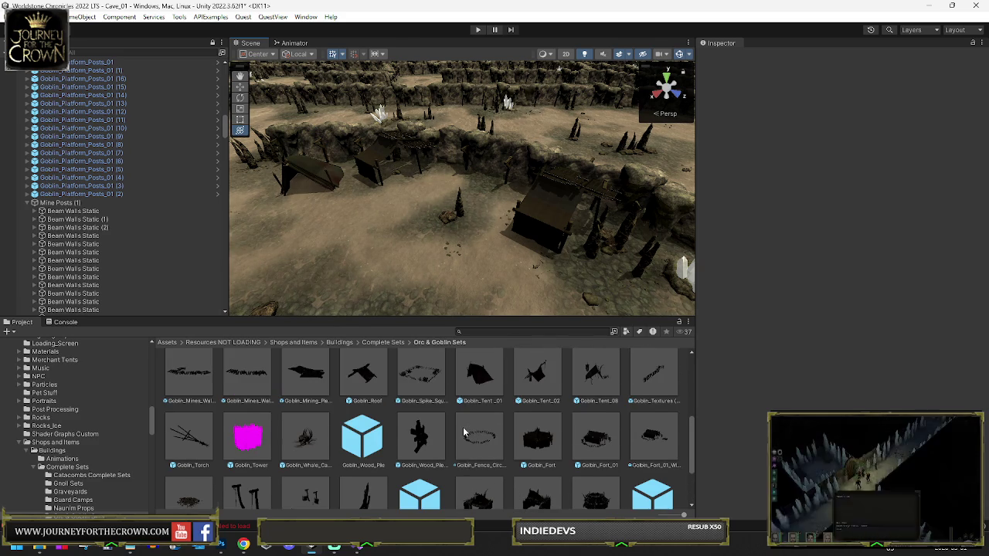
scroll(464, 433, "up", 1)
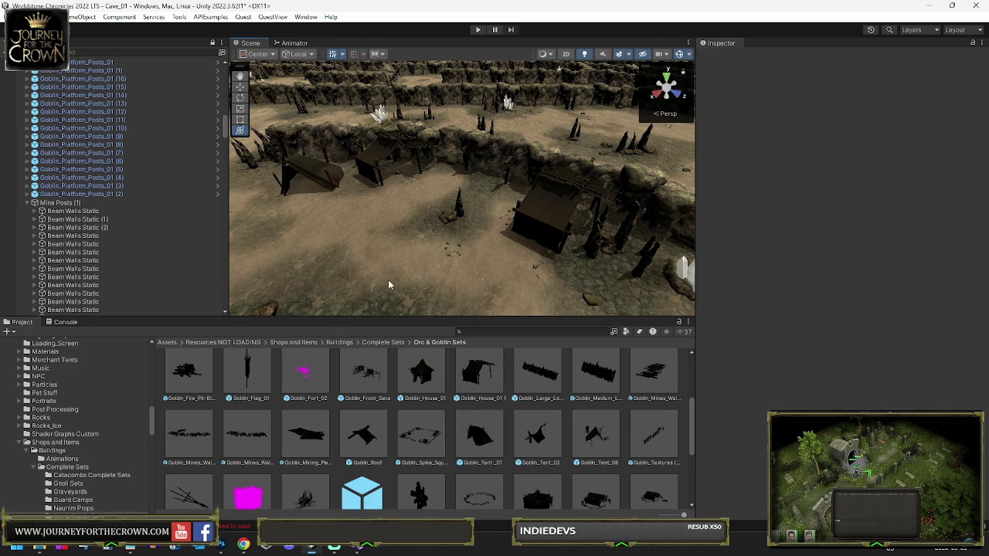
scroll(345, 203, "down", 5)
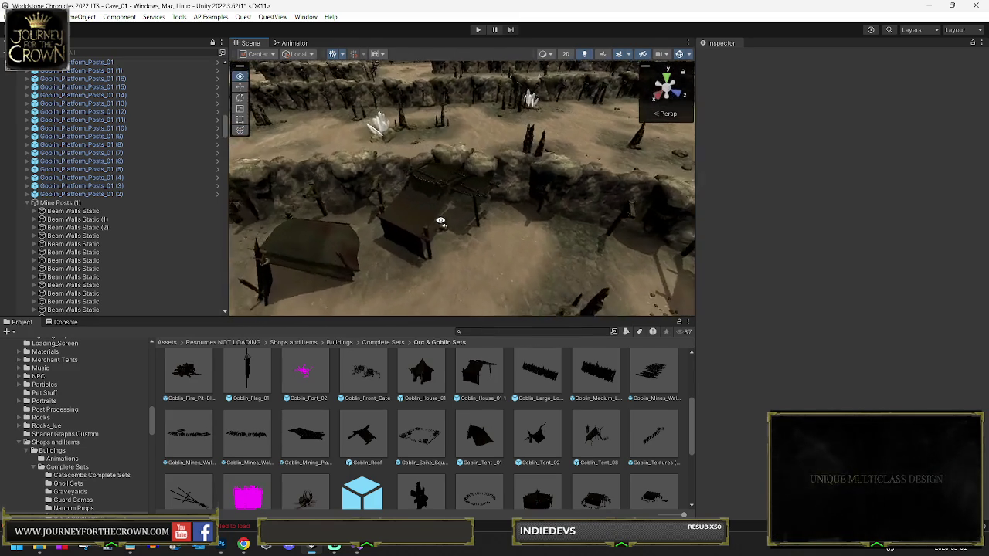
left_click(425, 195)
- Rotate the goblin house about 19 degrees
mouse_move(445, 283)
left_mouse_down()
mouse_move(488, 266)
mouse_move(554, 268)
mouse_move(543, 215)
left_mouse_up()
key("w")
key("y")
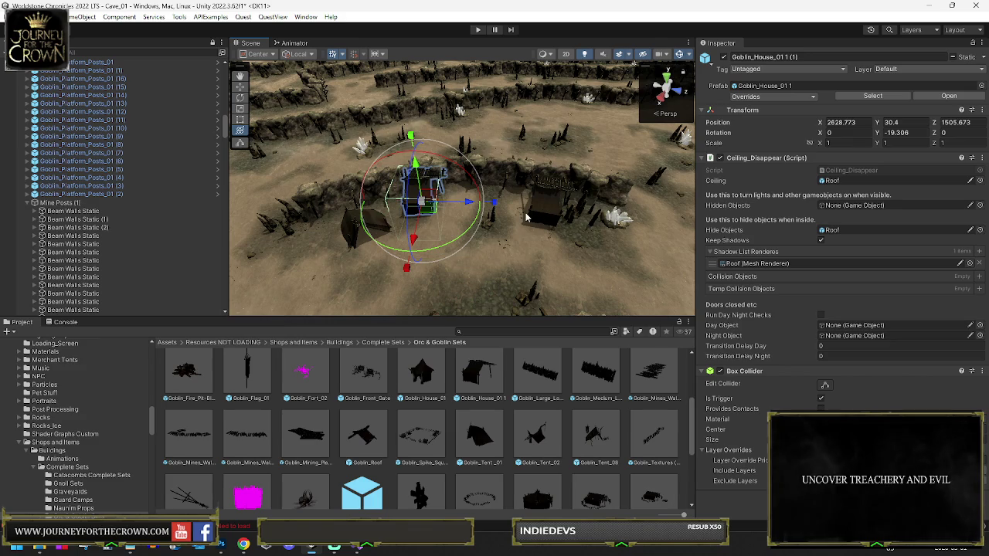
- Move Goblin_Tent_01 further back into the cave beside the rock wall
left_click(351, 230)
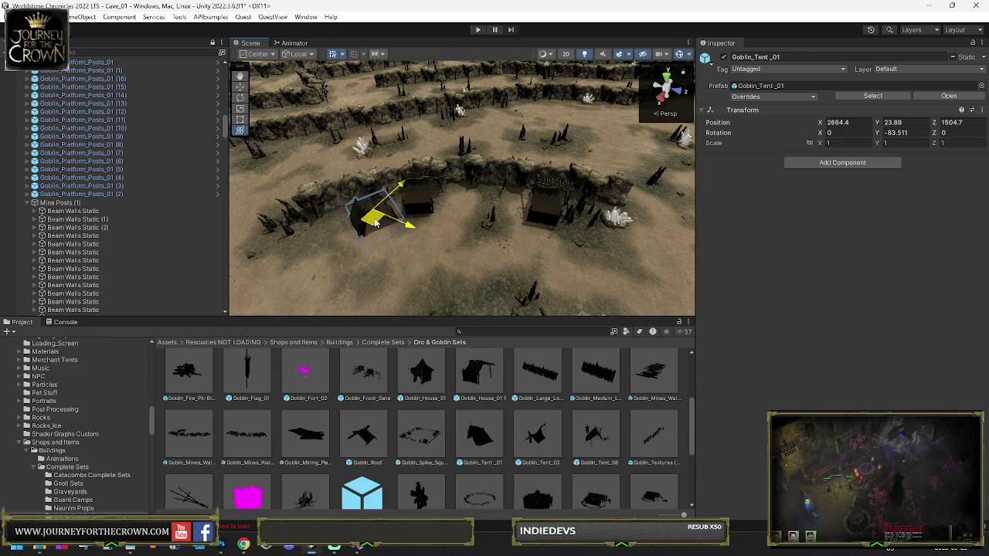
key("f")
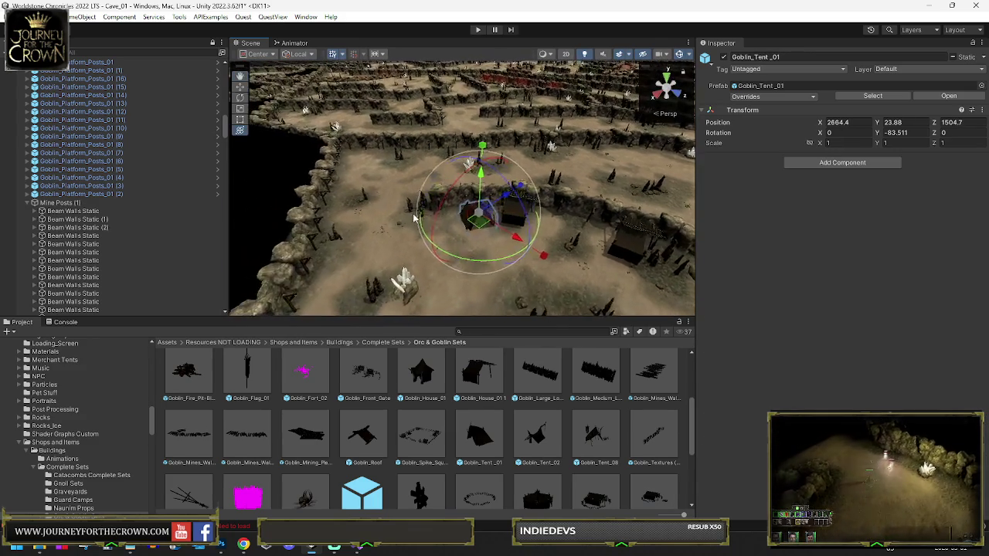
left_click_drag(468, 226, 375, 157)
key("f")
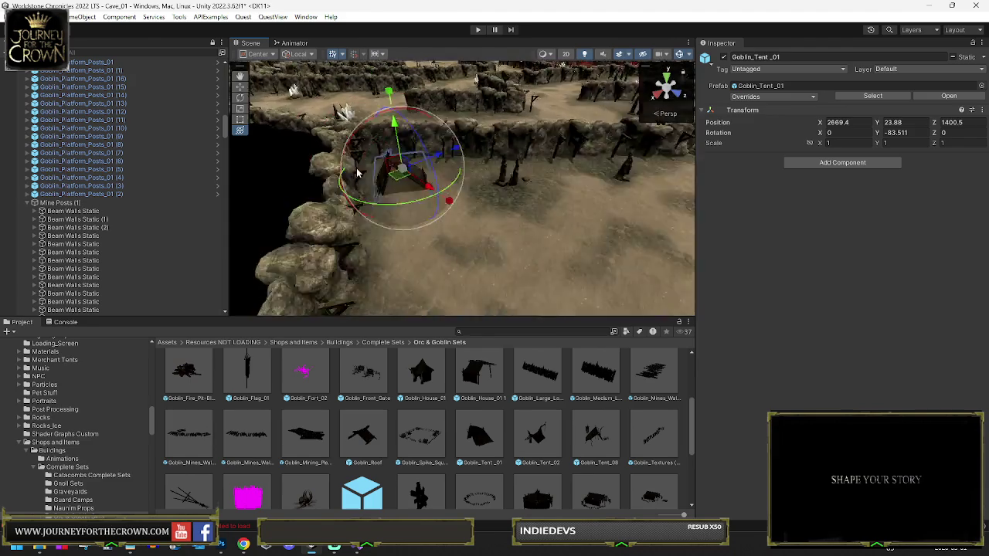
mouse_move(464, 211)
left_mouse_down()
mouse_move(562, 185)
mouse_move(672, 224)
mouse_move(587, 202)
left_mouse_up()
- Nudge the goblin house copy against the rock wall
left_click(565, 198)
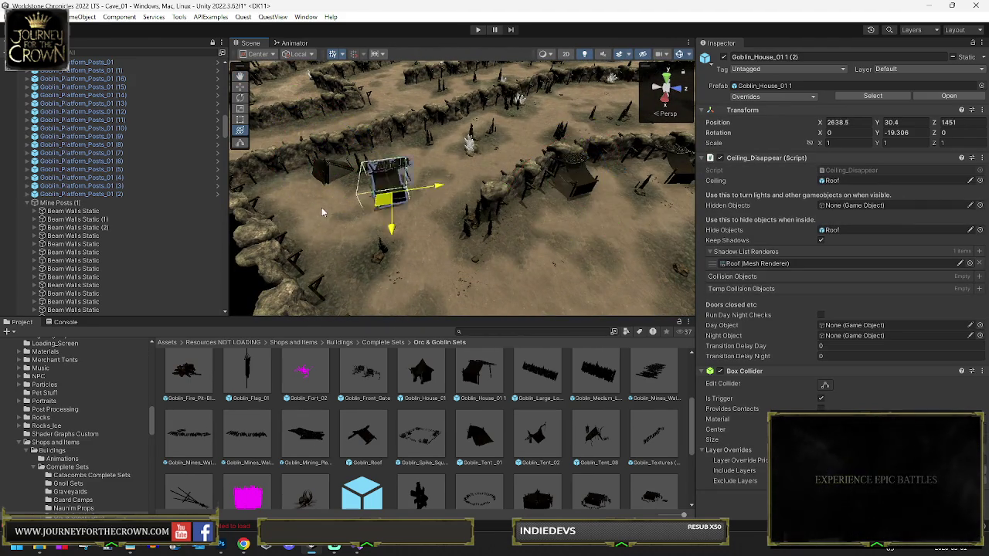
key("f")
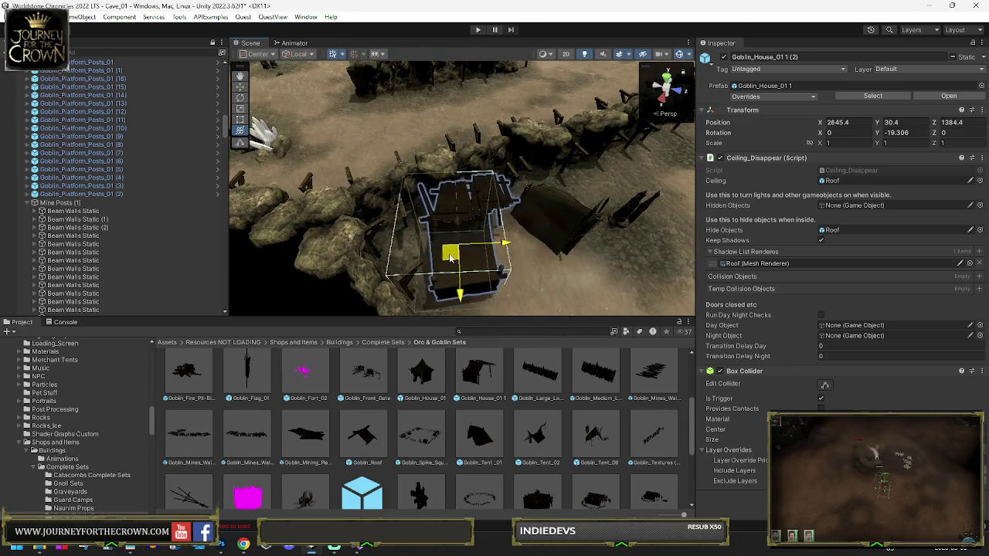
left_click_drag(433, 255, 426, 249)
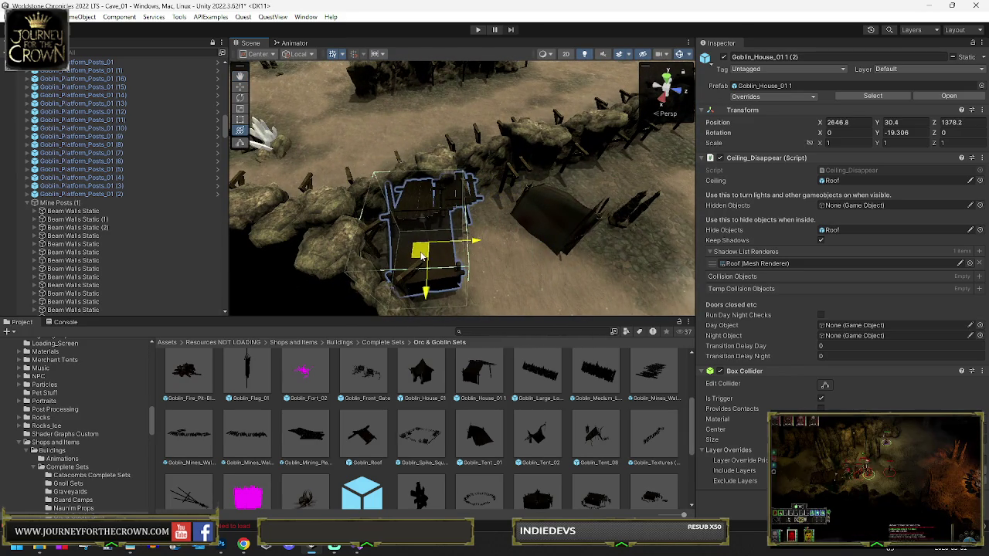
- Reselect the tent and orbit the view higher over the cave maze
left_click(553, 237)
key("f")
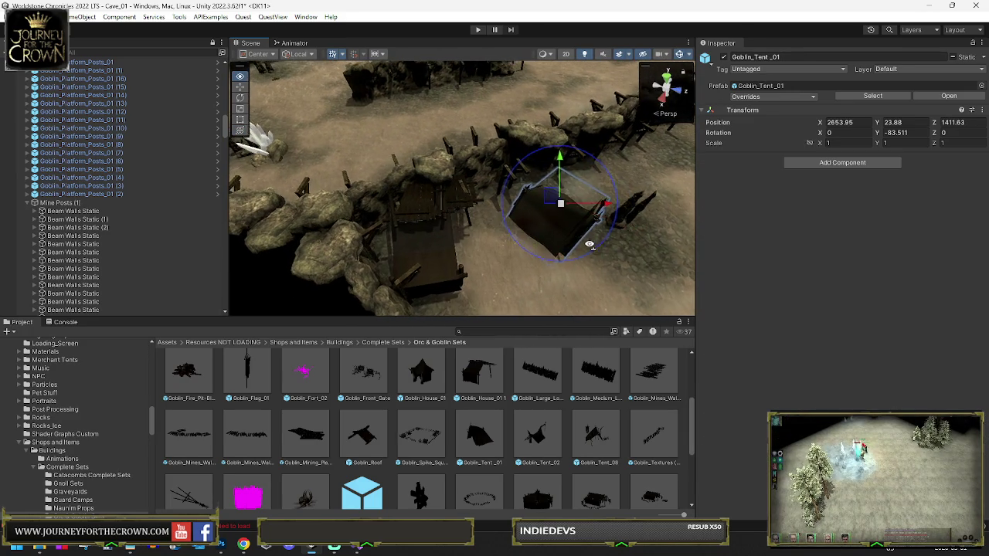
left_click_drag(623, 247, 444, 240)
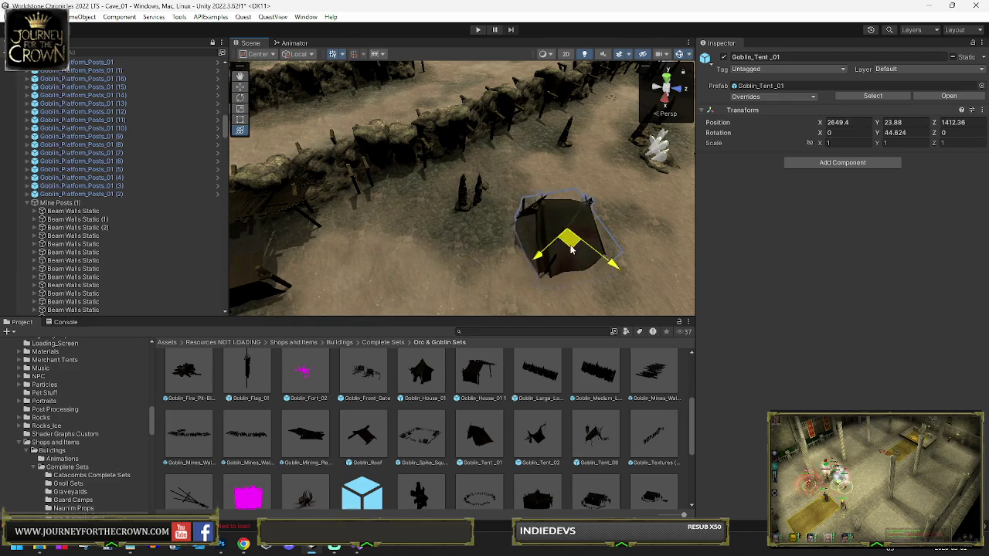
scroll(578, 261, "down", 5)
mouse_move(578, 261)
left_mouse_down()
mouse_move(582, 222)
mouse_move(371, 248)
left_mouse_up()
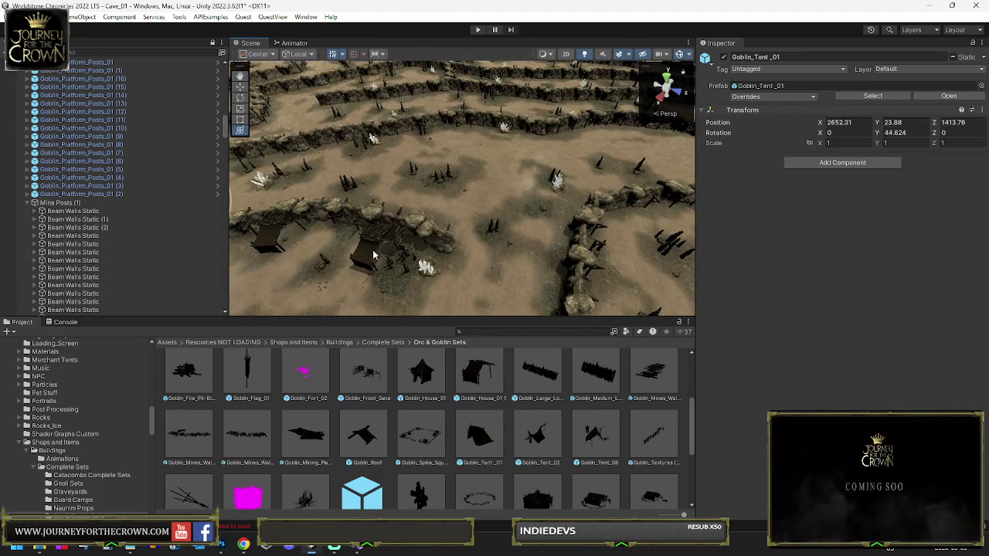
left_click(368, 257)
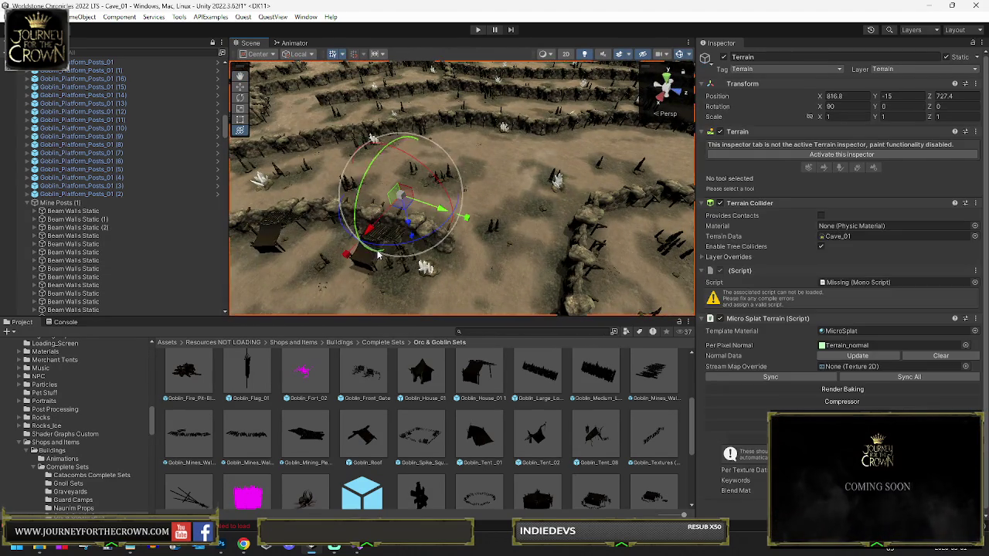
- Select a goblin house via its roof in the hierarchy and move it to a distant cave area
left_click(268, 246)
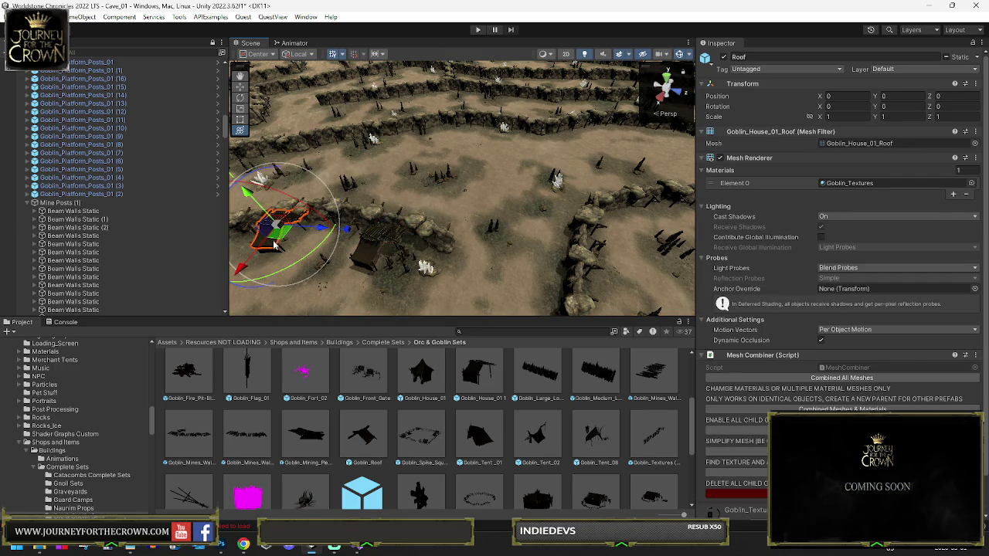
key("f")
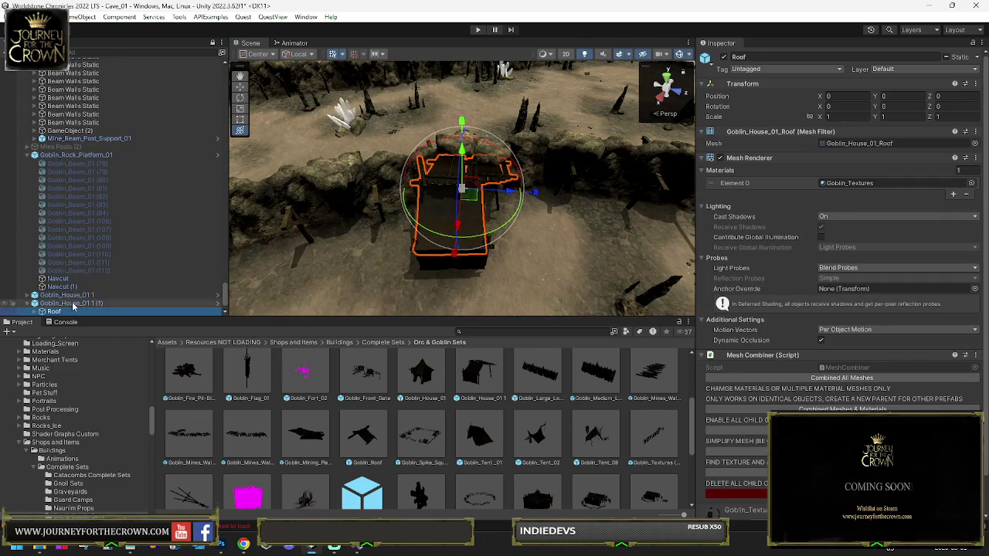
left_click(74, 303)
mouse_move(479, 193)
left_mouse_down()
mouse_move(534, 197)
mouse_move(381, 199)
left_mouse_up()
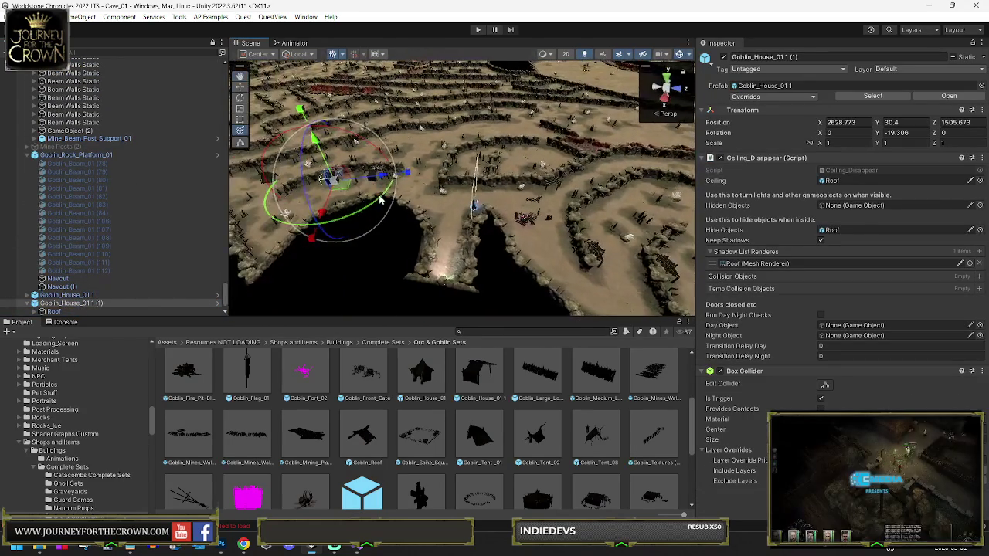
key("w")
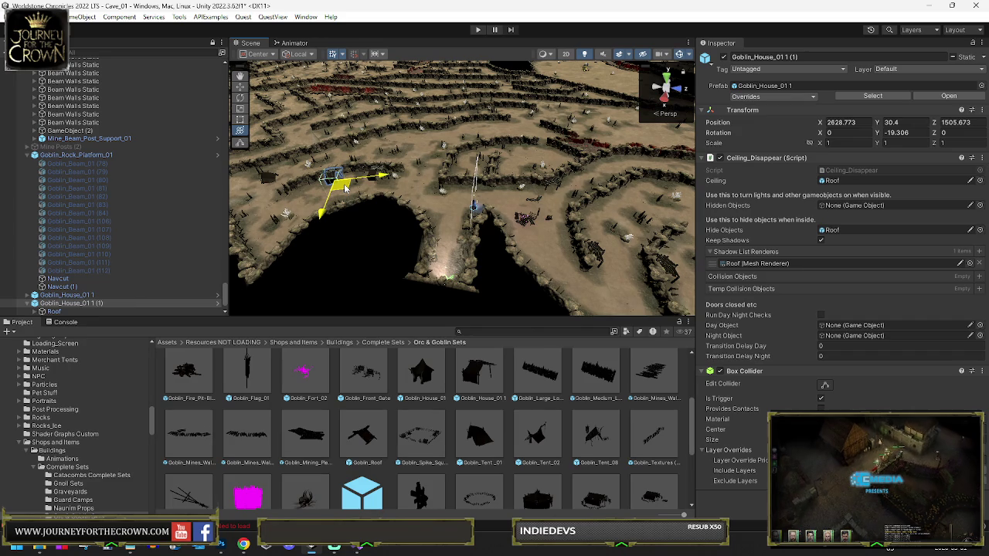
mouse_move(345, 188)
left_mouse_down()
mouse_move(563, 243)
mouse_move(595, 221)
mouse_move(540, 177)
mouse_move(541, 224)
mouse_move(576, 233)
left_mouse_up()
- Nudge the relocated house into place along the wall
key("y")
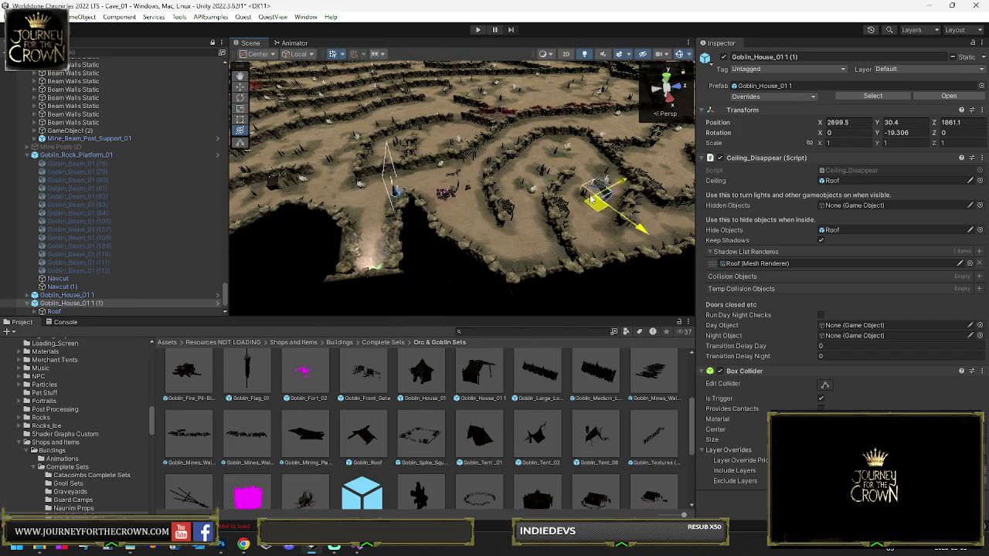
left_click_drag(585, 155, 589, 158)
key("f")
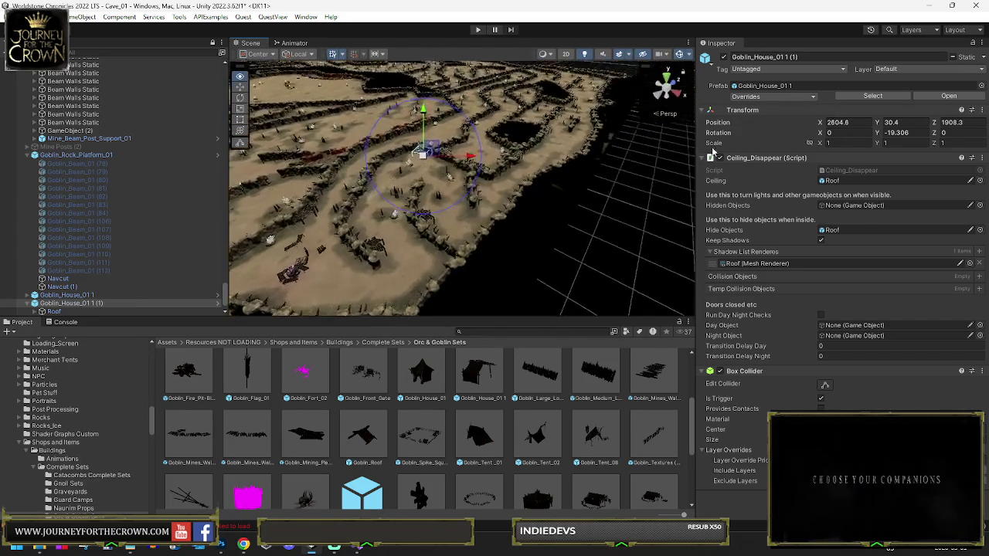
scroll(384, 148, "up", 5)
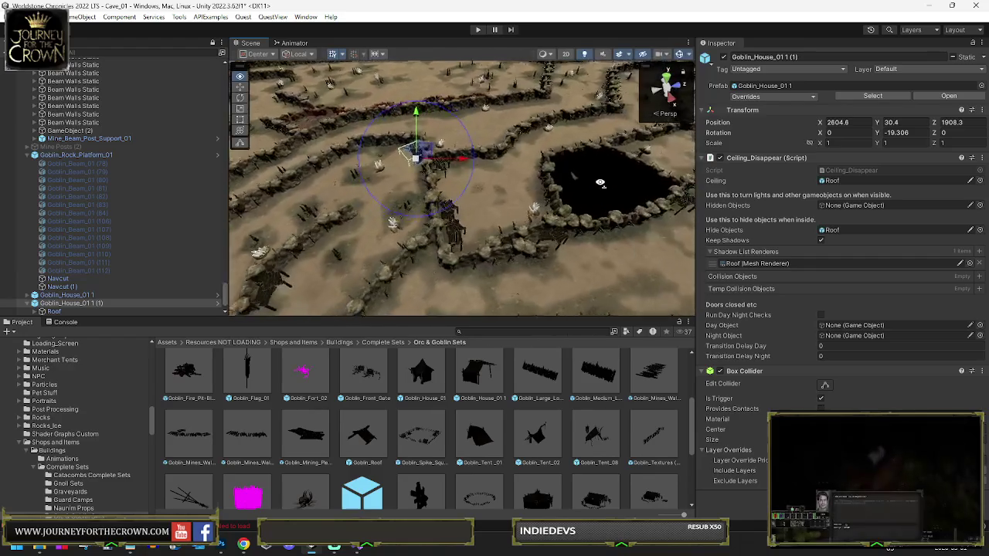
left_click_drag(444, 174, 444, 178)
key("f")
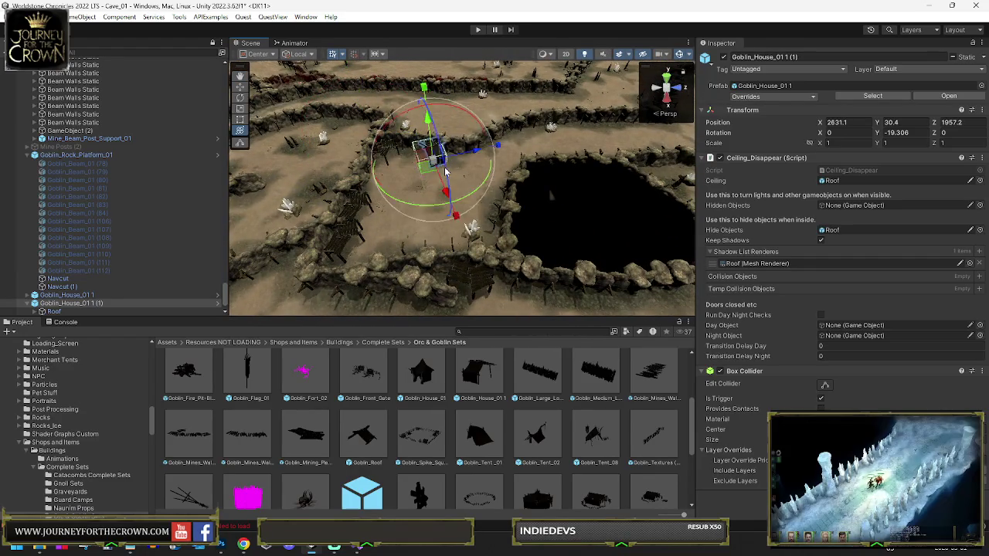
- Reset the house's Y rotation to 0, then turn it to -90° to face the wall
left_click(897, 133)
type("0")
key("Return")
key("w")
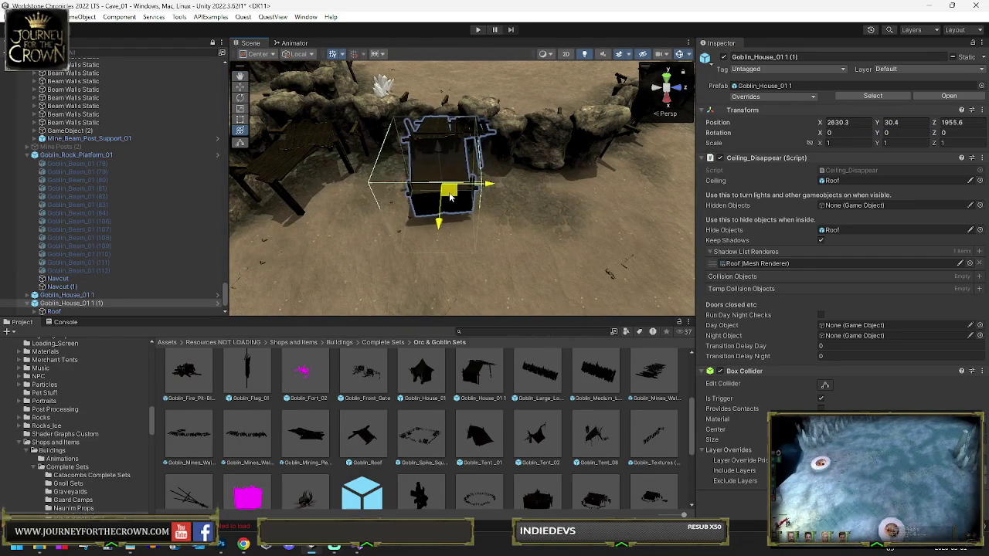
key("y")
scroll(452, 197, "down", 5)
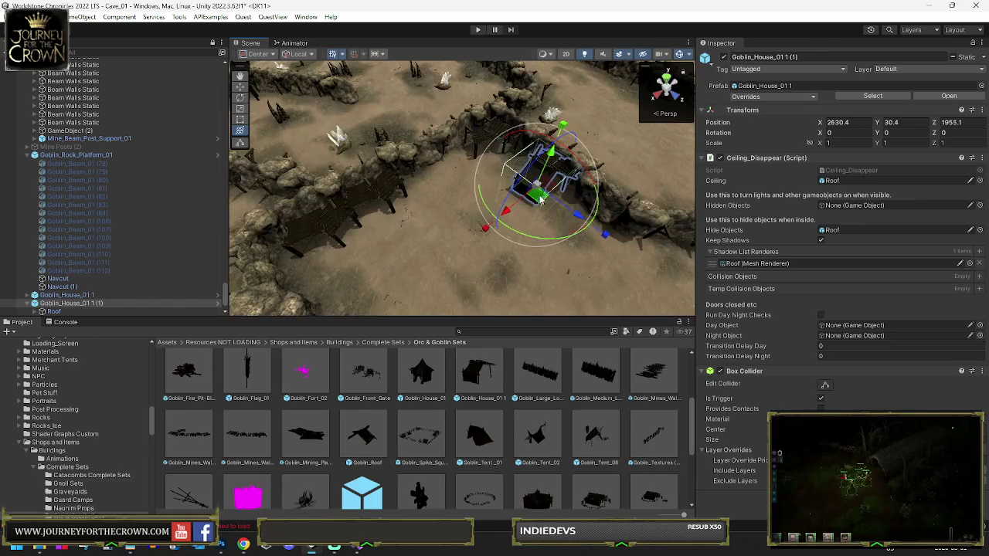
left_click_drag(445, 237, 459, 247)
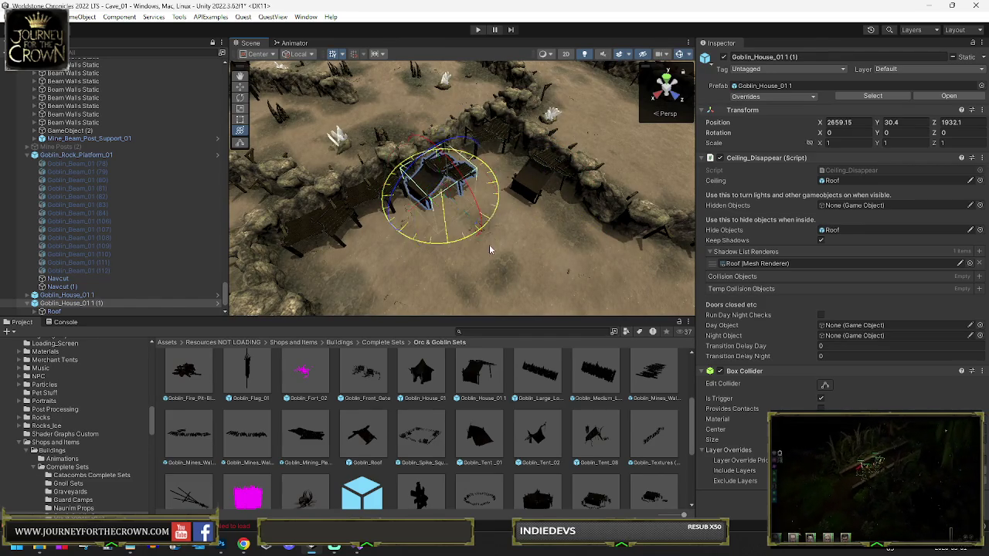
left_click_drag(653, 228, 649, 227)
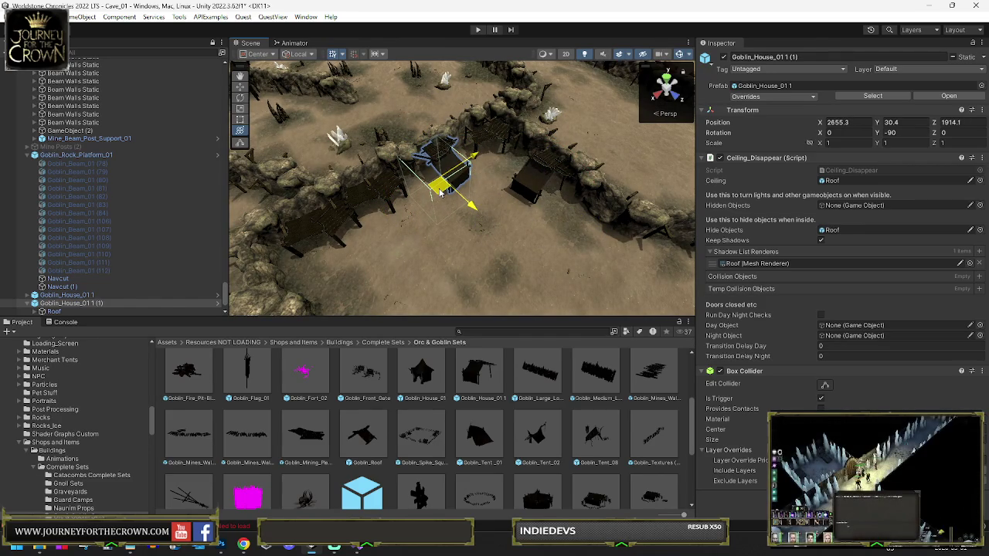
- Move the nearby goblin platform posts along the wall
mouse_move(441, 191)
left_mouse_down()
mouse_move(403, 196)
mouse_move(470, 199)
mouse_move(471, 220)
left_mouse_up()
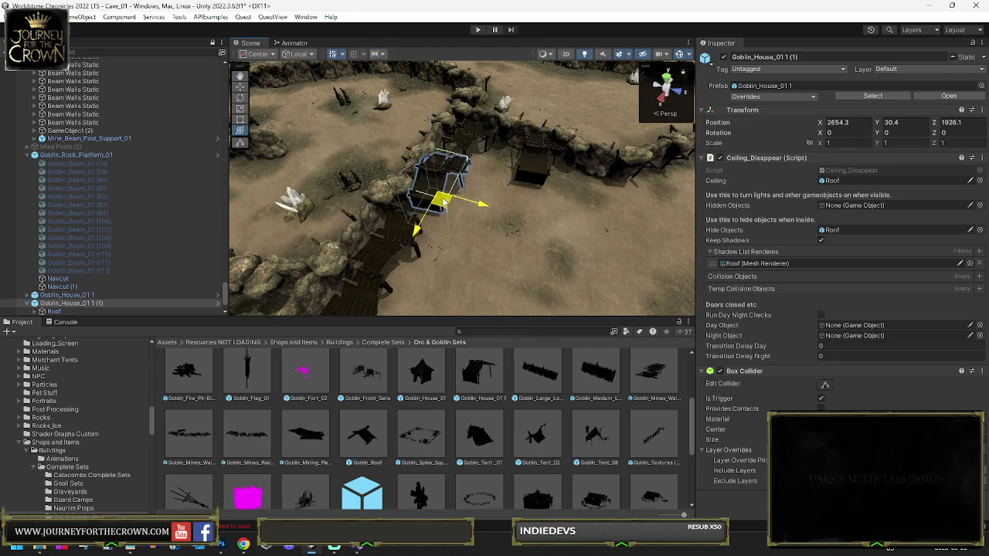
key("f")
mouse_move(441, 188)
left_mouse_down()
mouse_move(469, 191)
mouse_move(392, 183)
mouse_move(423, 170)
left_mouse_up()
left_click(423, 170)
key("f")
scroll(467, 176, "down", 5)
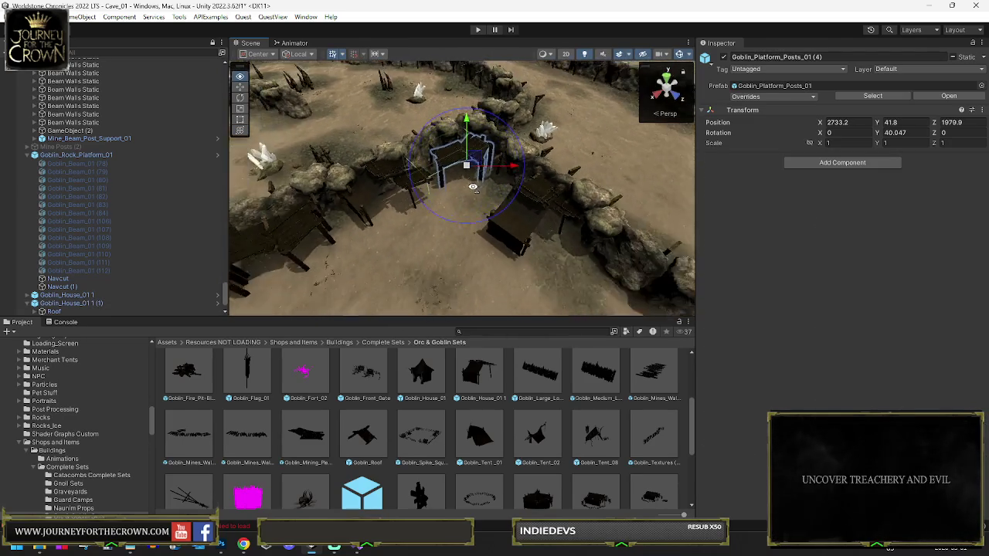
left_click_drag(438, 288, 414, 281)
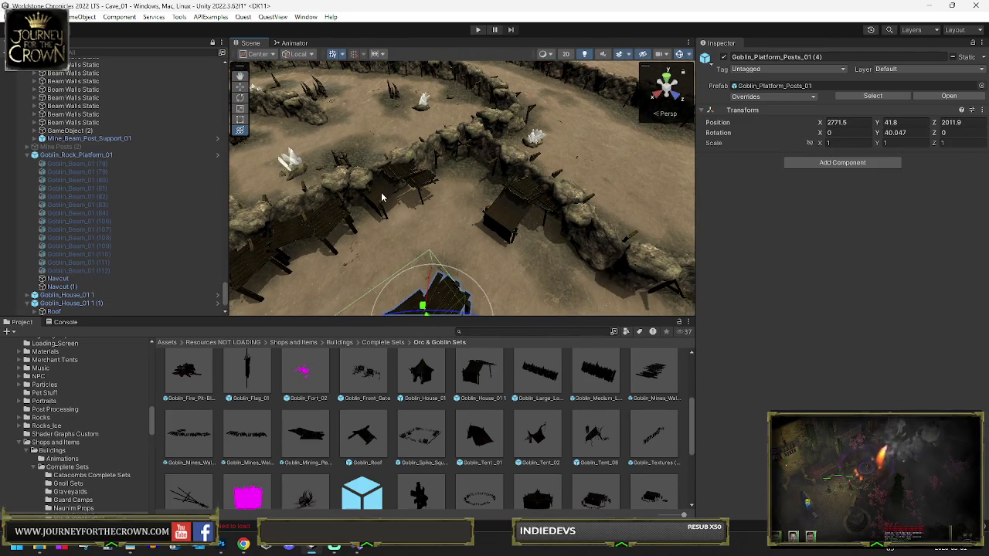
- Shift the house toward the wall and bring the platform posts back beside it
left_click(405, 209)
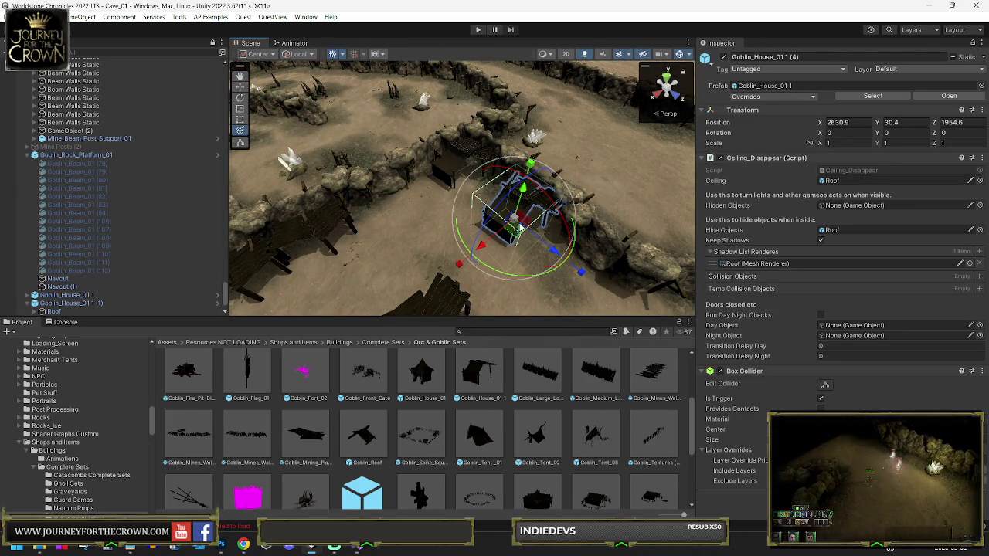
left_click_drag(513, 229, 551, 307)
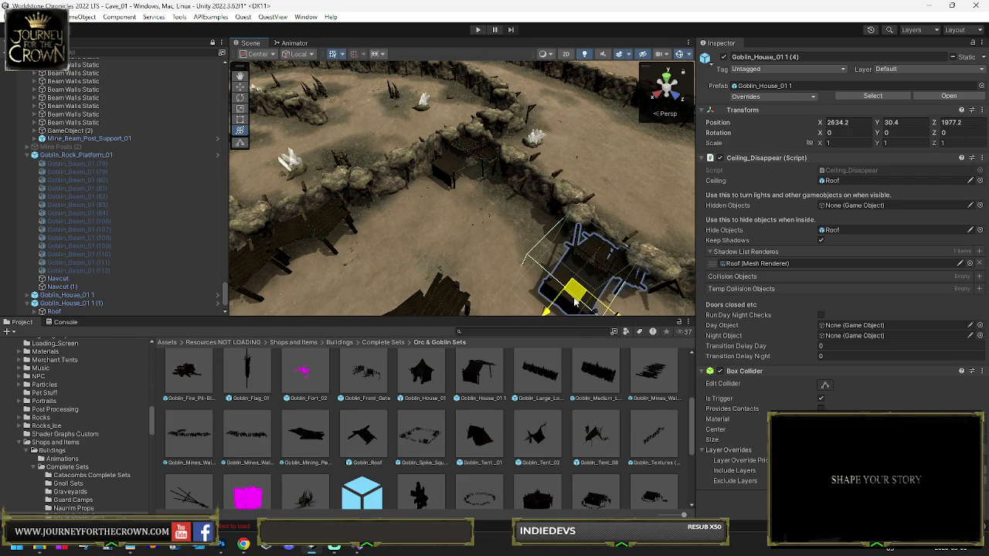
left_click(468, 257)
mouse_move(468, 257)
left_mouse_down()
mouse_move(464, 235)
mouse_move(504, 173)
mouse_move(305, 177)
left_mouse_up()
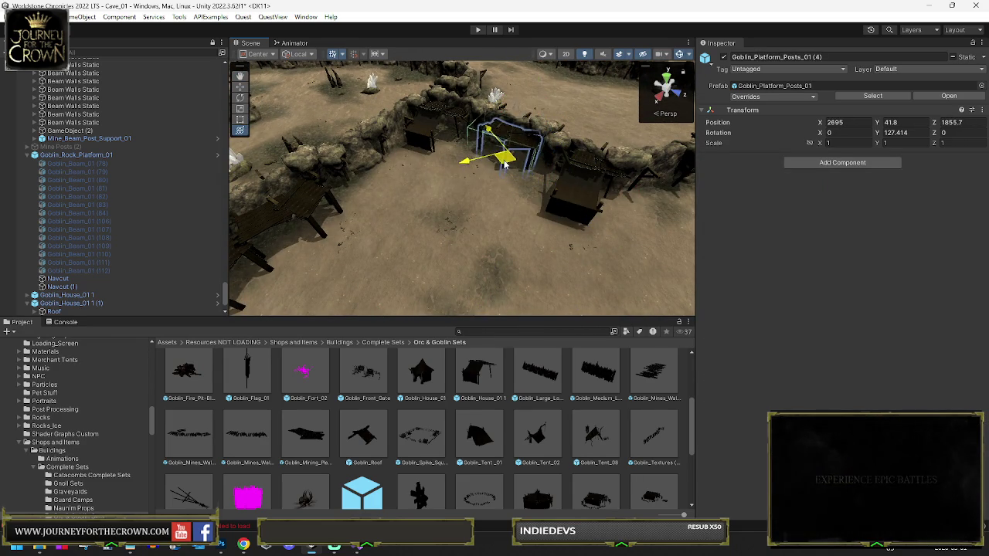
key("e")
left_click(549, 245)
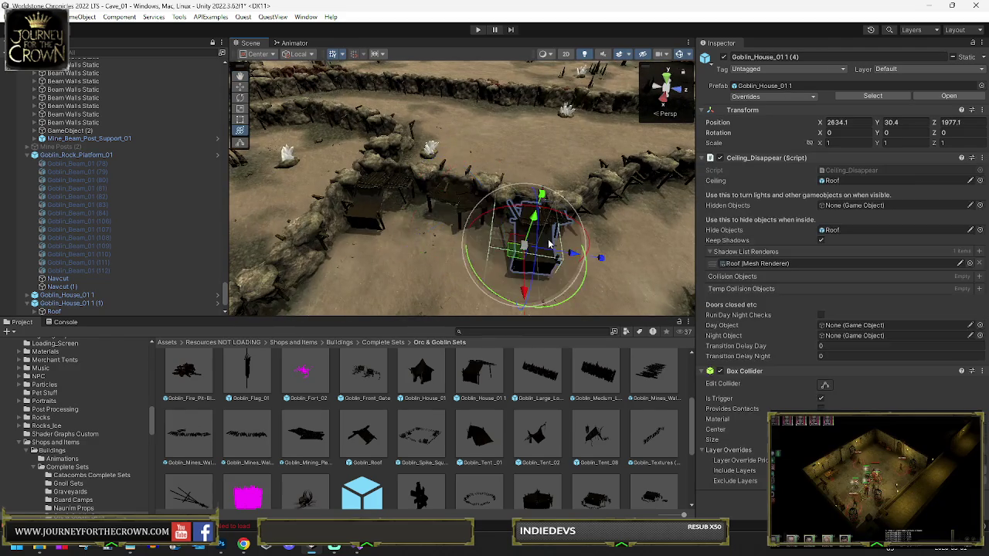
- Duplicate the goblin house and move the copy across the cave toward the rock wall
key("ctrl+d")
left_click_drag(429, 165, 333, 132)
key("y")
mouse_move(382, 205)
left_mouse_down()
mouse_move(344, 179)
mouse_move(357, 143)
mouse_move(386, 150)
left_mouse_up()
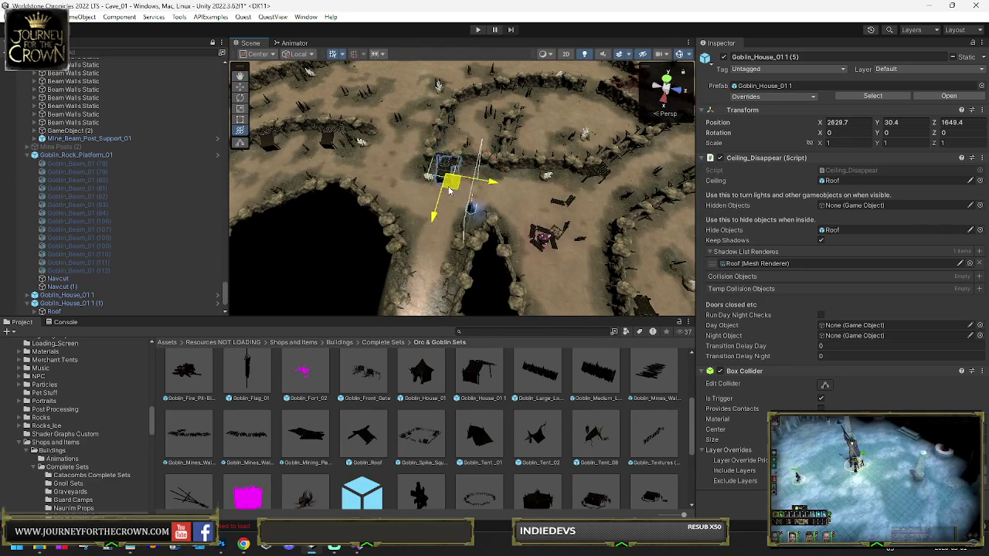
mouse_move(402, 200)
left_mouse_down()
mouse_move(404, 119)
mouse_move(426, 105)
mouse_move(424, 114)
left_mouse_up()
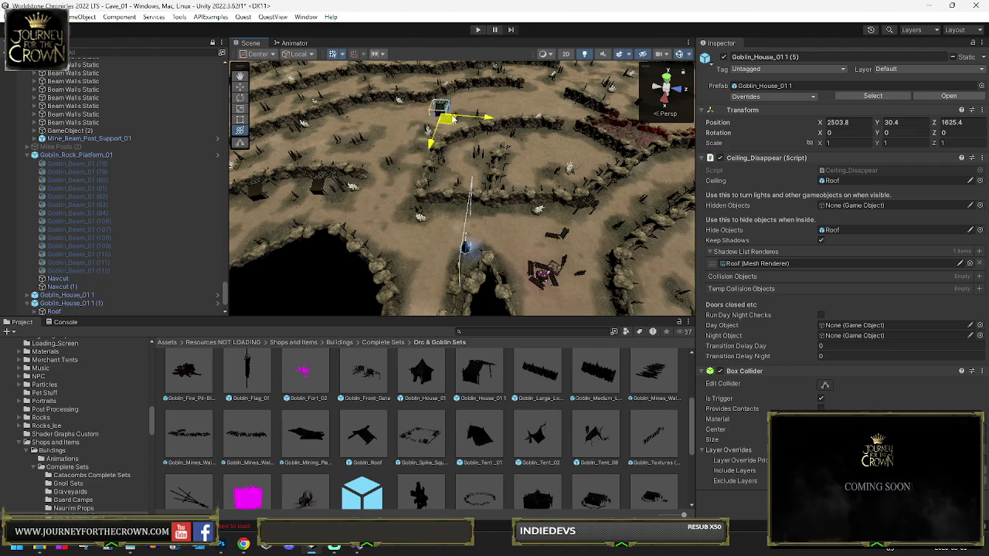
key("f")
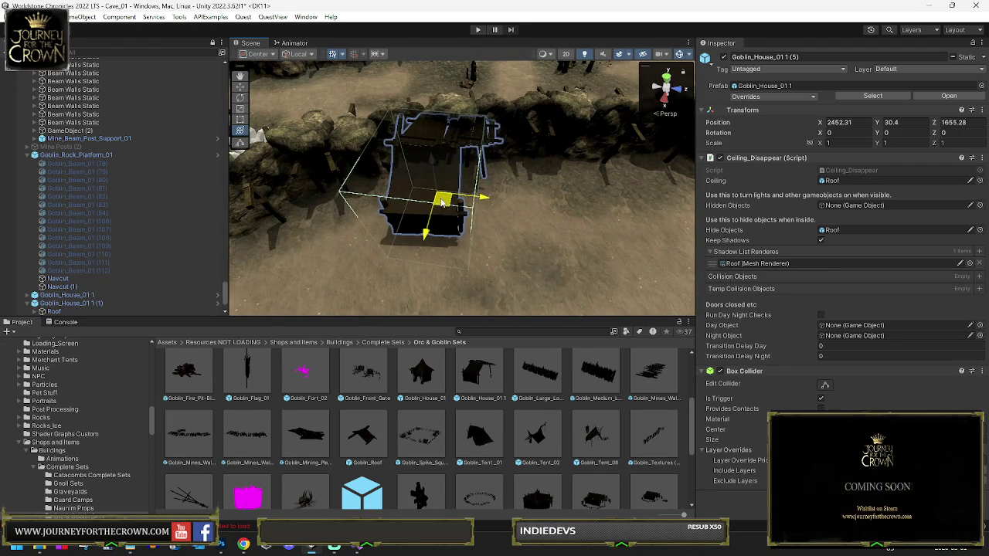
scroll(441, 201, "down", 10)
key("e")
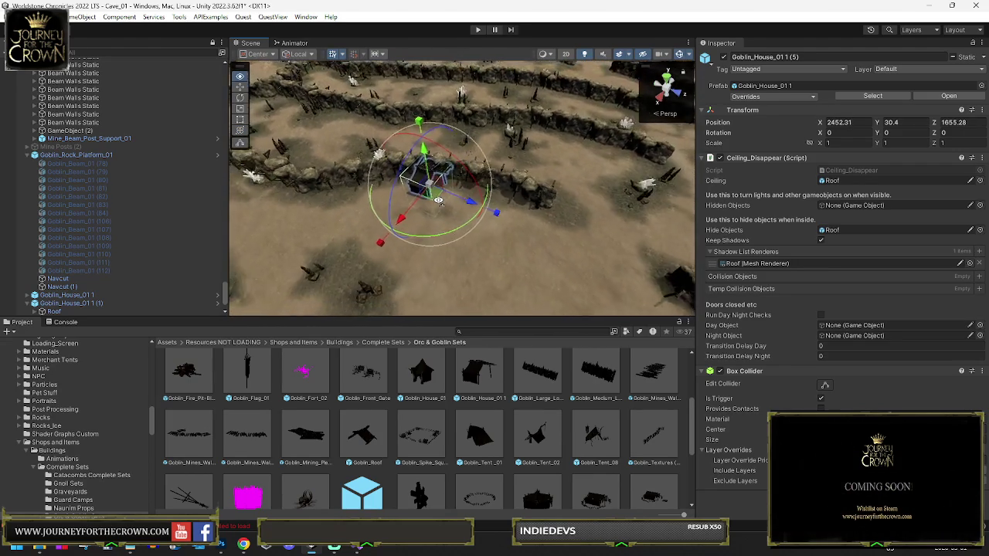
scroll(439, 200, "down", 5)
mouse_move(506, 227)
left_mouse_down()
mouse_move(519, 225)
mouse_move(463, 231)
left_mouse_up()
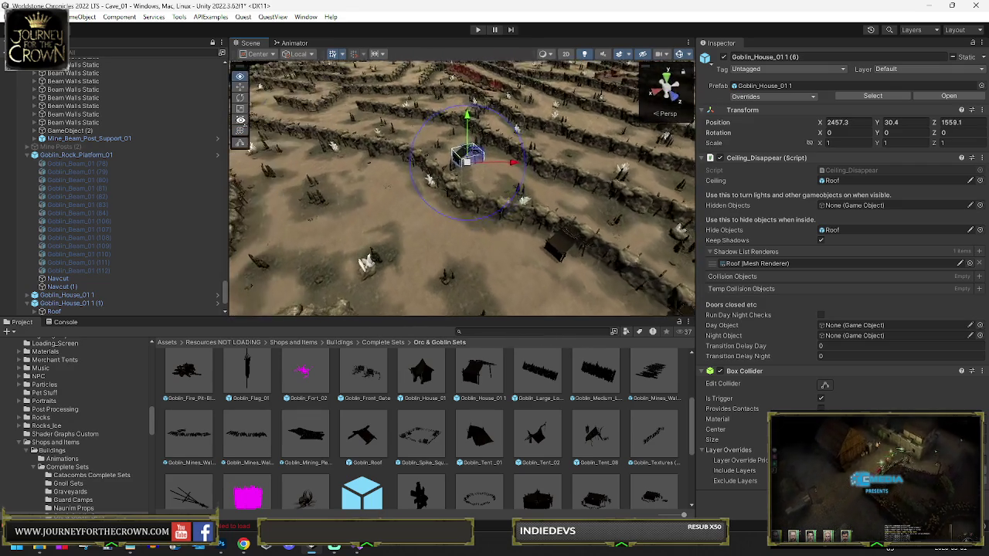
- Turn the selected Goblin_House copy to follow the rock wall and position it on the cave floor
mouse_move(325, 154)
left_mouse_down()
mouse_move(425, 166)
mouse_move(554, 162)
left_mouse_up()
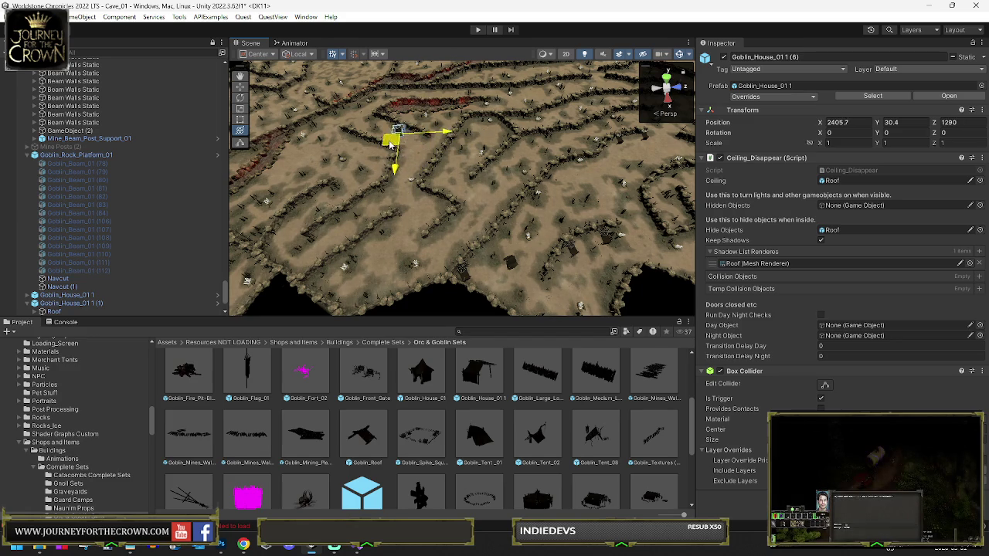
key("f")
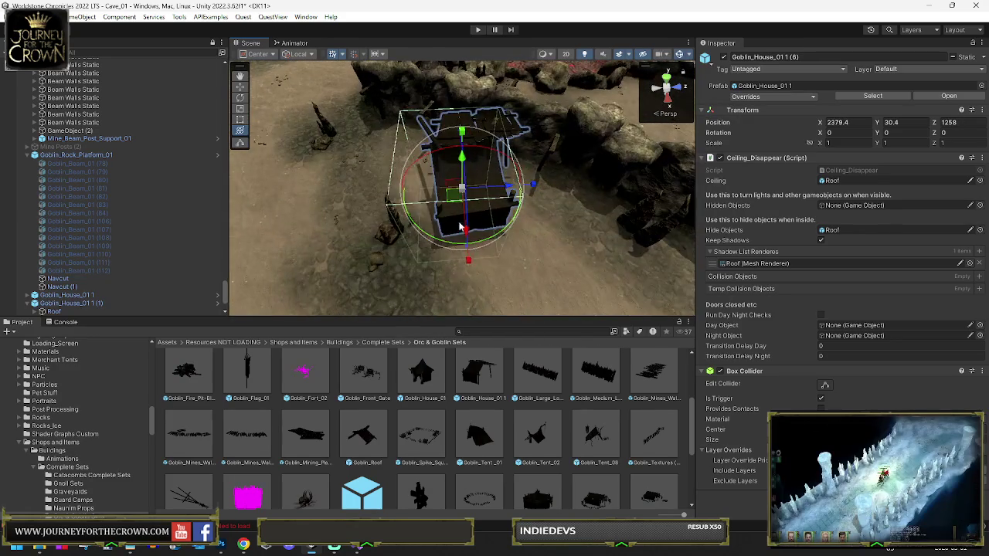
left_click_drag(450, 247, 352, 240)
left_click_drag(457, 202, 470, 194)
left_click_drag(660, 263, 541, 240)
left_click_drag(408, 209, 579, 233)
- Move the house copy to a new wall spot, pushing it toward the rock wall
key("e")
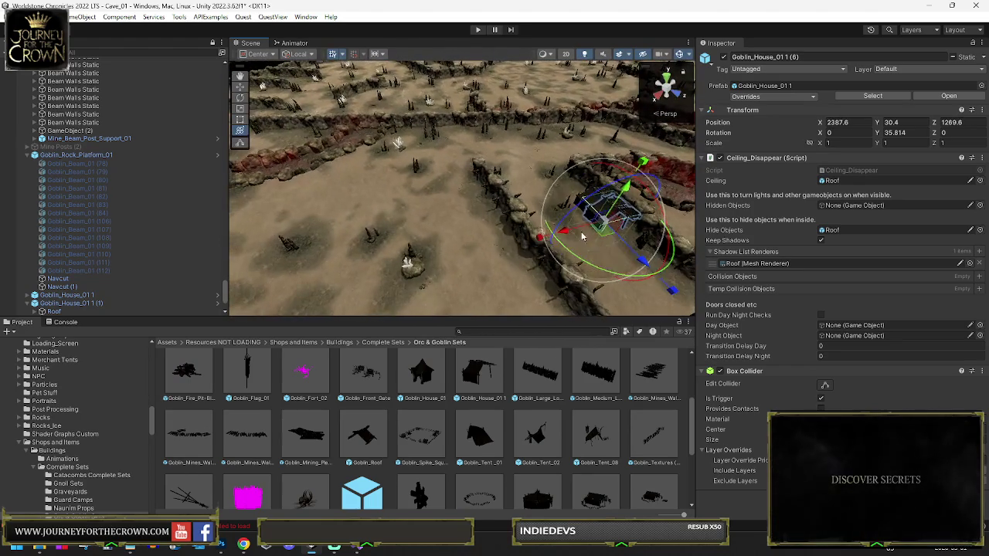
mouse_move(389, 278)
left_mouse_down()
mouse_move(463, 232)
mouse_move(433, 255)
mouse_move(354, 244)
mouse_move(622, 170)
left_mouse_up()
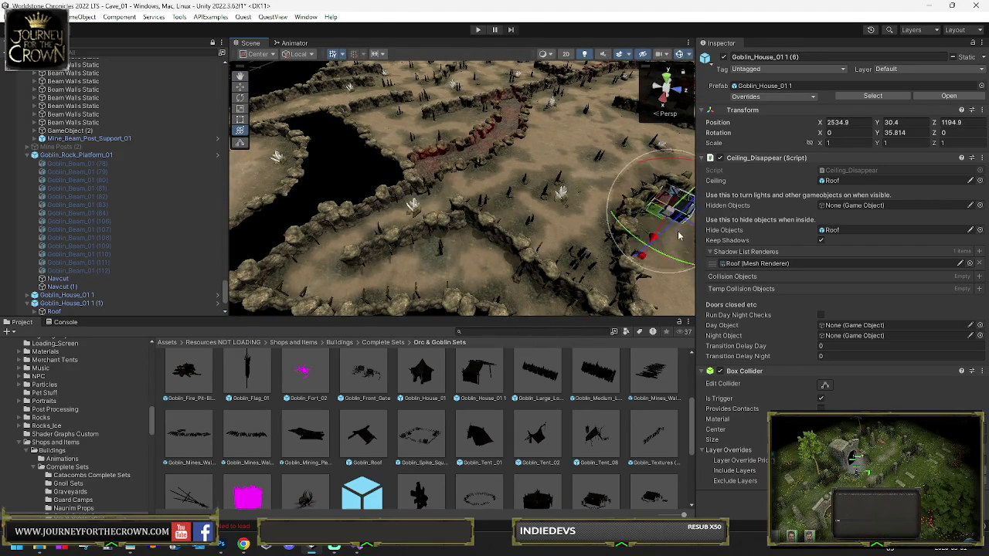
key("f")
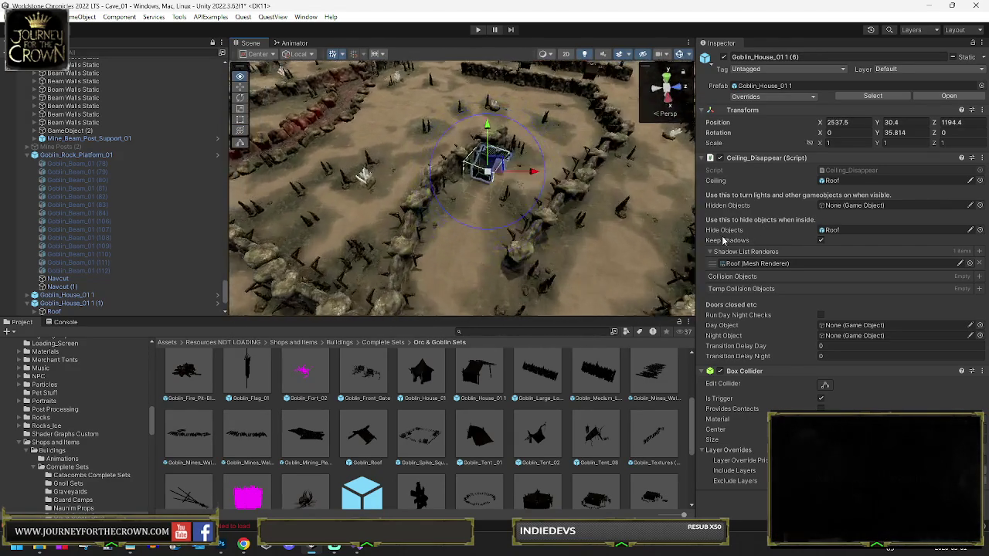
mouse_move(433, 232)
left_mouse_down()
mouse_move(317, 233)
mouse_move(343, 247)
mouse_move(509, 206)
mouse_move(668, 211)
left_mouse_up()
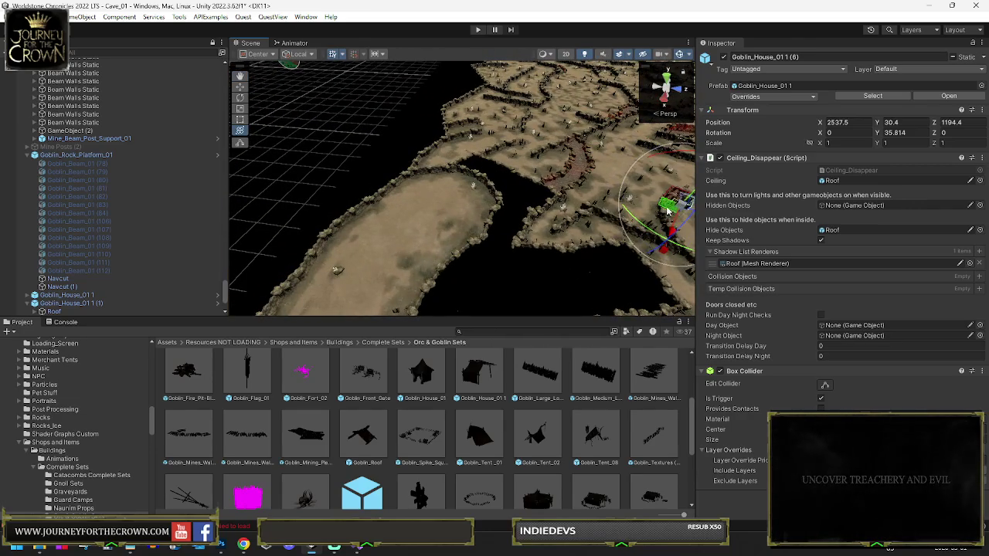
key("f")
mouse_move(442, 194)
left_mouse_down()
mouse_move(475, 227)
mouse_move(450, 225)
mouse_move(456, 182)
mouse_move(463, 193)
mouse_move(330, 238)
mouse_move(399, 260)
left_mouse_up()
- Angle Goblin_House_01 1 (8) along the wall at 2812, 30.4, 2224, rotated 59.973° on Y
key("e")
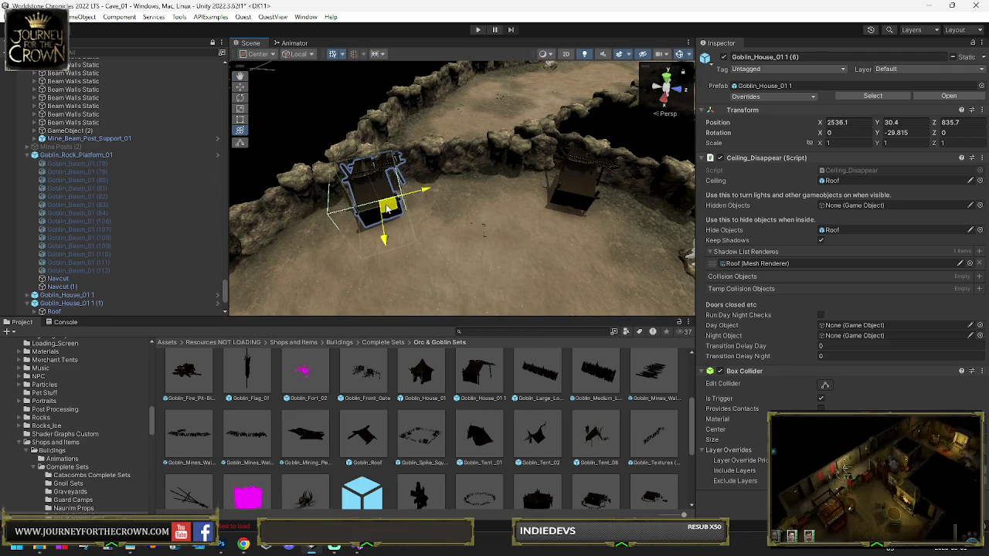
left_click_drag(389, 209, 454, 223)
key("y")
key("f")
mouse_move(459, 267)
left_mouse_down()
mouse_move(459, 287)
mouse_move(291, 293)
left_mouse_up()
left_click_drag(442, 238, 603, 226)
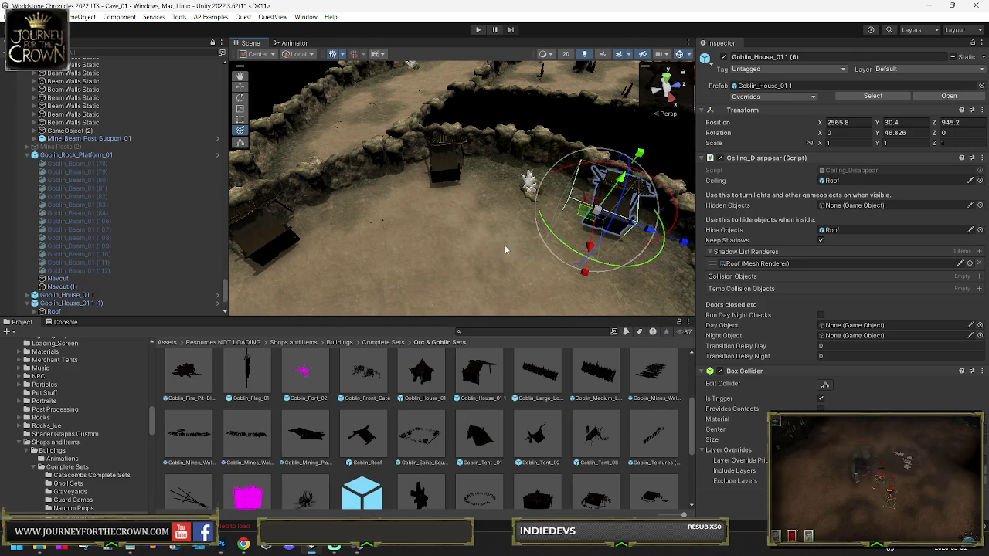
mouse_move(549, 227)
left_mouse_down()
mouse_move(500, 236)
mouse_move(520, 246)
left_mouse_up()
key("w")
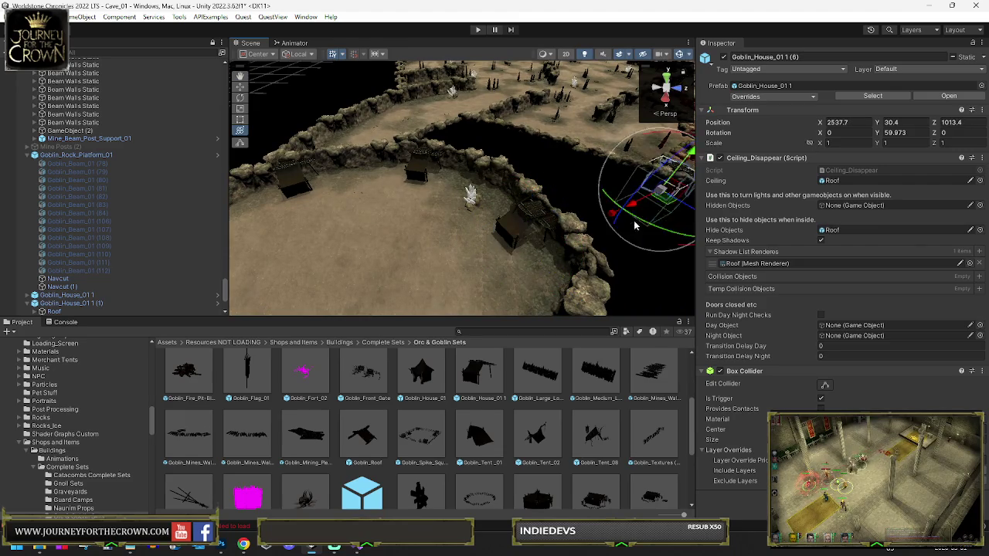
scroll(649, 222, "down", 6)
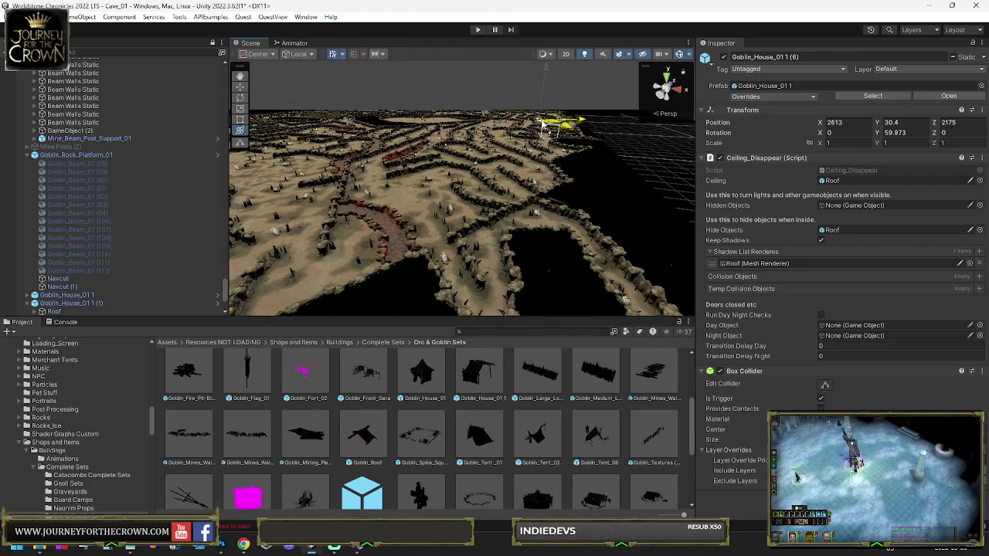
left_click_drag(542, 122, 545, 123)
- Nudge the house in its new cave area so it sits next to the rock wall
key("f")
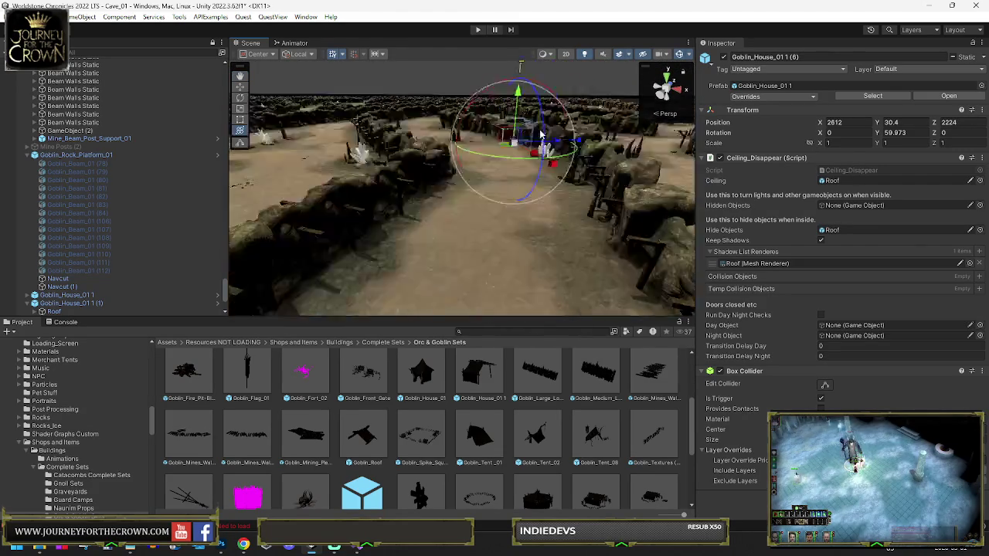
scroll(488, 201, "down", 5)
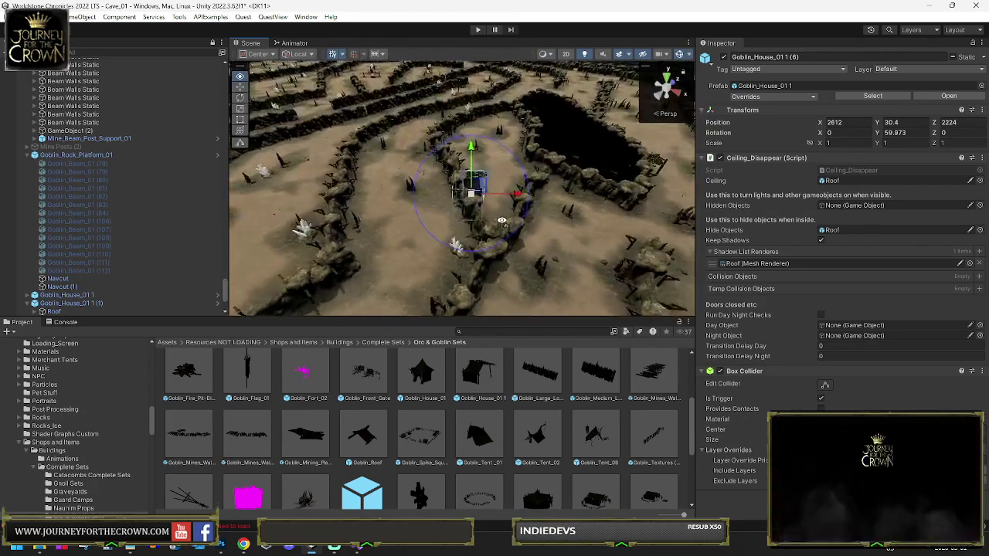
left_click_drag(488, 243, 471, 249)
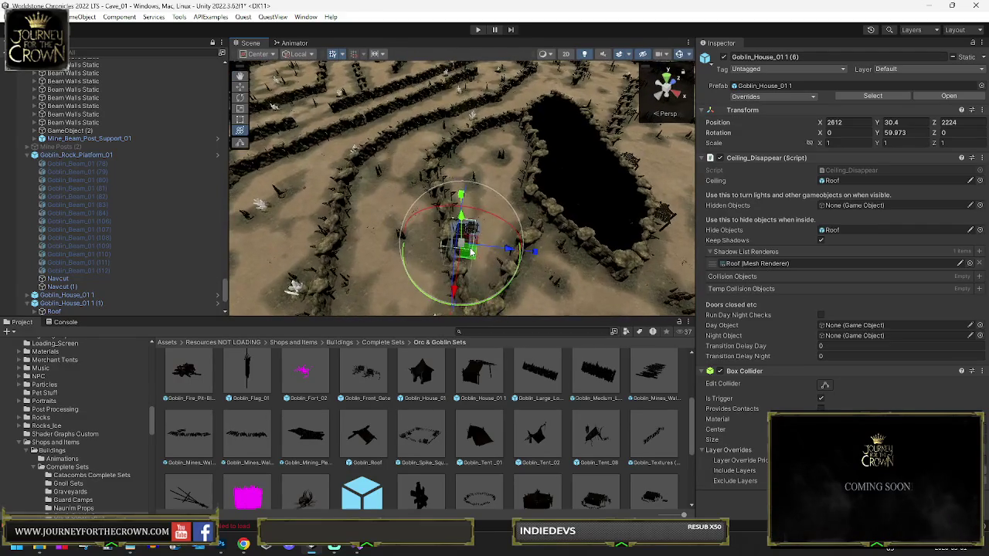
left_click_drag(503, 144, 506, 147)
key("f")
key("e")
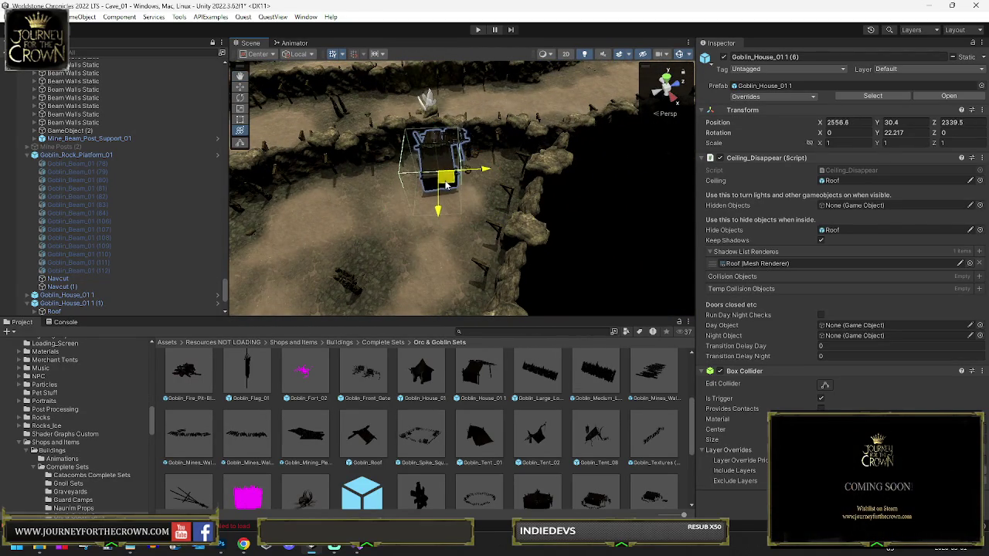
mouse_move(446, 183)
left_mouse_down()
mouse_move(324, 220)
mouse_move(494, 199)
mouse_move(473, 197)
left_mouse_up()
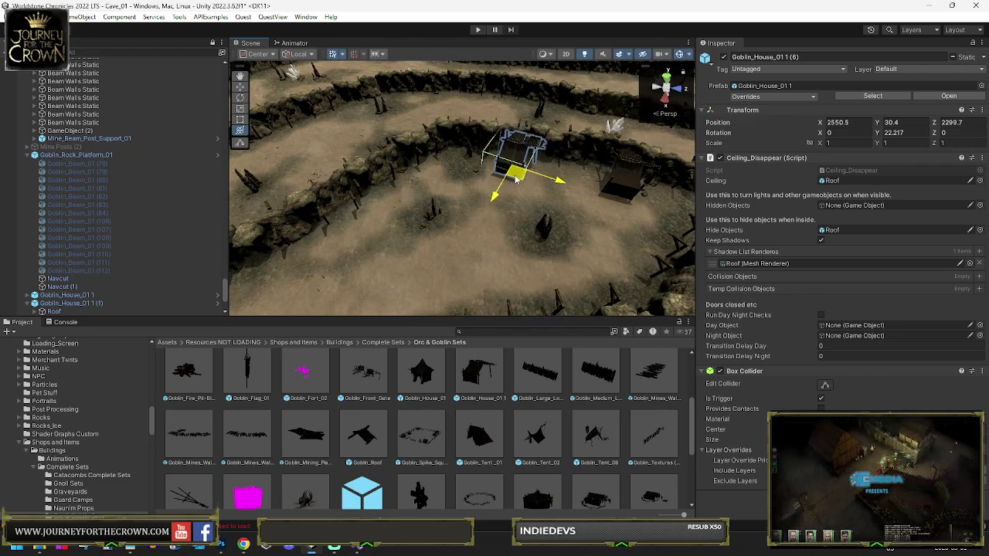
- Shift the house to another spot, adjusting it left and right against the wall
mouse_move(432, 134)
left_mouse_down()
mouse_move(490, 133)
mouse_move(372, 165)
left_mouse_up()
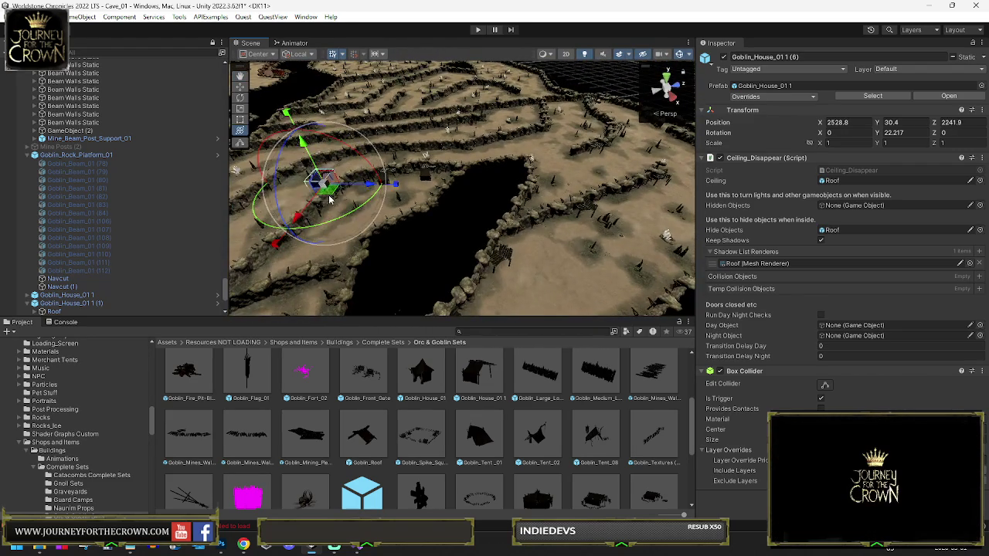
key("f")
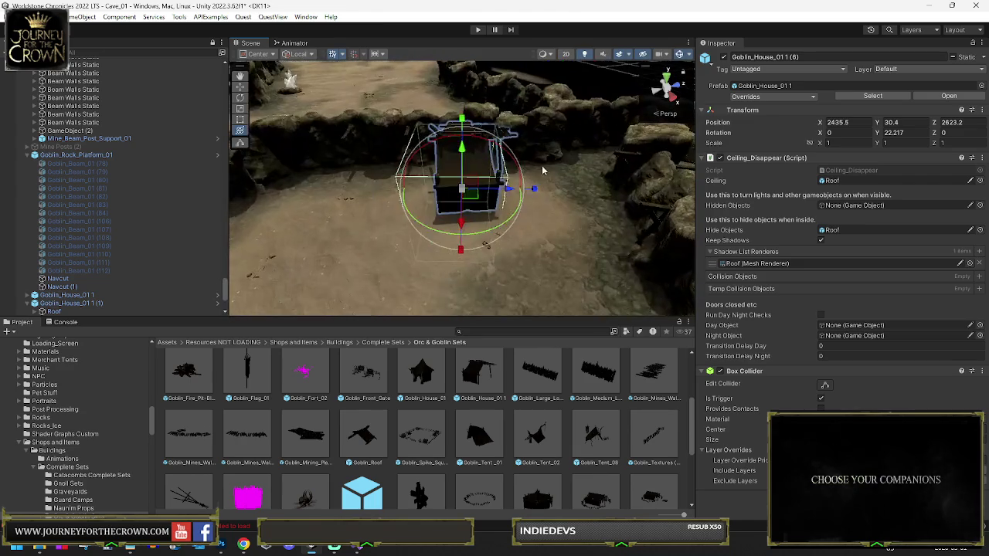
left_click_drag(442, 211, 352, 210)
mouse_move(444, 230)
left_mouse_down()
mouse_move(540, 210)
mouse_move(541, 247)
mouse_move(791, 289)
mouse_move(775, 320)
mouse_move(590, 325)
mouse_move(535, 191)
left_mouse_up()
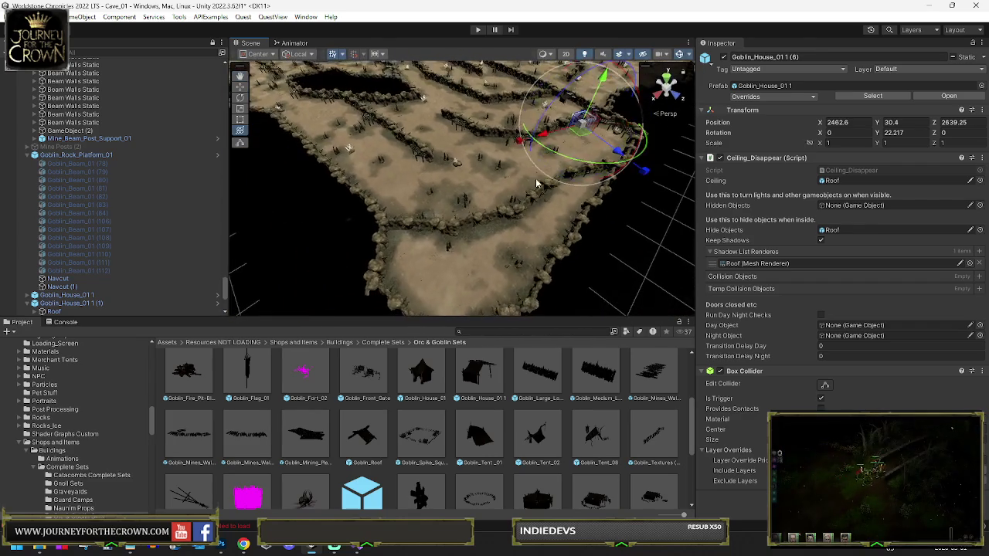
key("f")
mouse_move(416, 268)
left_mouse_down()
mouse_move(487, 237)
mouse_move(452, 254)
left_mouse_up()
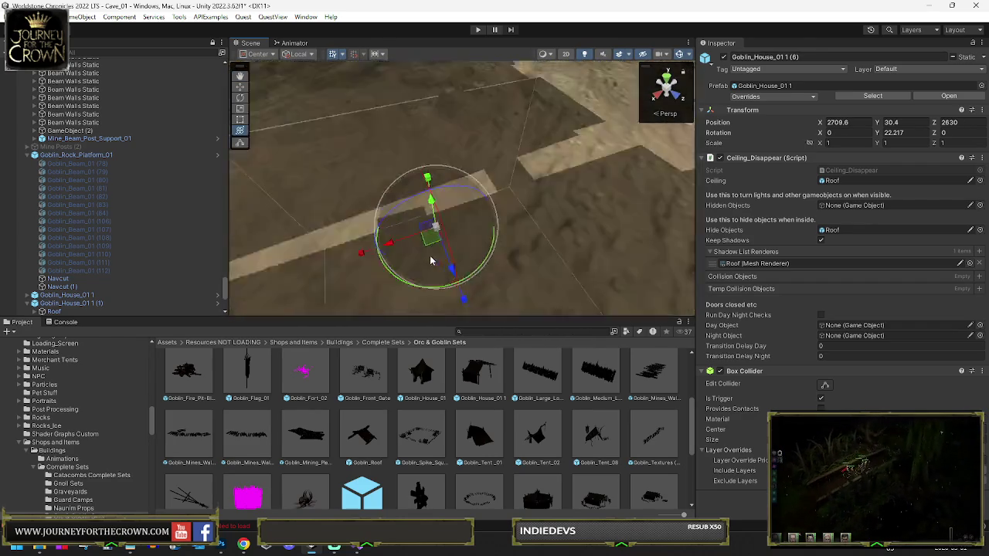
- Place Goblin_House_01 1 (8) at 2428.5, 30.4, 2533.7, turned 0.976° on Y beside the wall
key("e")
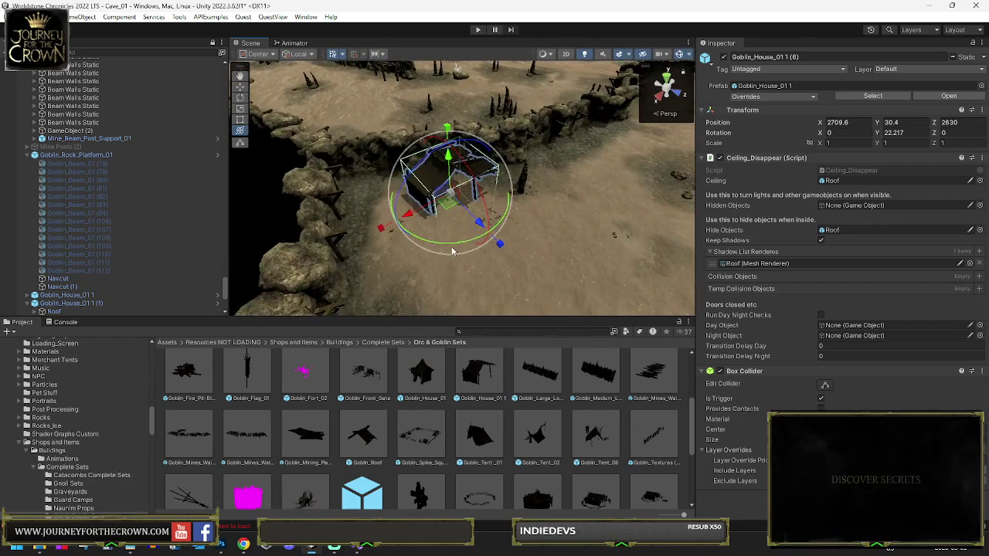
mouse_move(517, 238)
left_mouse_down()
mouse_move(592, 227)
mouse_move(496, 199)
left_mouse_up()
key("y")
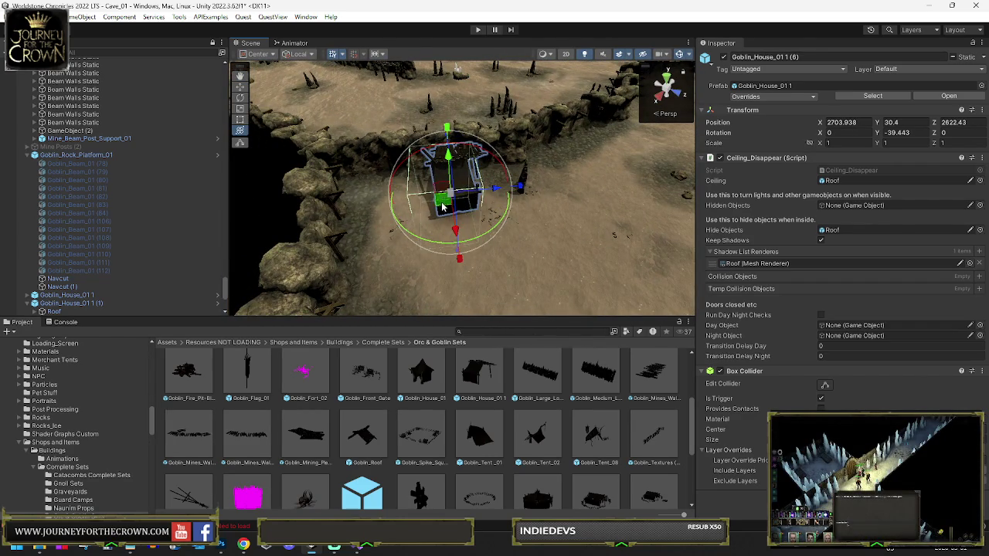
mouse_move(389, 125)
left_mouse_down()
mouse_move(354, 90)
mouse_move(489, 155)
mouse_move(567, 278)
left_mouse_up()
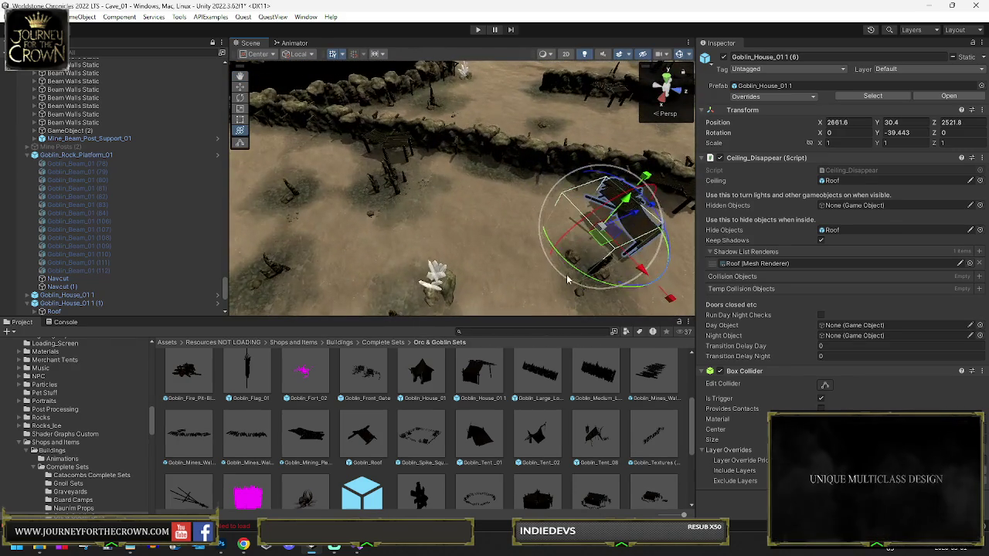
mouse_move(476, 249)
left_mouse_down()
mouse_move(608, 225)
mouse_move(489, 207)
left_mouse_up()
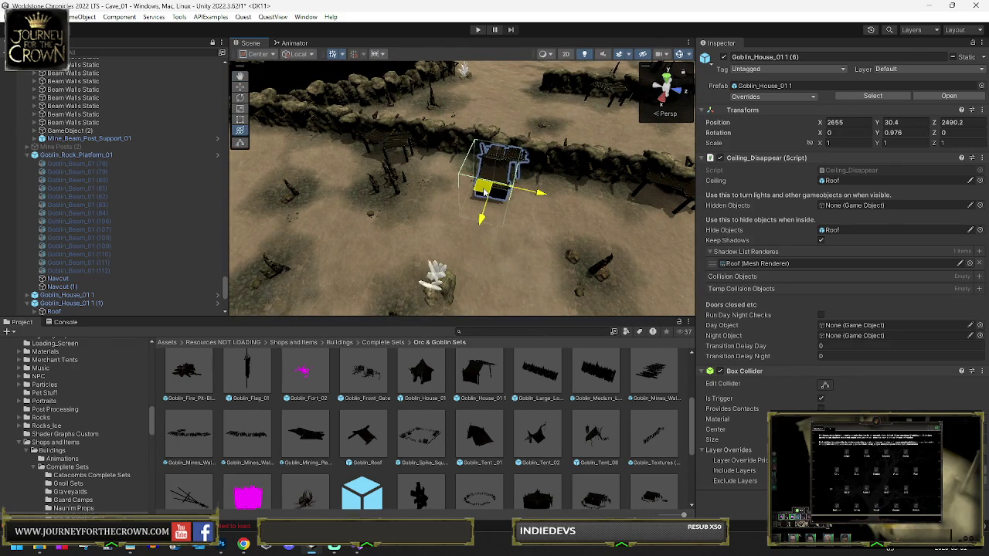
mouse_move(337, 164)
left_mouse_down()
mouse_move(441, 99)
mouse_move(470, 176)
mouse_move(425, 205)
left_mouse_up()
mouse_move(528, 81)
left_mouse_down()
mouse_move(577, 124)
mouse_move(578, 219)
left_mouse_up()
key("f")
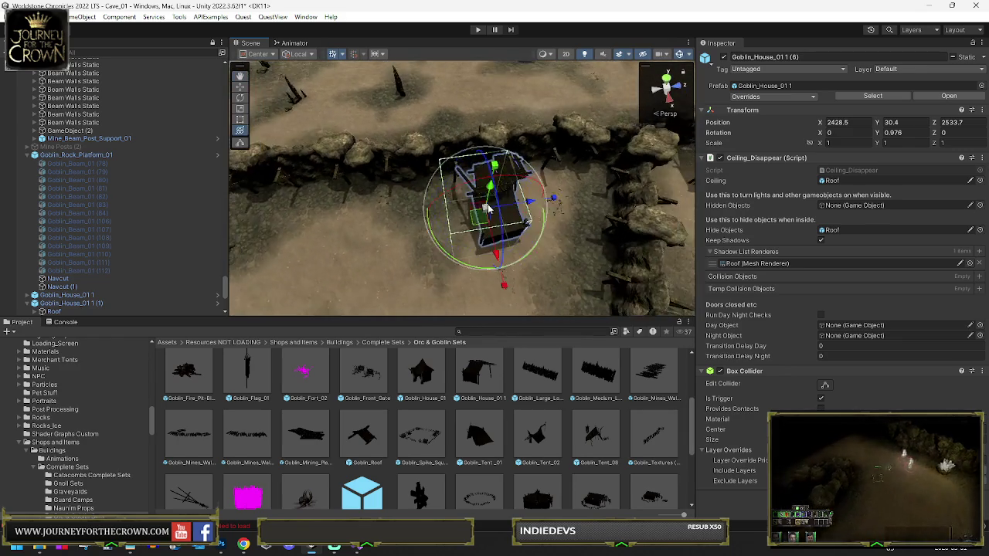
left_click_drag(479, 219, 477, 220)
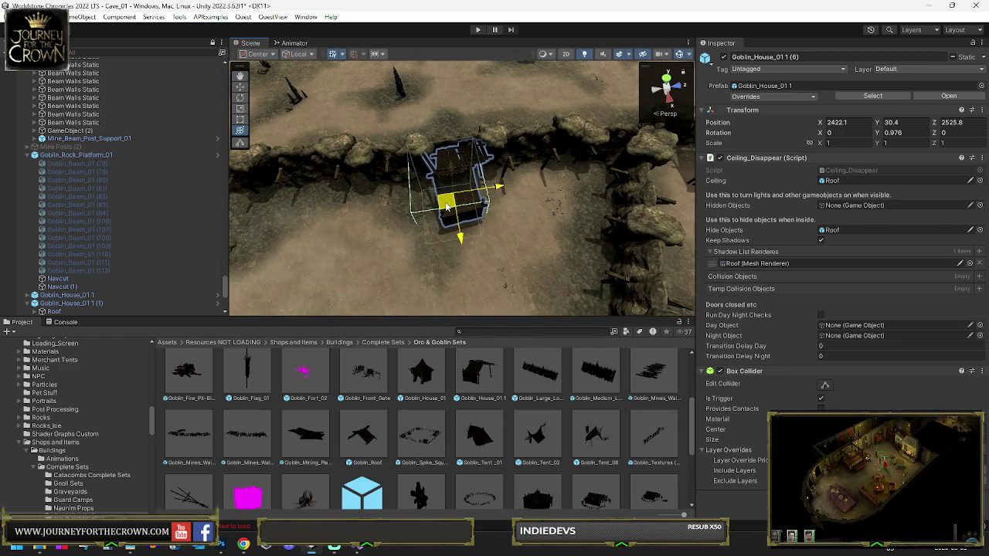
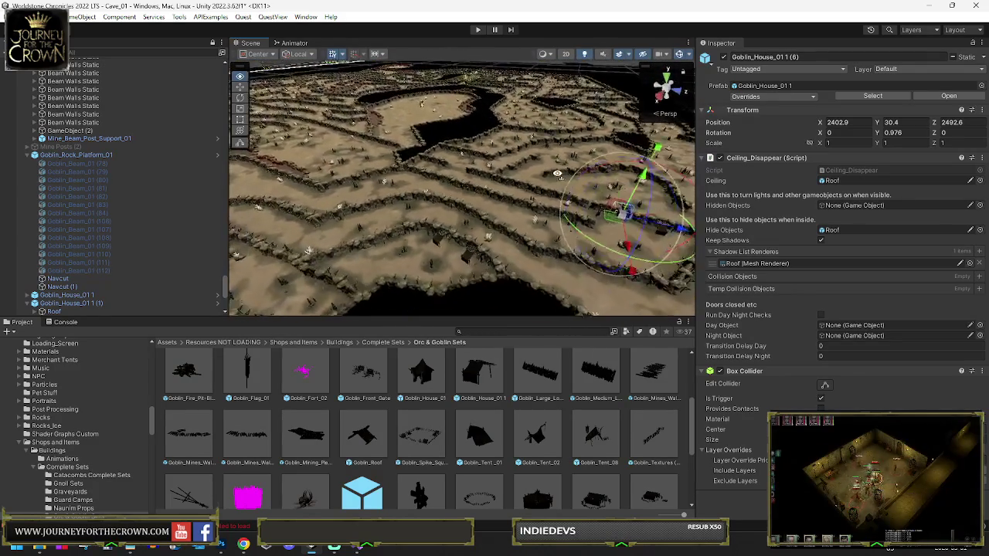
- Bring goblin house (6) into view inside the cave's rock-walled camp
left_click_drag(557, 173, 616, 223)
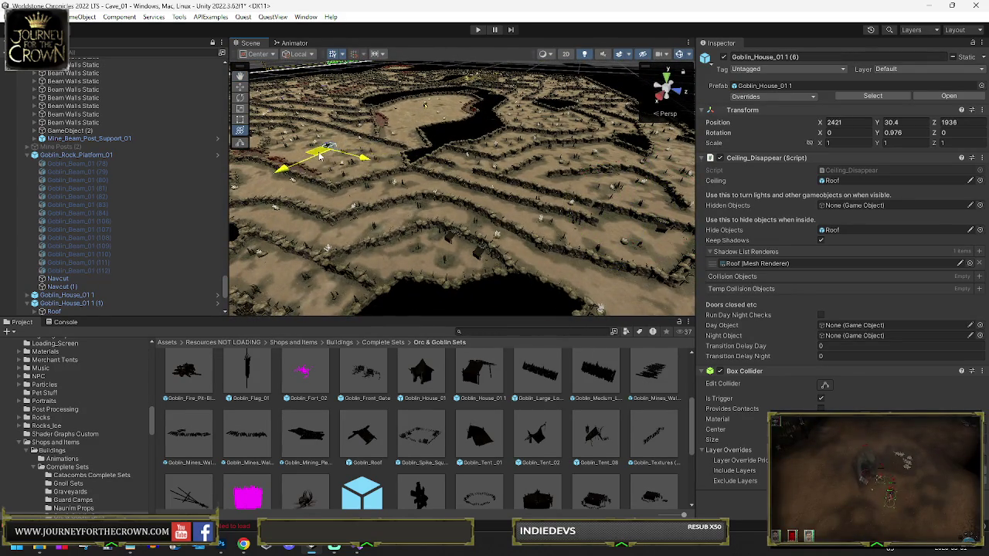
key("f")
mouse_move(373, 163)
left_mouse_down()
mouse_move(544, 217)
mouse_move(550, 202)
left_mouse_up()
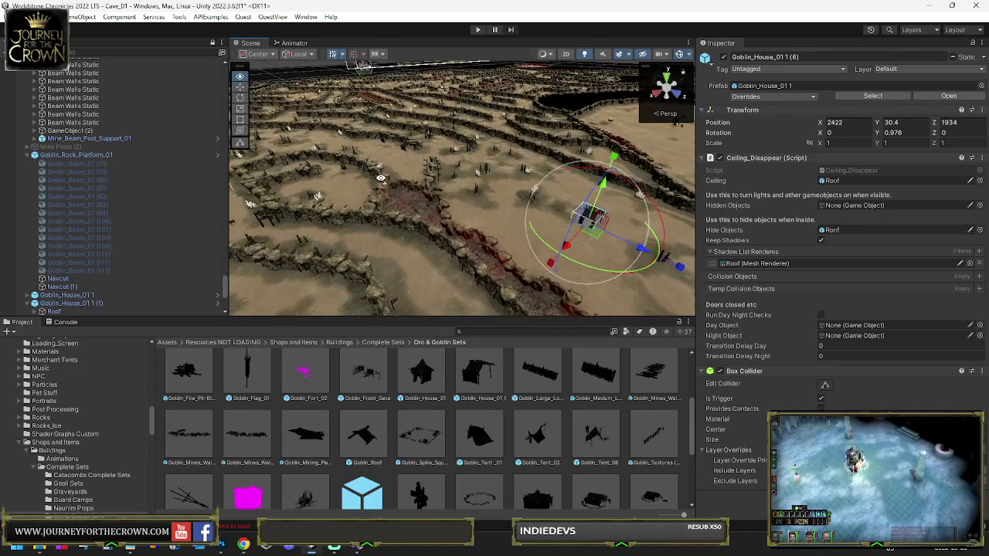
left_click_drag(380, 178, 300, 191)
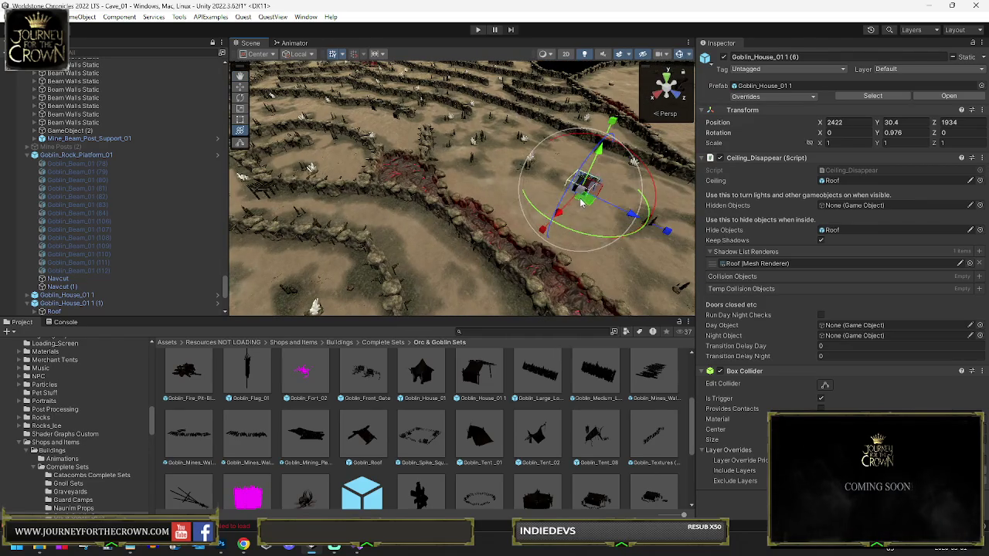
scroll(424, 187, "down", 10)
scroll(450, 193, "up", 2)
mouse_move(450, 193)
left_mouse_down()
mouse_move(445, 209)
mouse_move(488, 213)
mouse_move(467, 220)
left_mouse_up()
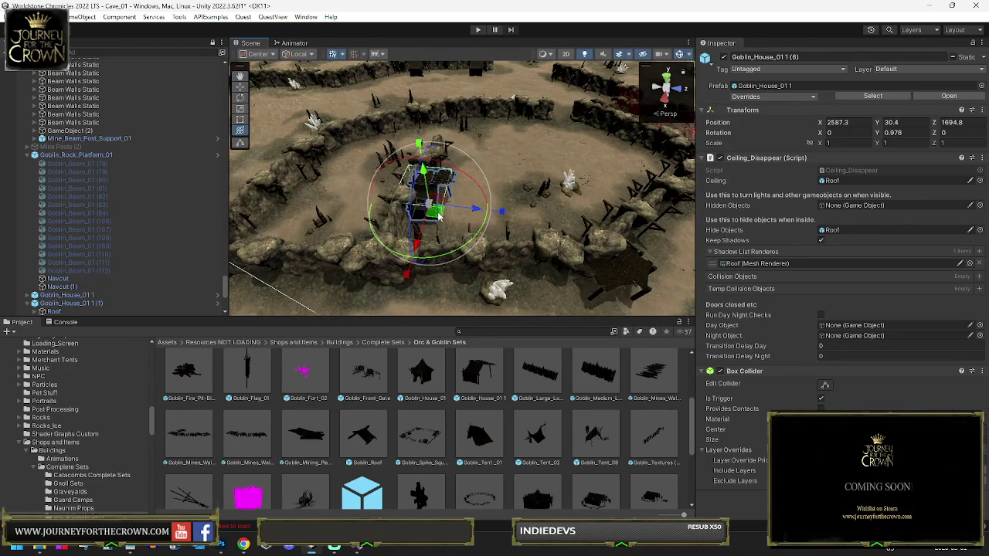
- From a top-down angle, select Goblin_House_01 1 (6) for rotating toward about -89 degrees
key("e")
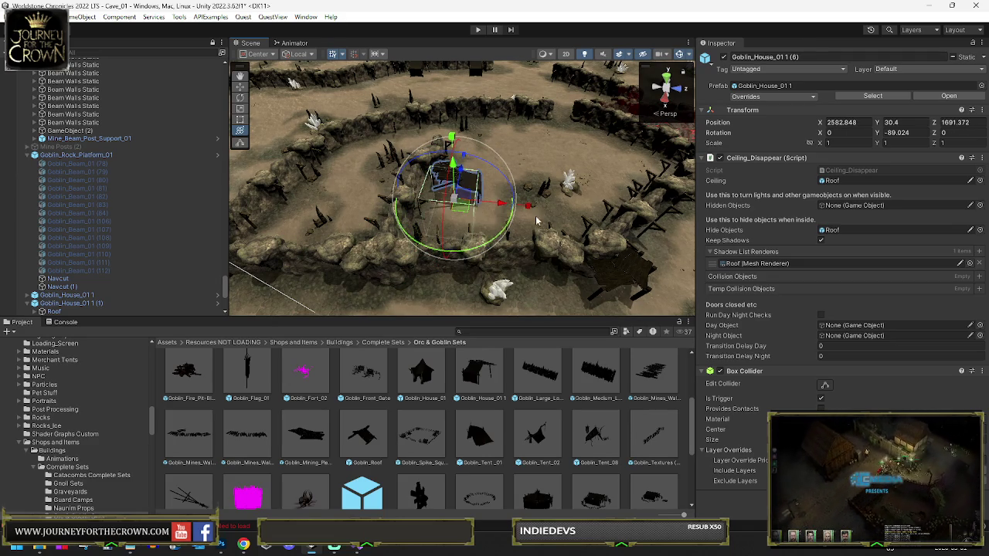
left_click_drag(547, 205, 441, 204)
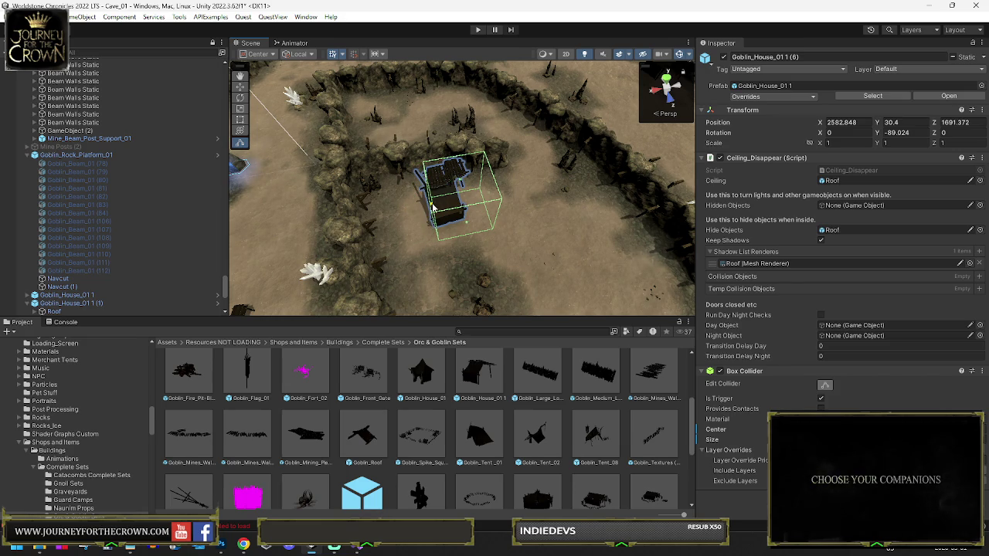
scroll(72, 282, "down", 7)
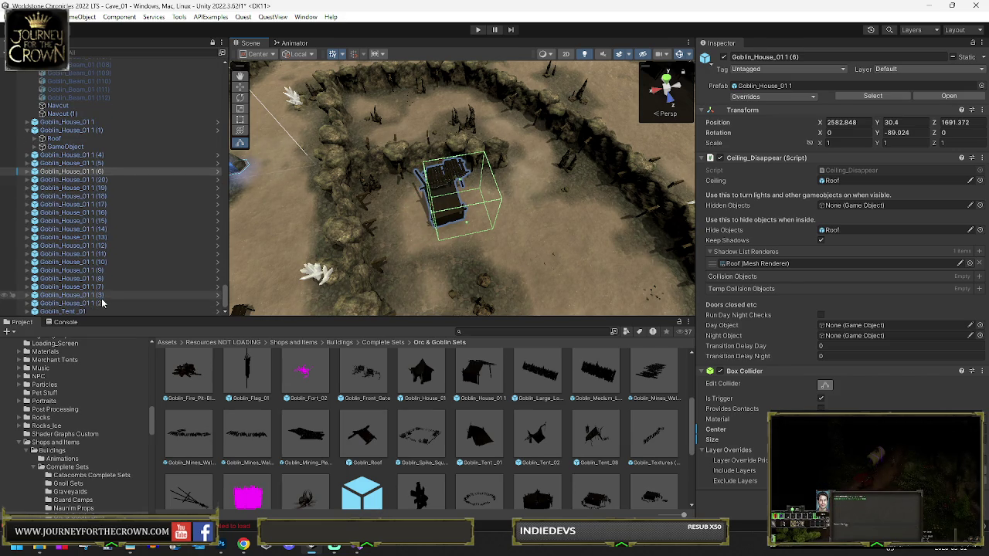
left_click(81, 172)
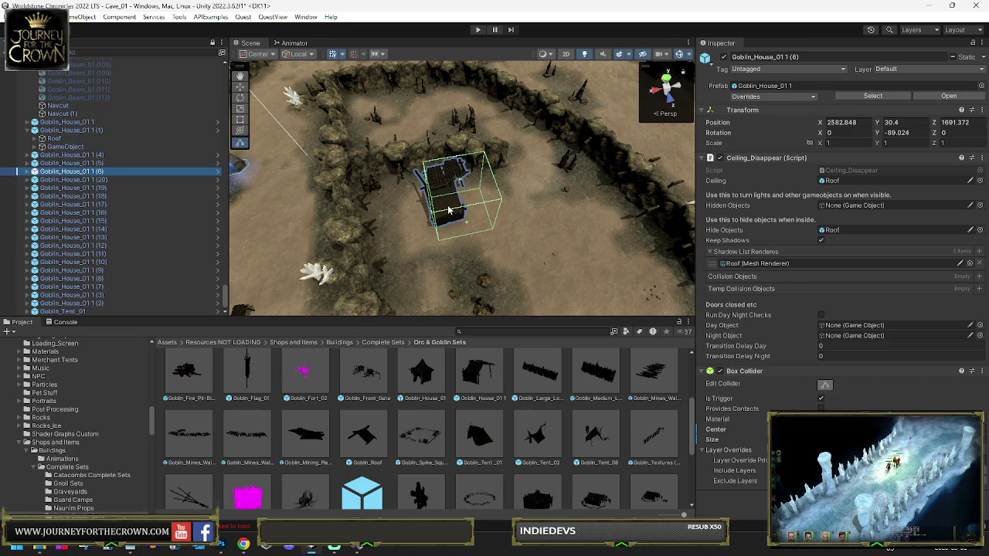
- Move goblin house (6) to a new spot and rotate it to about -137 degrees
key("y")
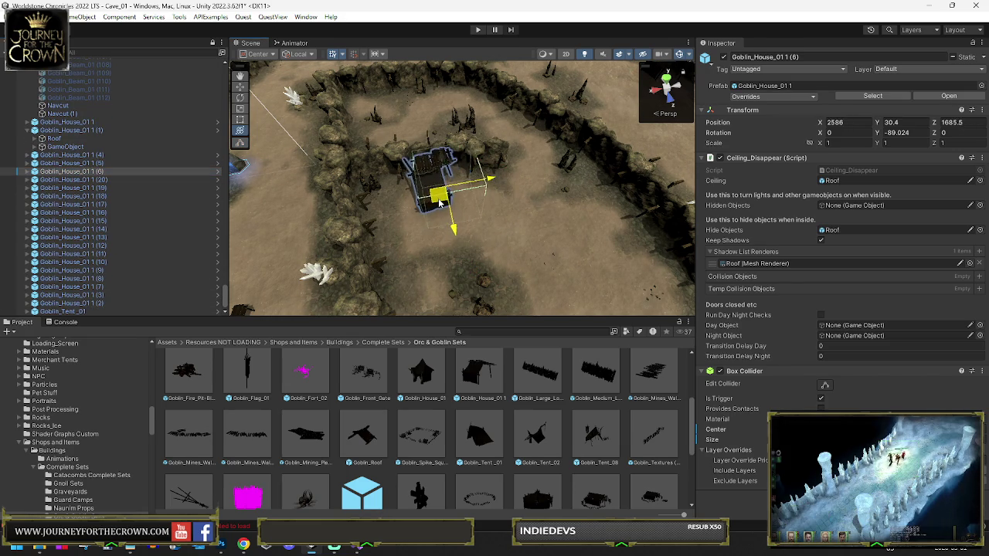
left_click_drag(438, 202, 436, 201)
scroll(494, 205, "down", 5)
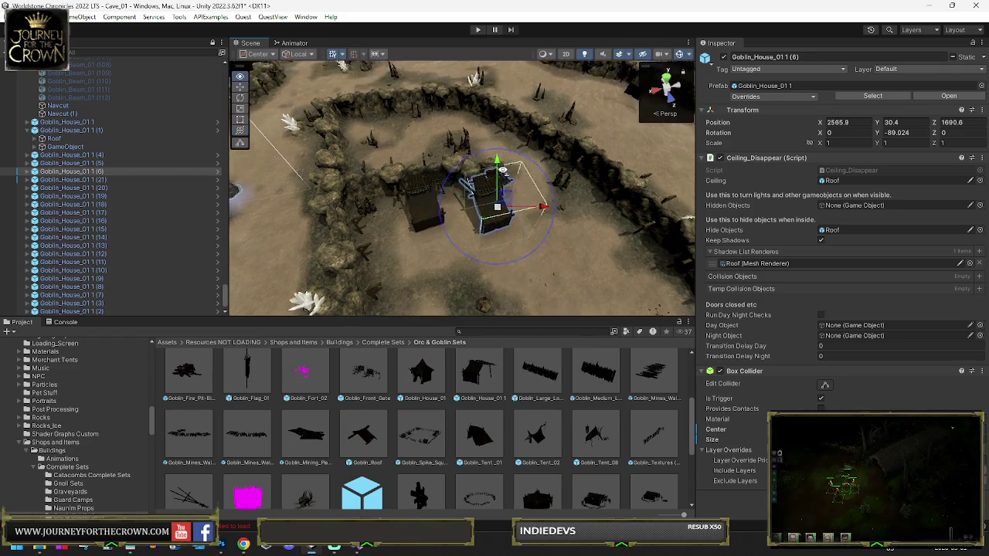
mouse_move(479, 193)
left_mouse_down()
mouse_move(430, 190)
mouse_move(276, 135)
left_mouse_up()
left_click_drag(531, 256, 307, 152)
key("f")
mouse_move(448, 197)
left_mouse_down()
mouse_move(489, 209)
mouse_move(431, 223)
mouse_move(436, 271)
left_mouse_up()
key("y")
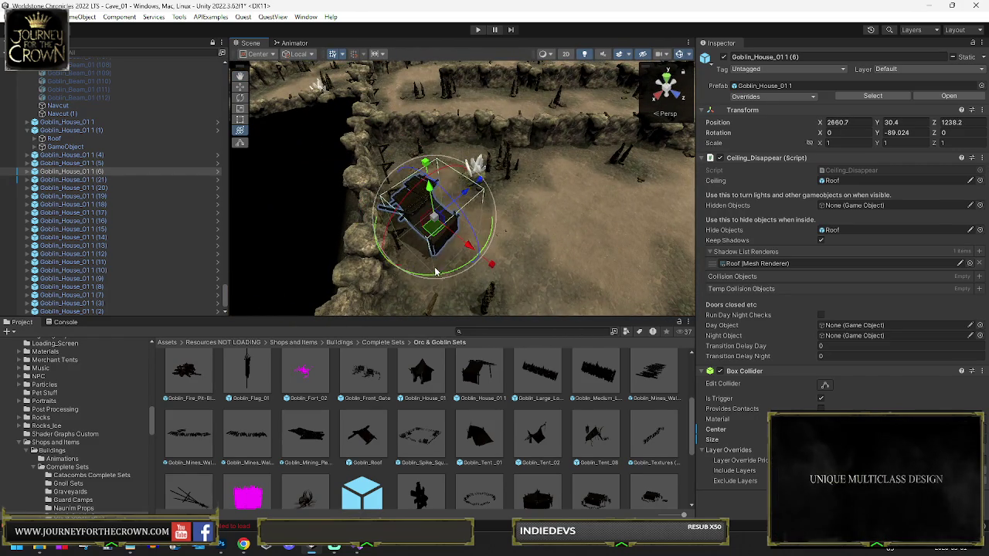
left_click_drag(549, 249, 544, 247)
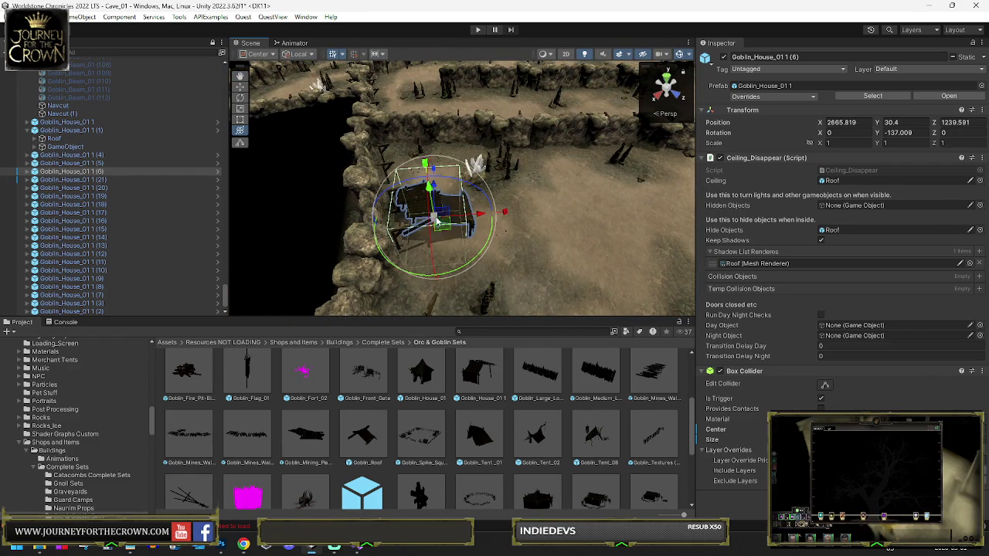
- Shift goblin house (22) slightly along the cave wall, then deselect it
mouse_move(431, 235)
left_mouse_down()
mouse_move(537, 169)
mouse_move(511, 208)
left_mouse_up()
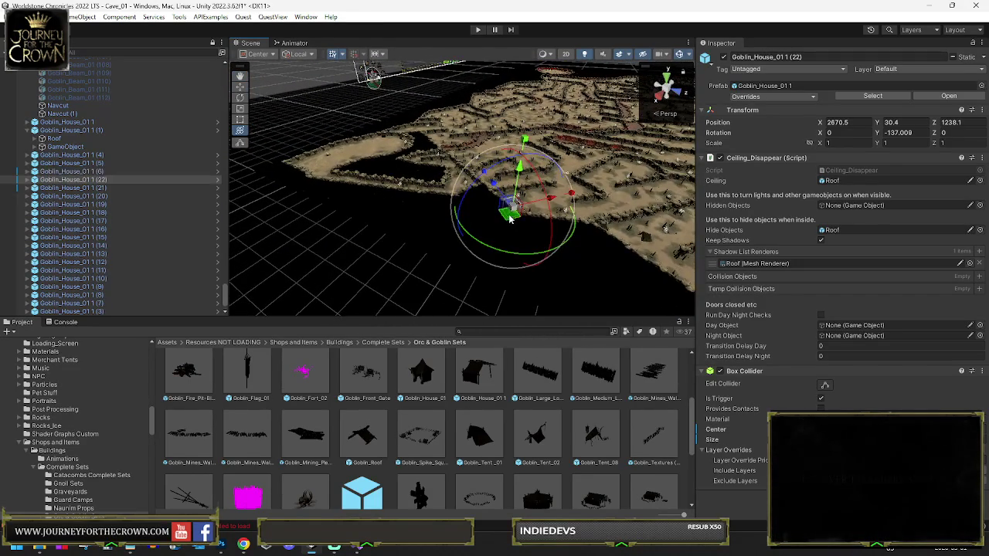
left_click(357, 154)
key("f")
mouse_move(548, 221)
left_mouse_down()
mouse_move(453, 188)
mouse_move(460, 233)
mouse_move(312, 232)
left_mouse_up()
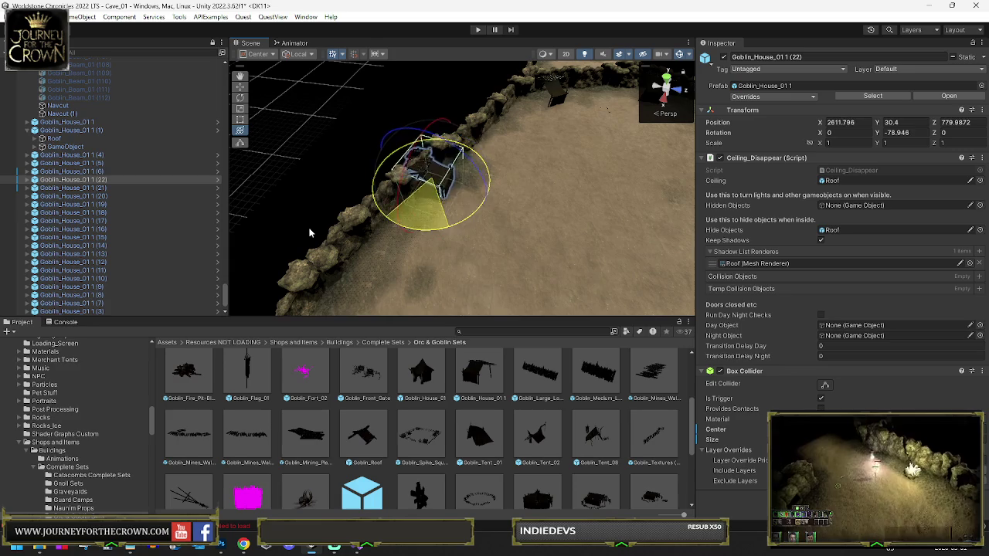
left_click_drag(471, 179, 473, 174)
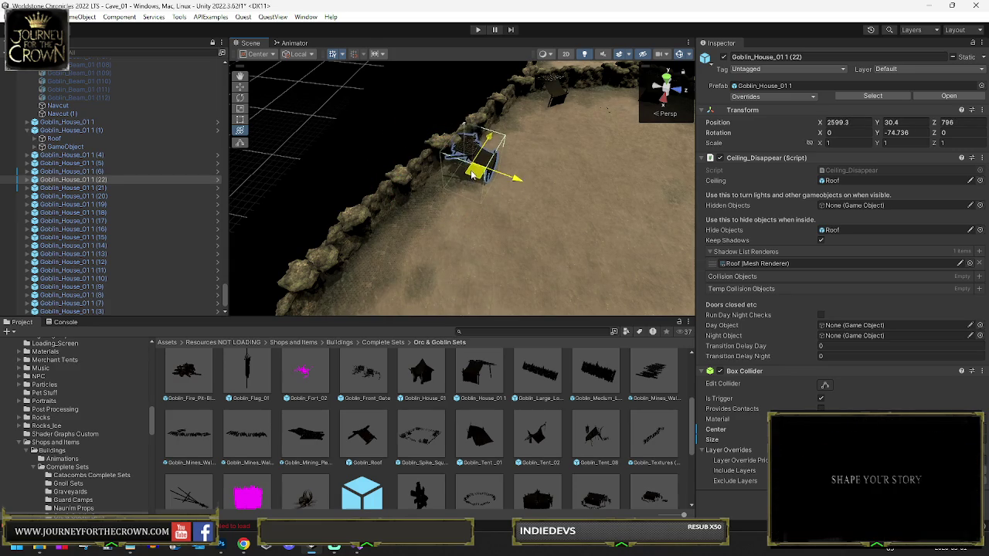
mouse_move(582, 200)
left_mouse_down()
mouse_move(704, 172)
mouse_move(312, 191)
left_mouse_up()
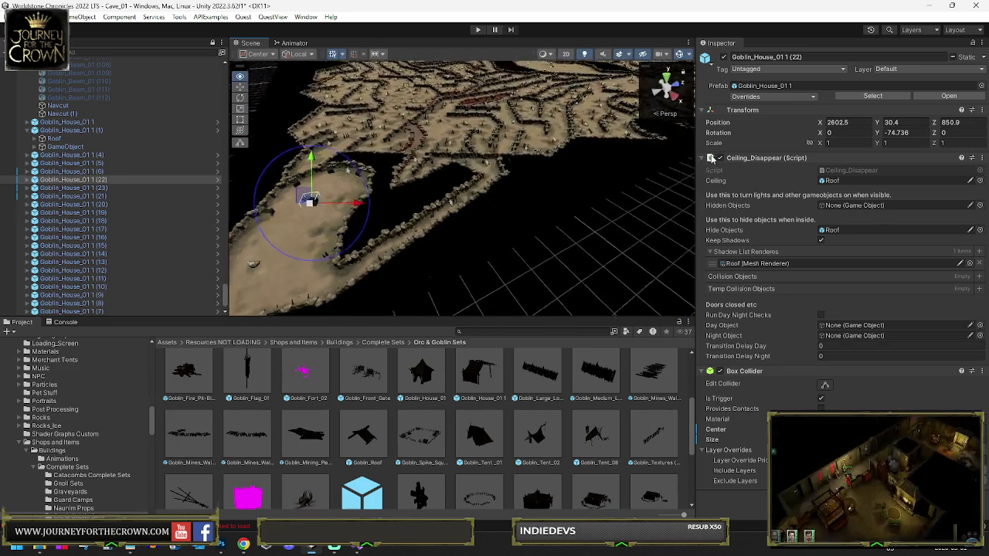
key("e")
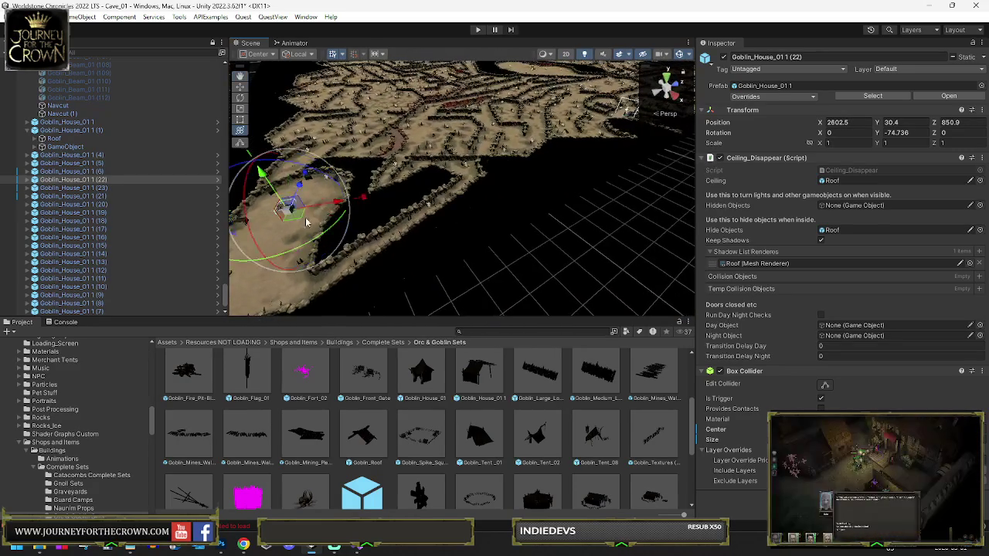
left_click(312, 190)
mouse_move(407, 246)
left_mouse_down()
mouse_move(508, 156)
mouse_move(525, 178)
mouse_move(587, 192)
mouse_move(585, 224)
mouse_move(566, 209)
mouse_move(569, 221)
mouse_move(556, 198)
mouse_move(269, 192)
mouse_move(528, 159)
mouse_move(375, 124)
mouse_move(425, 116)
mouse_move(355, 270)
mouse_move(509, 180)
mouse_move(350, 189)
mouse_move(495, 198)
mouse_move(559, 172)
mouse_move(592, 171)
left_mouse_up()
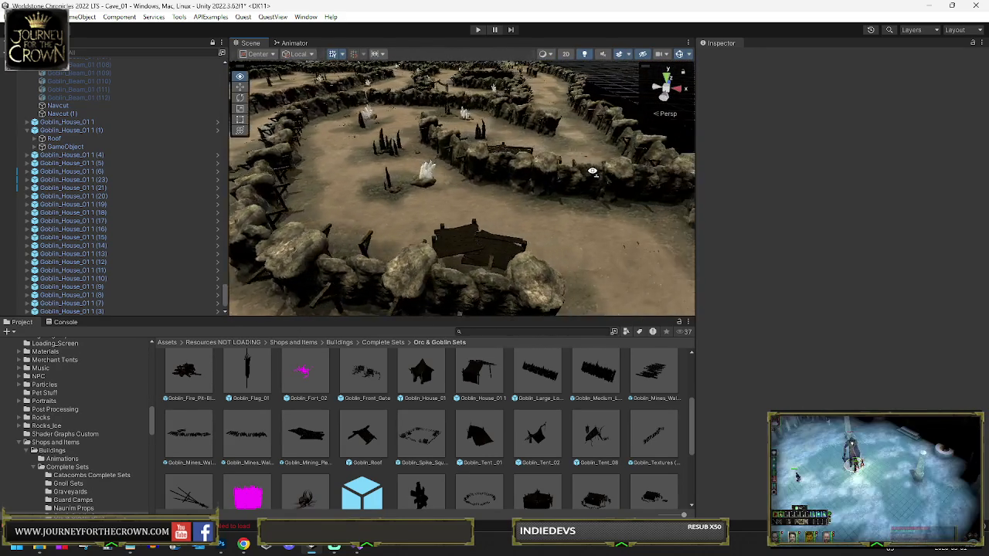
mouse_move(321, 180)
left_mouse_down()
mouse_move(529, 173)
mouse_move(596, 244)
mouse_move(242, 175)
mouse_move(249, 210)
mouse_move(138, 200)
mouse_move(46, 231)
left_mouse_up()
scroll(243, 249, "up", 5)
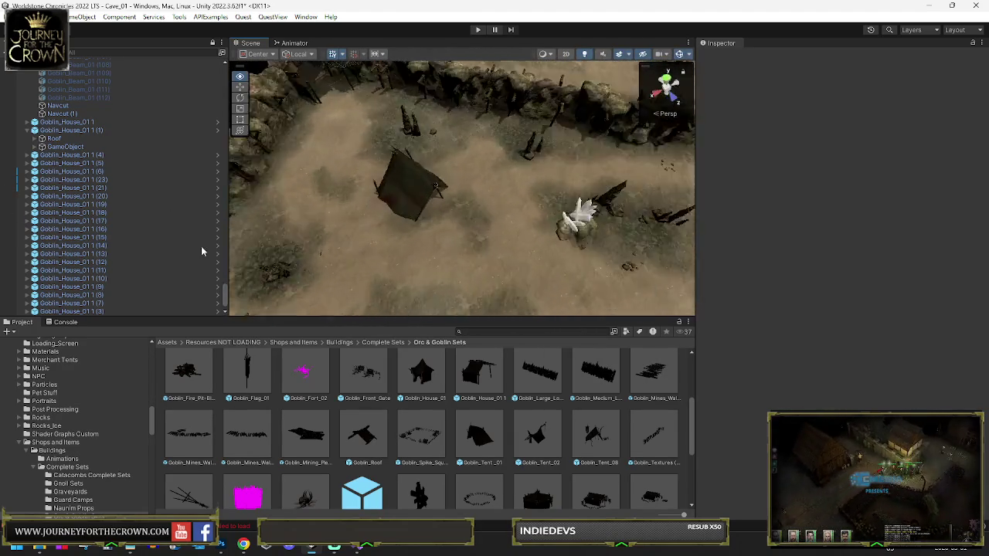
left_click(431, 212)
- Move Goblin_Tent_01 to a new spot in the cave camp
left_click_drag(431, 212, 594, 177)
scroll(594, 176, "down", 5)
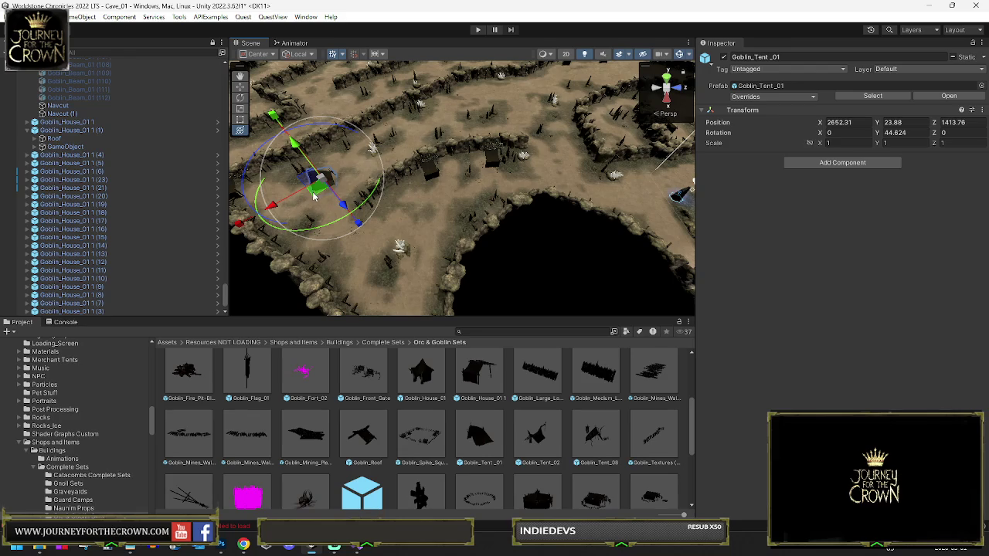
mouse_move(313, 196)
left_mouse_down()
mouse_move(302, 214)
mouse_move(453, 204)
mouse_move(436, 208)
left_mouse_up()
key("f")
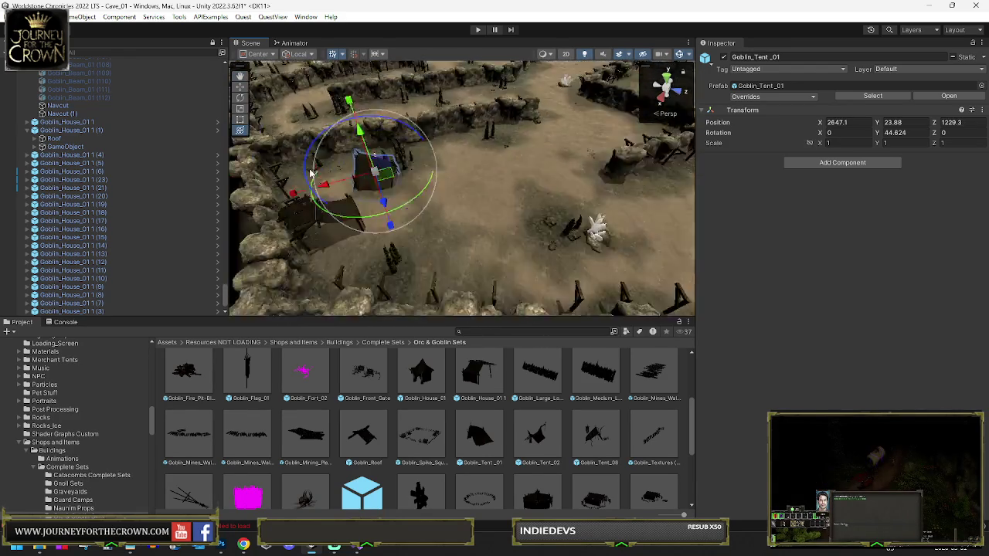
mouse_move(420, 143)
left_mouse_down()
mouse_move(420, 234)
mouse_move(421, 166)
mouse_move(397, 122)
mouse_move(369, 114)
mouse_move(385, 78)
mouse_move(420, 224)
left_mouse_up()
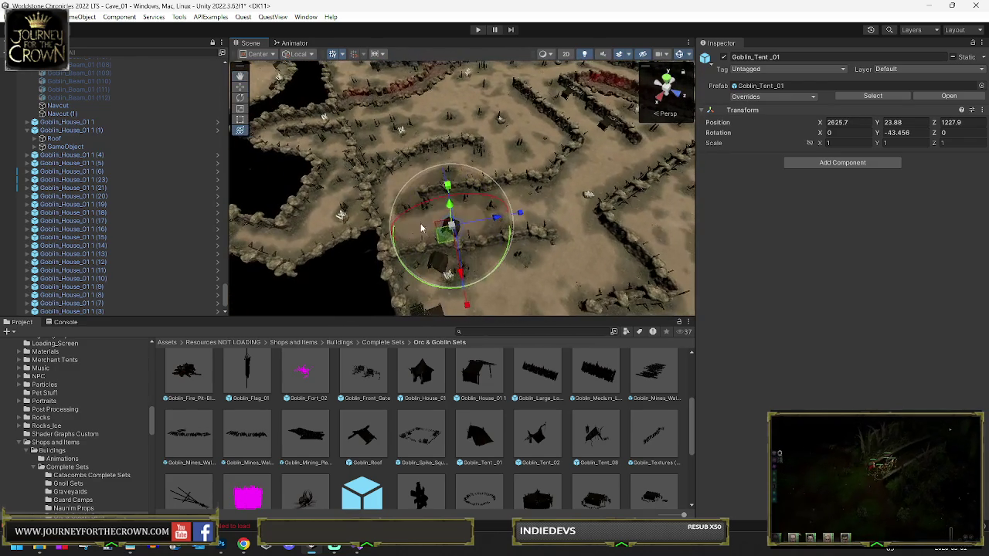
- Rotate the tent to face nearly straight and nudge its position slightly
mouse_move(578, 114)
left_mouse_down()
mouse_move(537, 110)
mouse_move(659, 184)
mouse_move(334, 107)
left_mouse_up()
key("f")
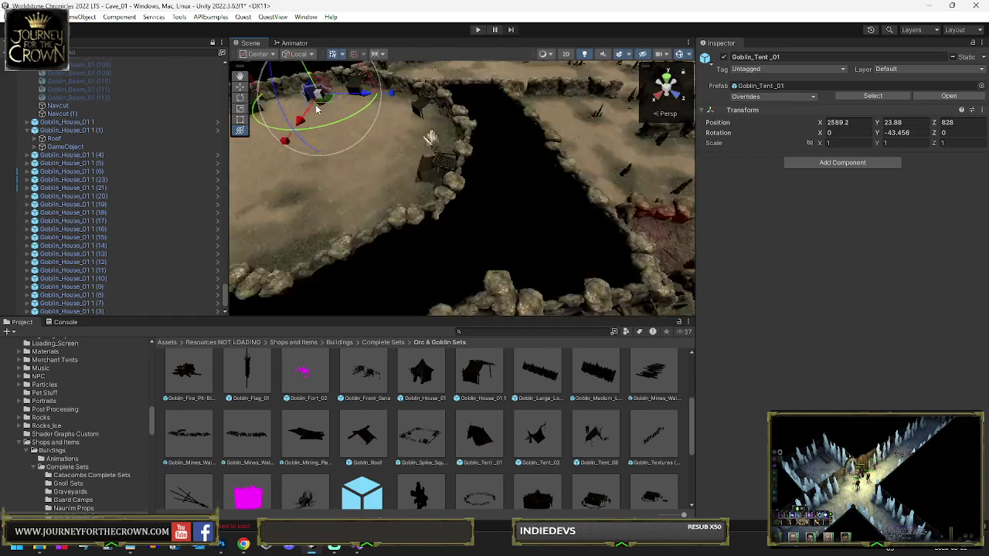
mouse_move(408, 139)
left_mouse_down()
mouse_move(451, 220)
mouse_move(482, 199)
mouse_move(458, 182)
left_mouse_up()
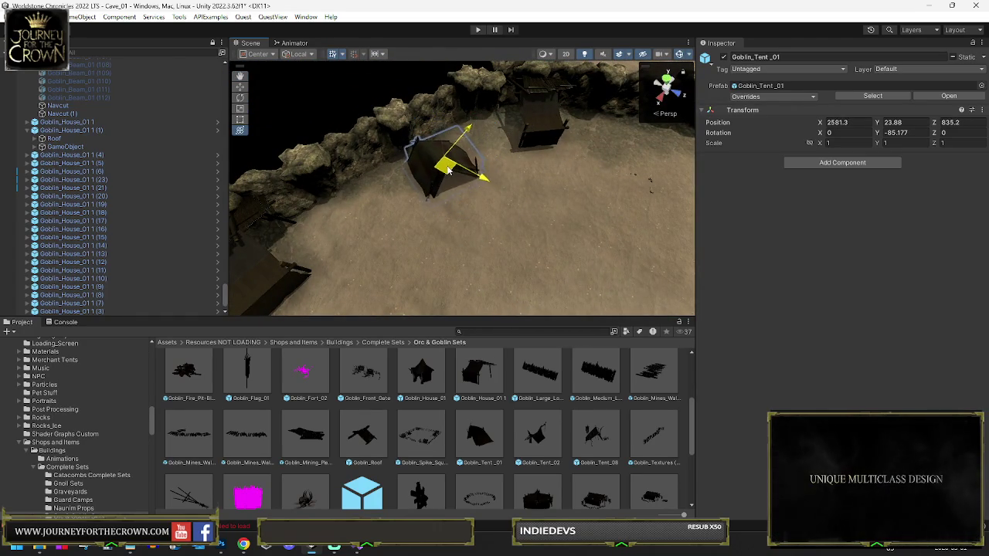
scroll(616, 218, "down", 5)
key("e")
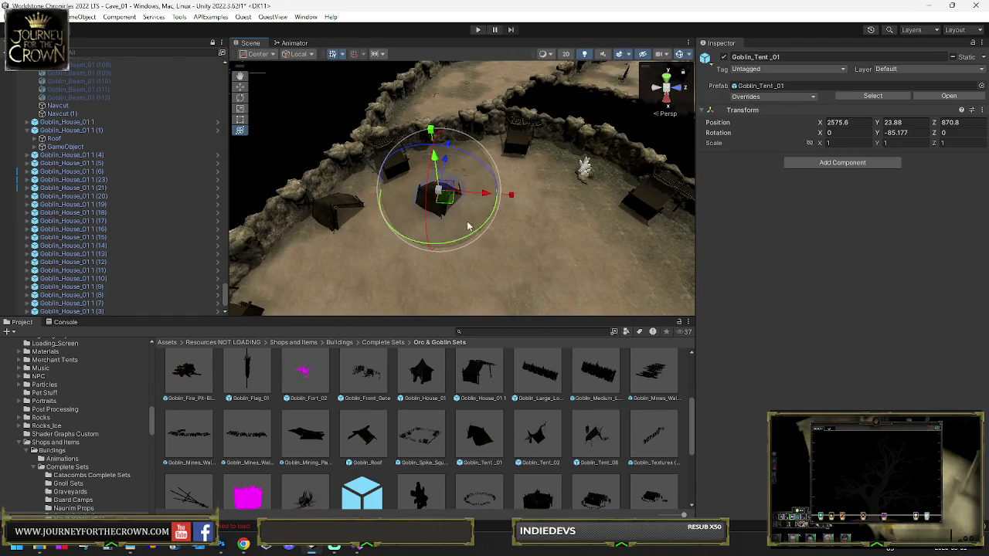
left_click_drag(444, 244, 450, 242)
left_click_drag(265, 242, 278, 235)
key("w")
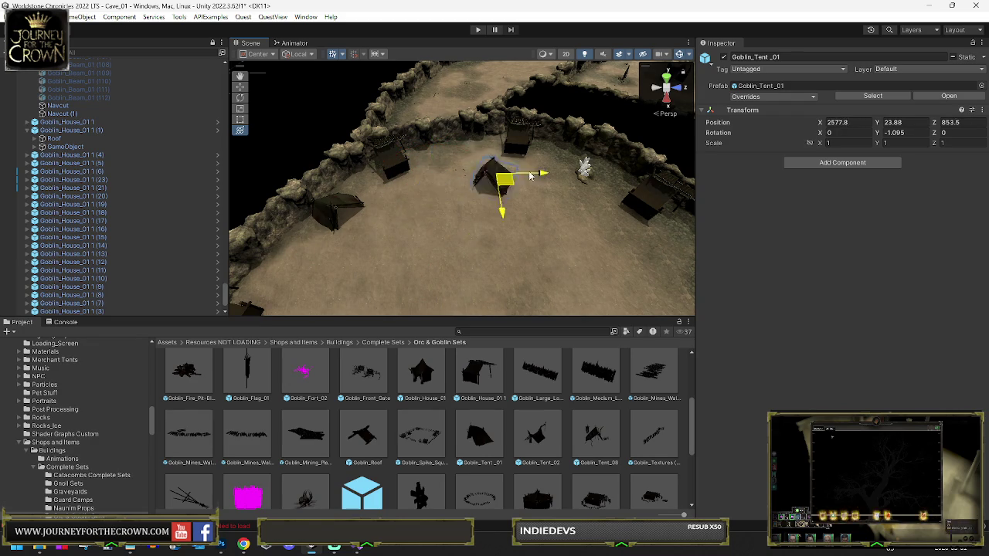
left_click_drag(581, 161, 585, 172)
- Slide the tent along the wall, turn it about 28 degrees, and place it beside the white crystals
key("e")
scroll(501, 202, "down", 2)
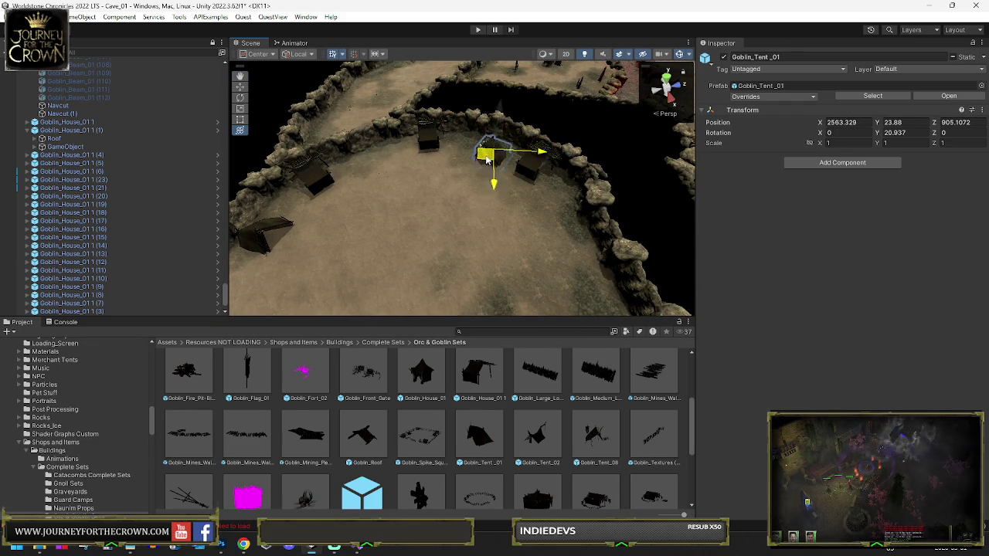
mouse_move(564, 197)
left_mouse_down()
mouse_move(468, 201)
mouse_move(352, 175)
left_mouse_up()
key("e")
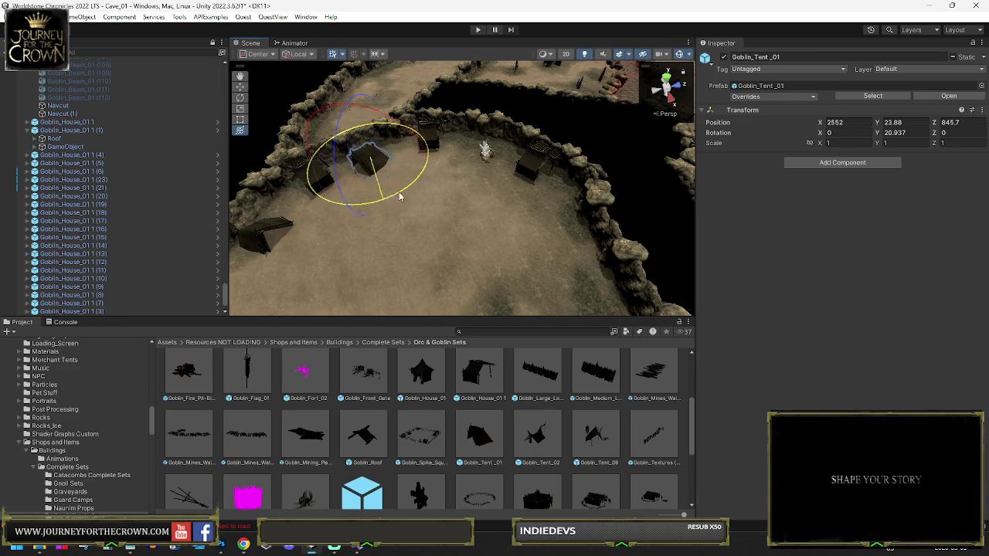
mouse_move(456, 214)
left_mouse_down()
mouse_move(624, 111)
mouse_move(432, 192)
left_mouse_up()
left_click_drag(370, 216, 415, 232)
left_click_drag(532, 160, 529, 166)
key("f")
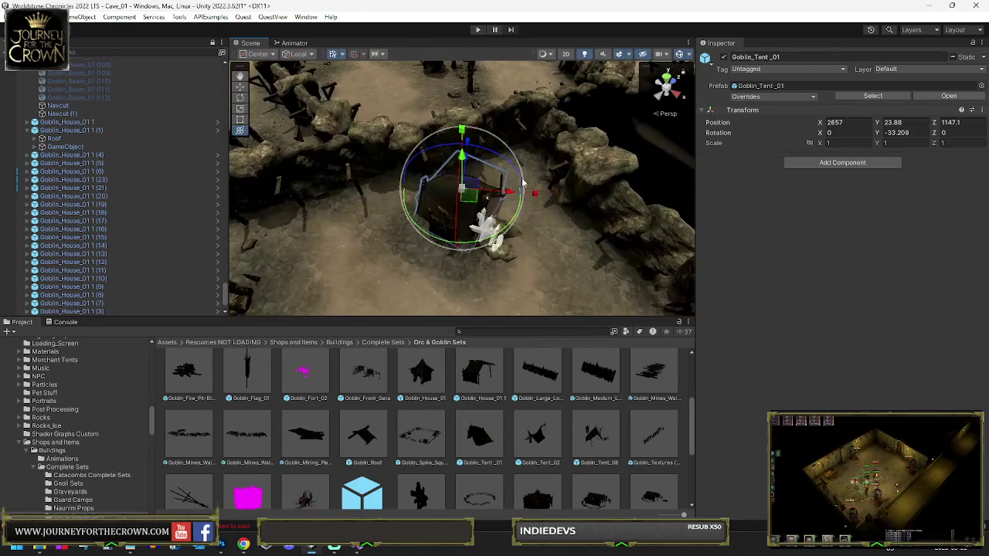
left_click_drag(395, 234, 358, 218)
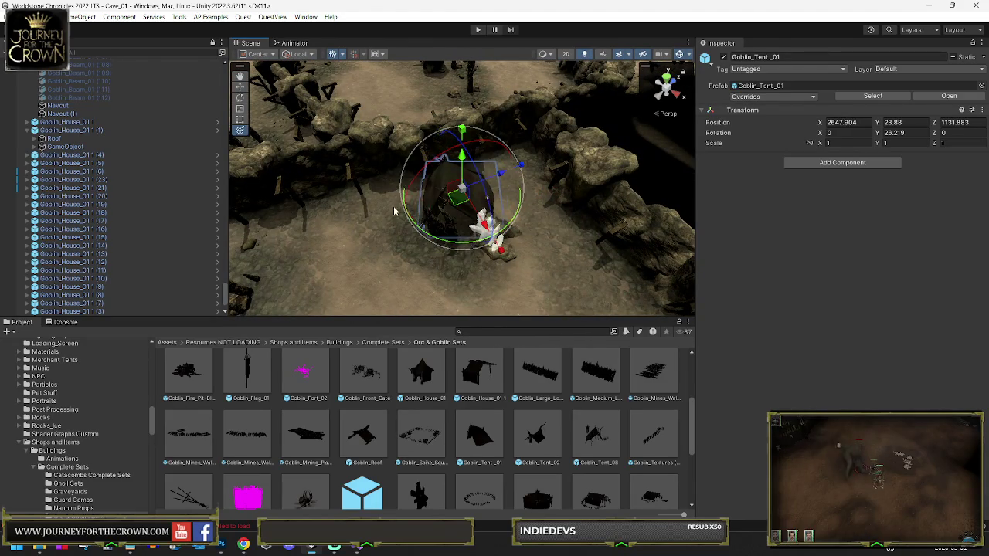
key("w")
mouse_move(457, 204)
left_mouse_down()
mouse_move(331, 198)
mouse_move(382, 218)
left_mouse_up()
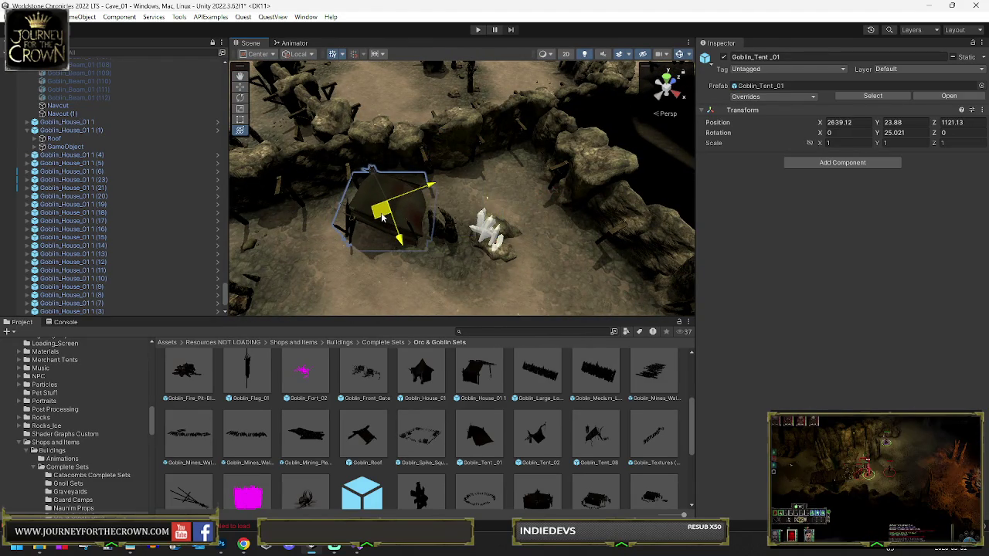
scroll(489, 110, "down", 10)
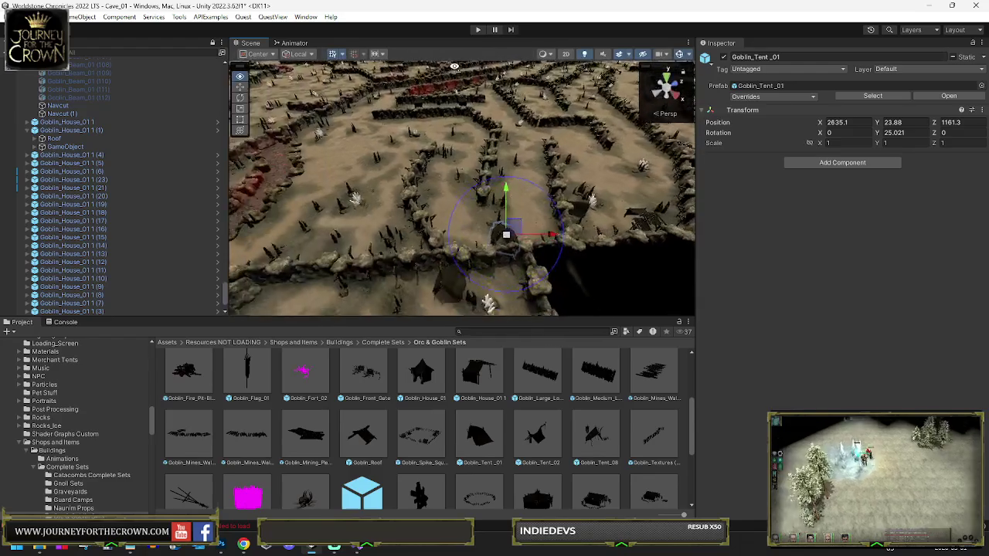
- Move Goblin_Tent_01 to a new spot and frame it from a new angle
left_click_drag(439, 71, 371, 139)
left_click_drag(363, 199, 586, 192)
key("f")
scroll(610, 135, "down", 3)
mouse_move(618, 139)
left_mouse_down()
mouse_move(596, 130)
mouse_move(563, 149)
left_mouse_up()
scroll(596, 130, "down", 3)
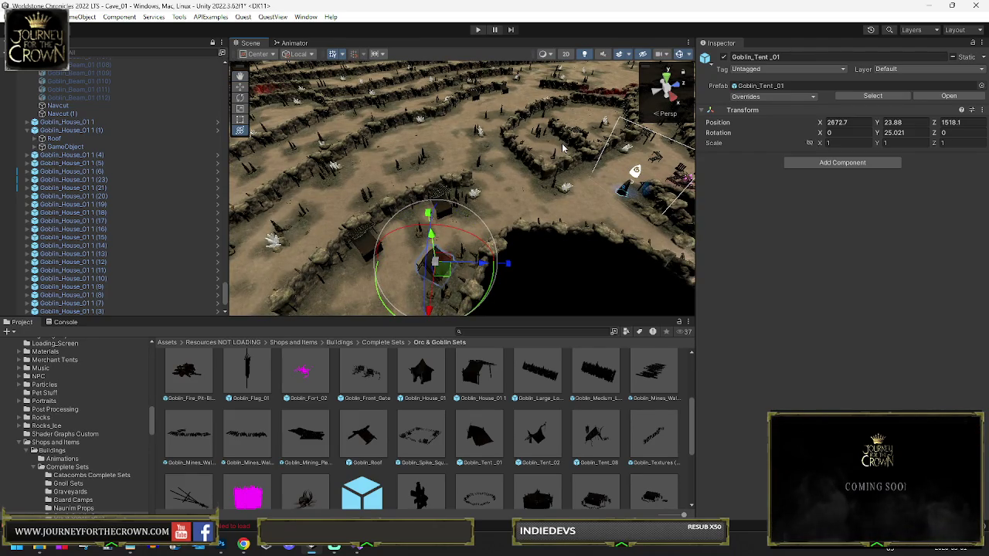
left_click_drag(491, 226, 431, 287)
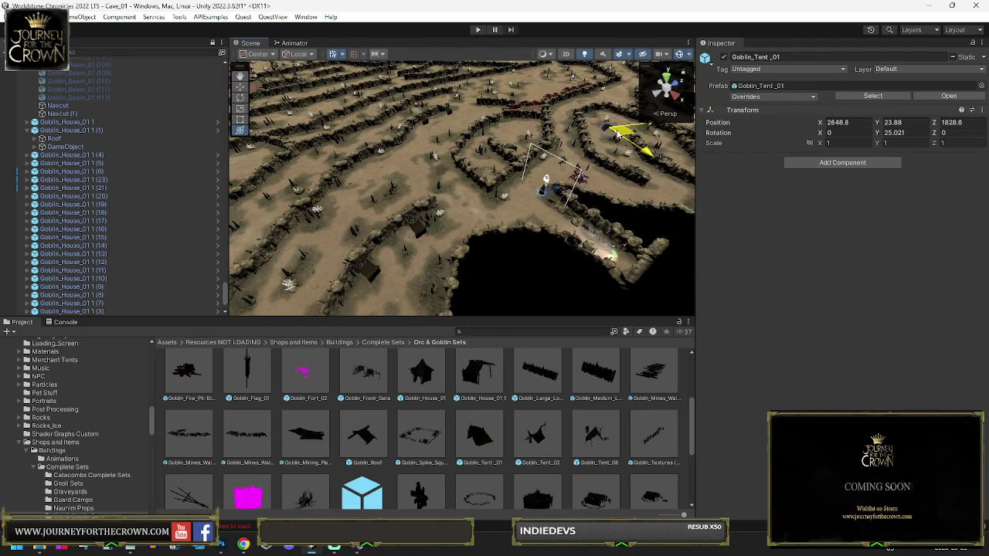
key("f")
mouse_move(568, 170)
left_mouse_down()
mouse_move(587, 177)
mouse_move(525, 181)
left_mouse_up()
- Move the tent further along the cave path and turn it to face a new direction
left_click_drag(474, 126, 480, 119)
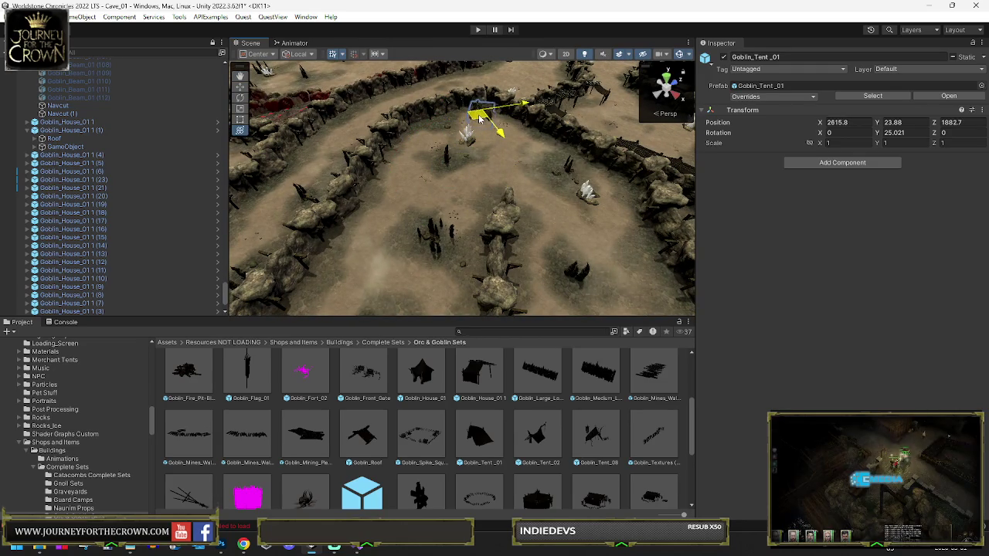
key("f")
mouse_move(599, 106)
left_mouse_down()
mouse_move(587, 116)
mouse_move(492, 108)
mouse_move(317, 152)
left_mouse_up()
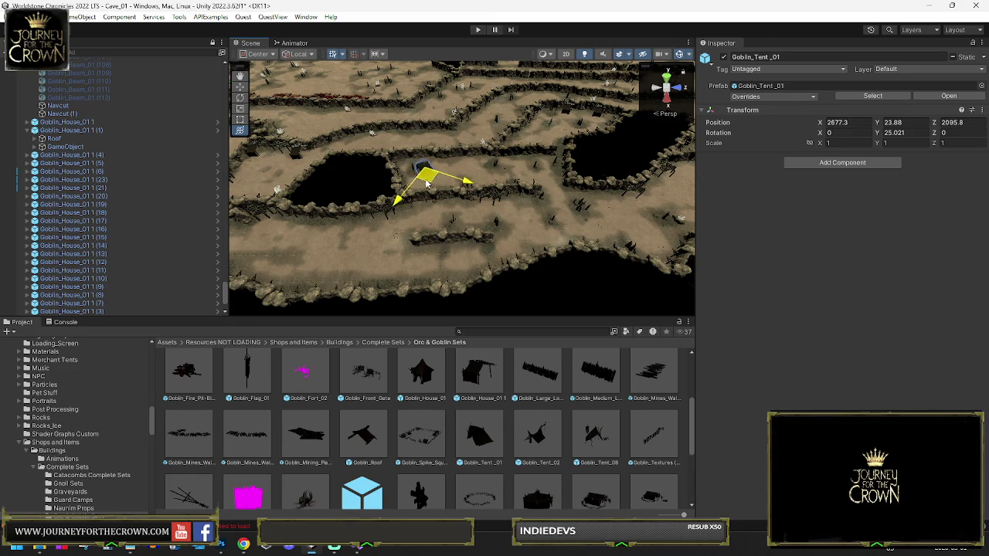
left_click_drag(428, 192, 425, 192)
key("f")
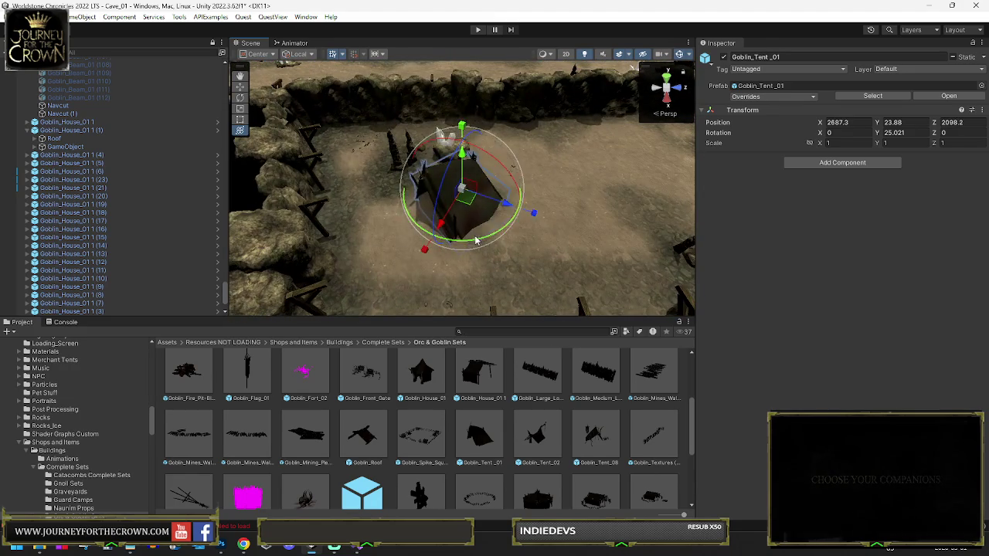
left_click_drag(475, 241, 564, 216)
key("w")
left_click_drag(461, 191, 503, 157)
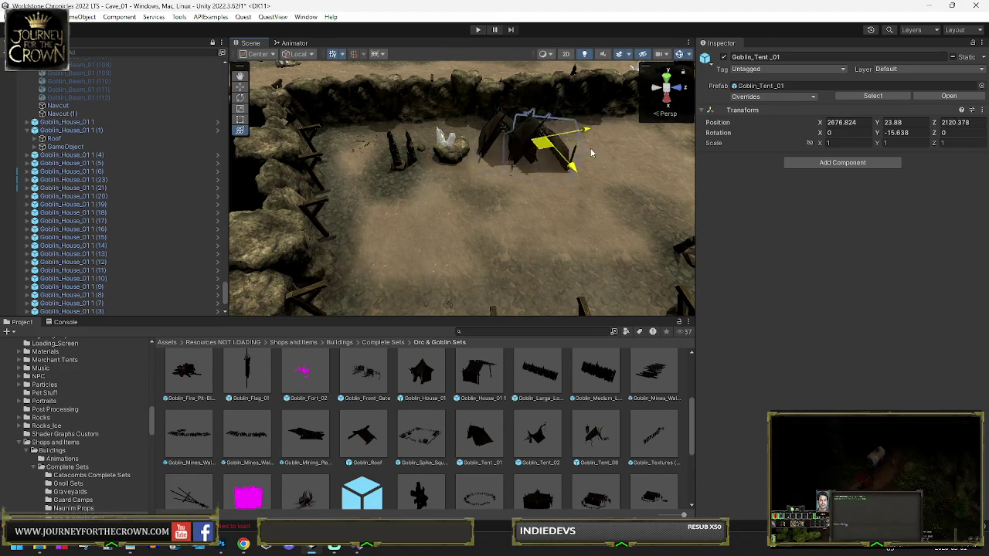
scroll(562, 151, "down", 3)
- Move the tent down beside the cave wall
key("e")
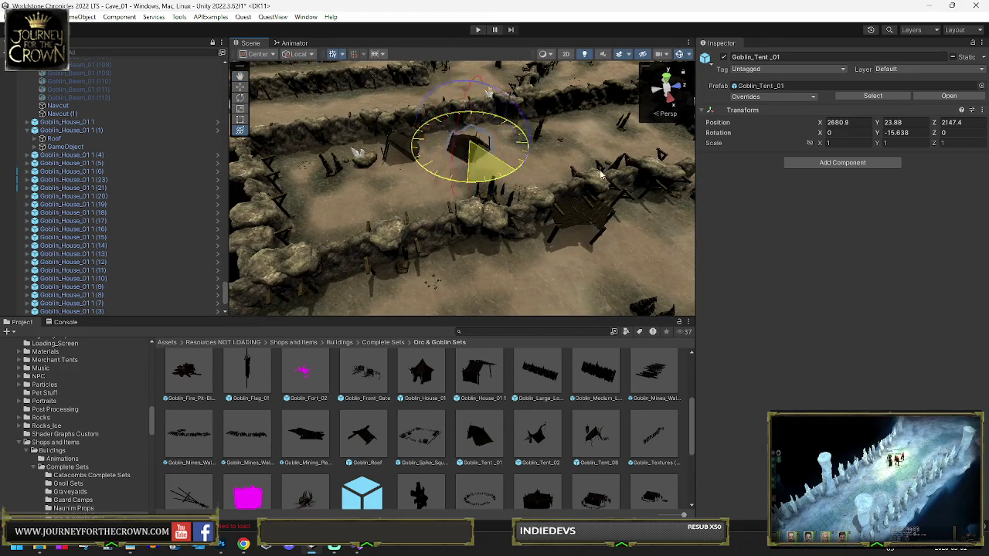
key("w")
left_click_drag(475, 157, 322, 215)
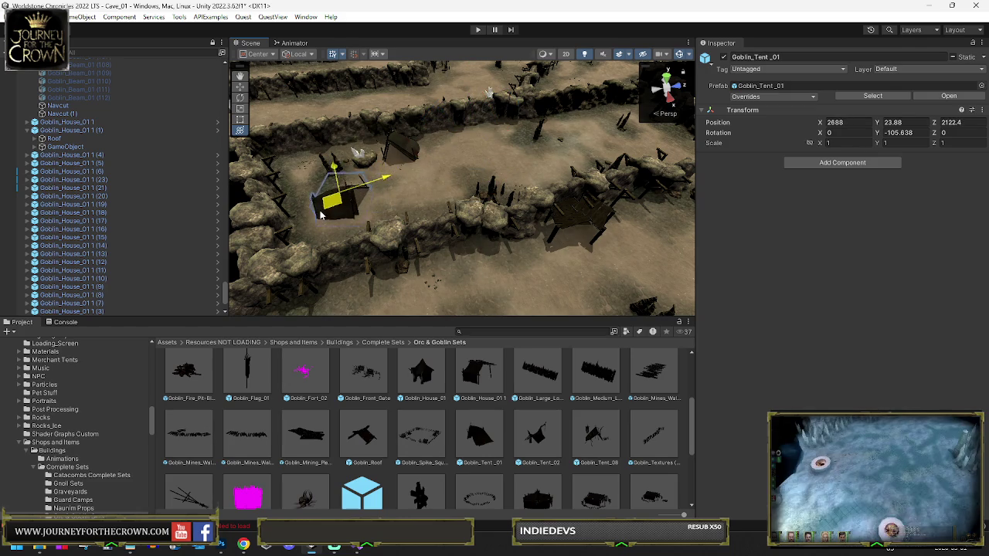
scroll(591, 209, "down", 3)
mouse_move(591, 208)
left_mouse_down()
mouse_move(674, 164)
mouse_move(540, 177)
left_mouse_up()
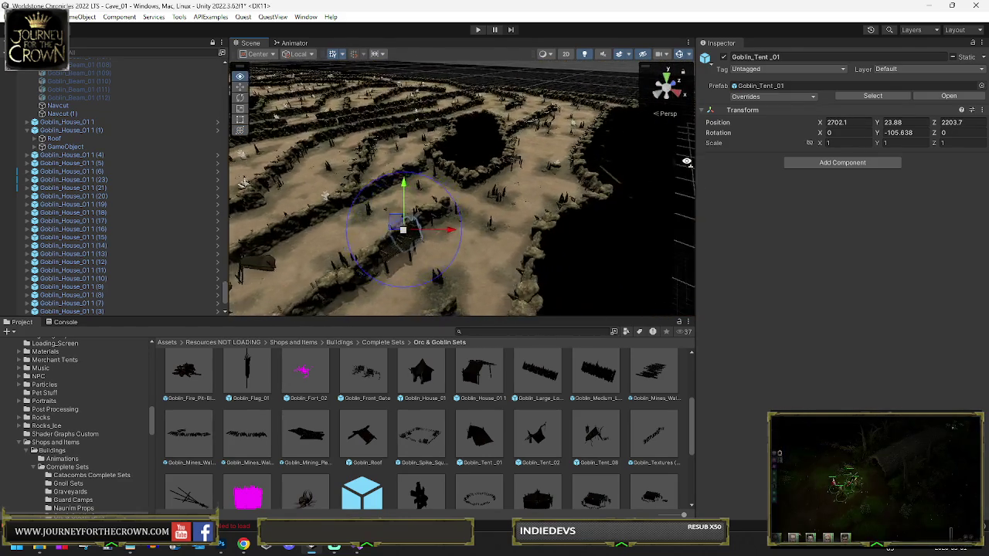
scroll(369, 186, "up", 3)
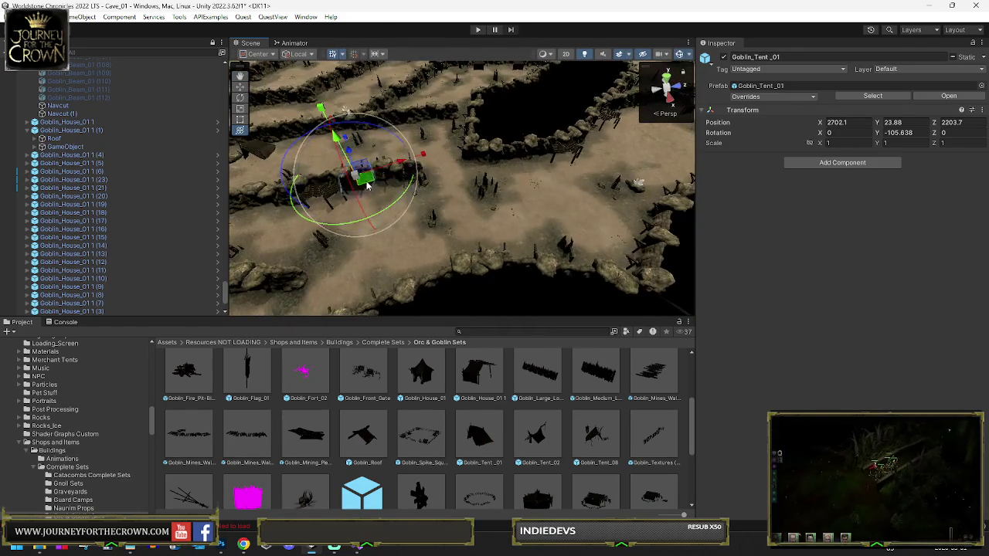
- Shift the tent slightly into position and turn it a couple of degrees
left_click_drag(628, 236, 638, 241)
key("e")
left_click_drag(652, 293, 669, 287)
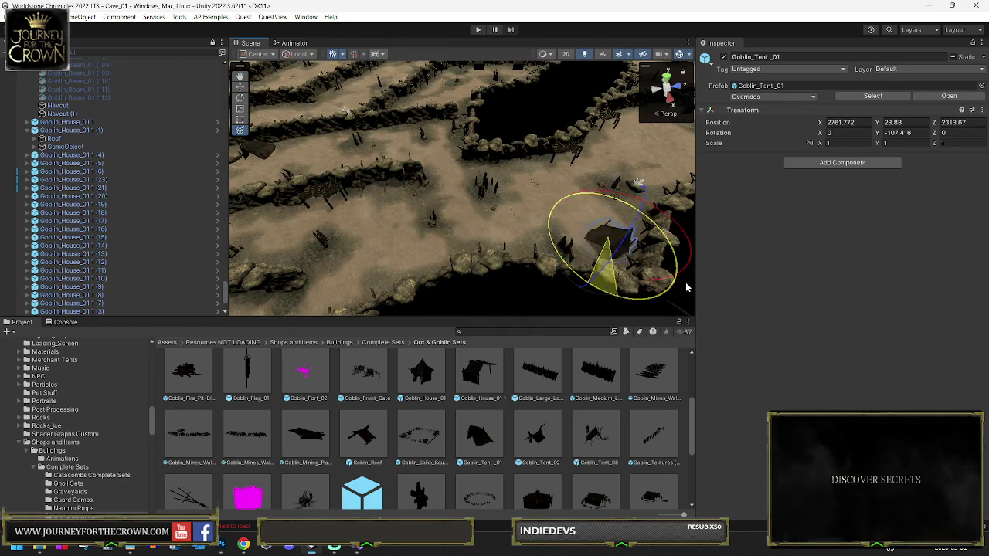
key("y")
mouse_move(802, 283)
left_mouse_down()
mouse_move(613, 252)
mouse_move(533, 185)
left_mouse_up()
key("f")
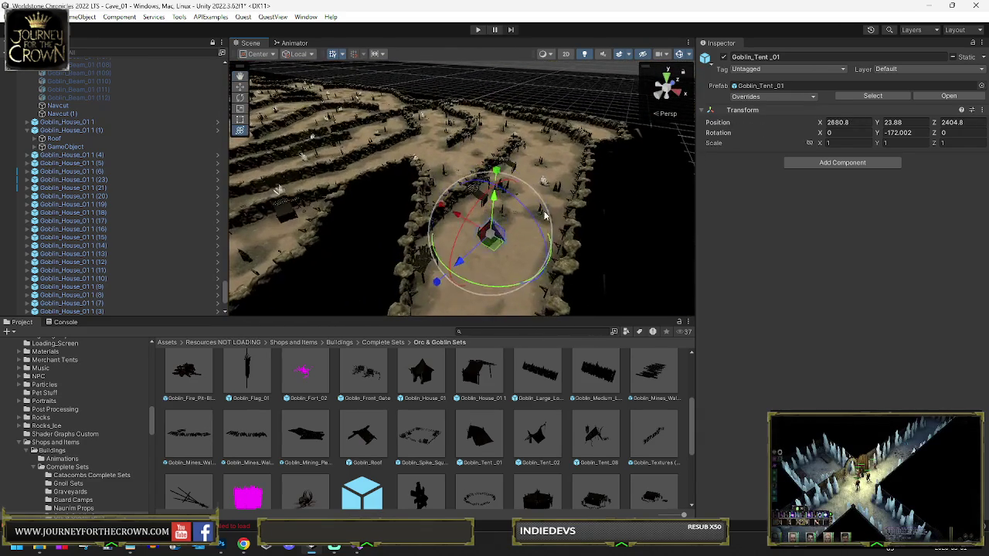
- Move the tent further up the cave path, then over to the left
left_click_drag(491, 245, 481, 237)
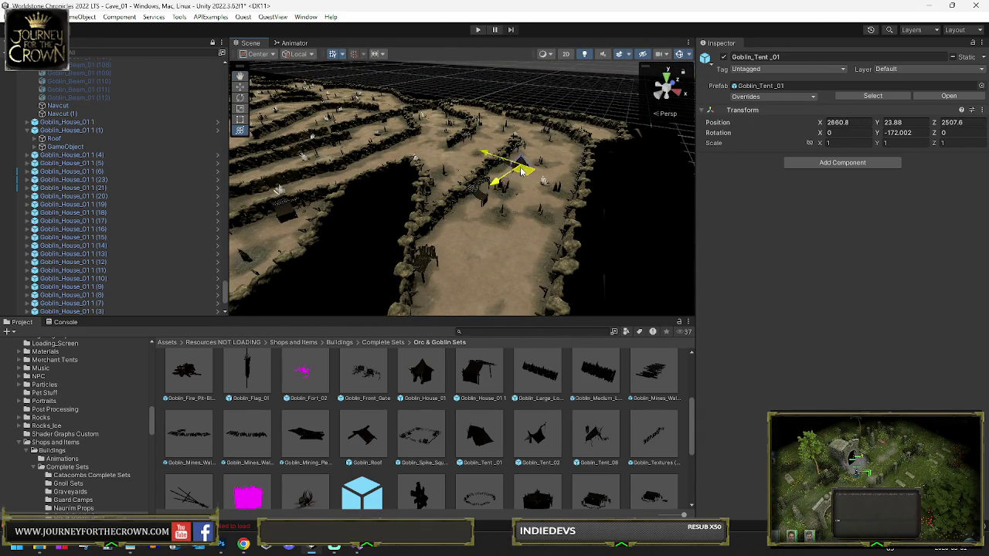
left_click_drag(506, 150, 499, 154)
key("f")
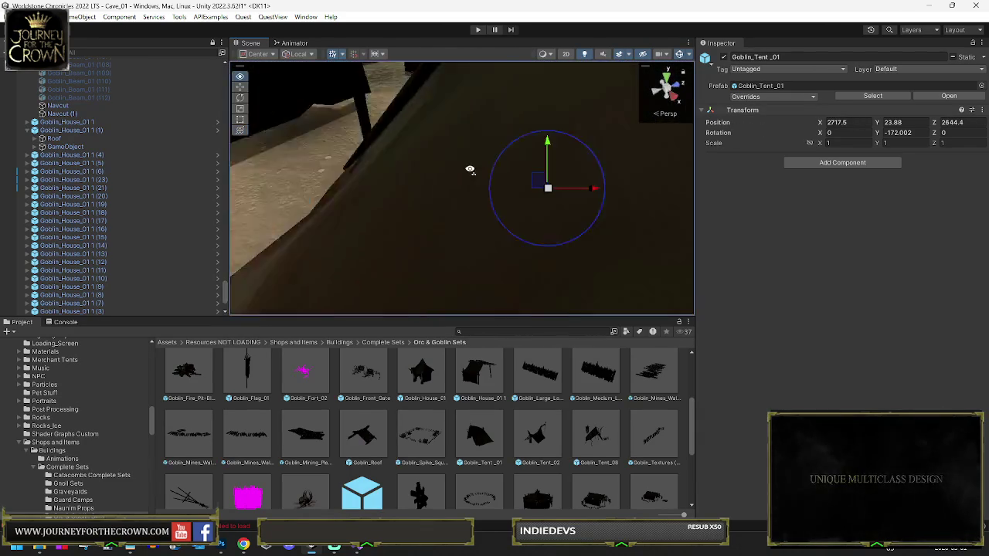
scroll(434, 186, "down", 5)
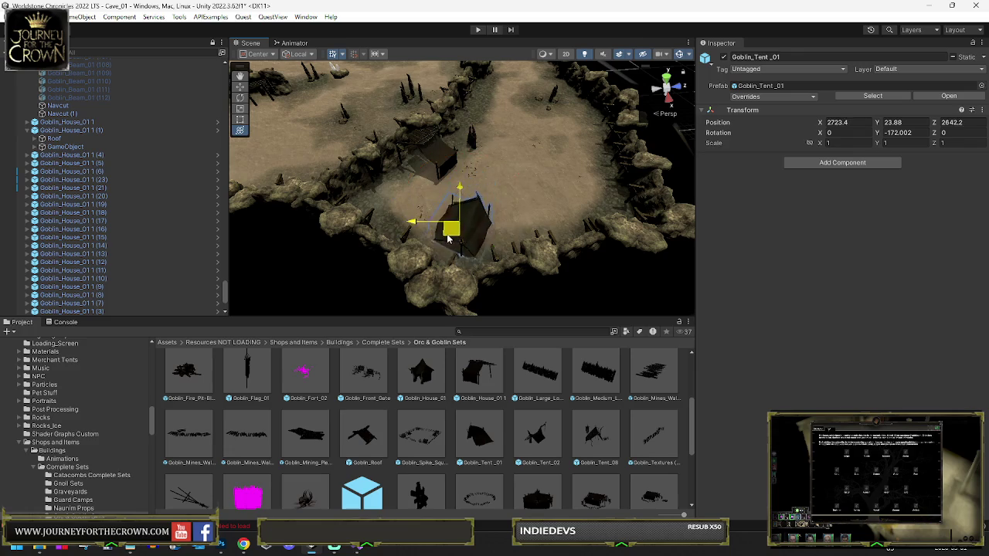
scroll(408, 121, "down", 5)
mouse_move(401, 116)
left_mouse_down()
mouse_move(415, 176)
mouse_move(465, 226)
mouse_move(489, 226)
left_mouse_up()
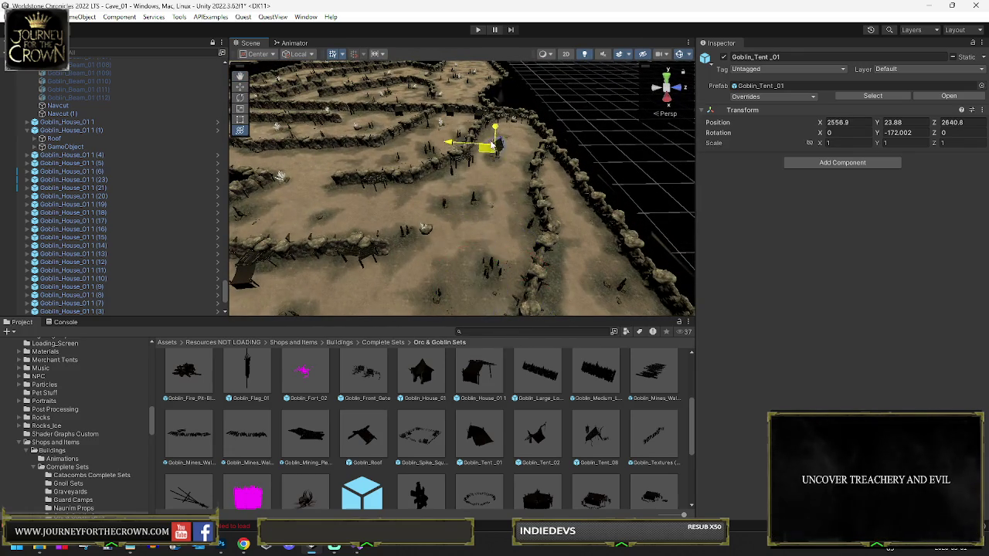
key("f")
- Rotate the tent, move it right across the ground, and turn it to a new angle
left_click_drag(479, 223, 446, 233)
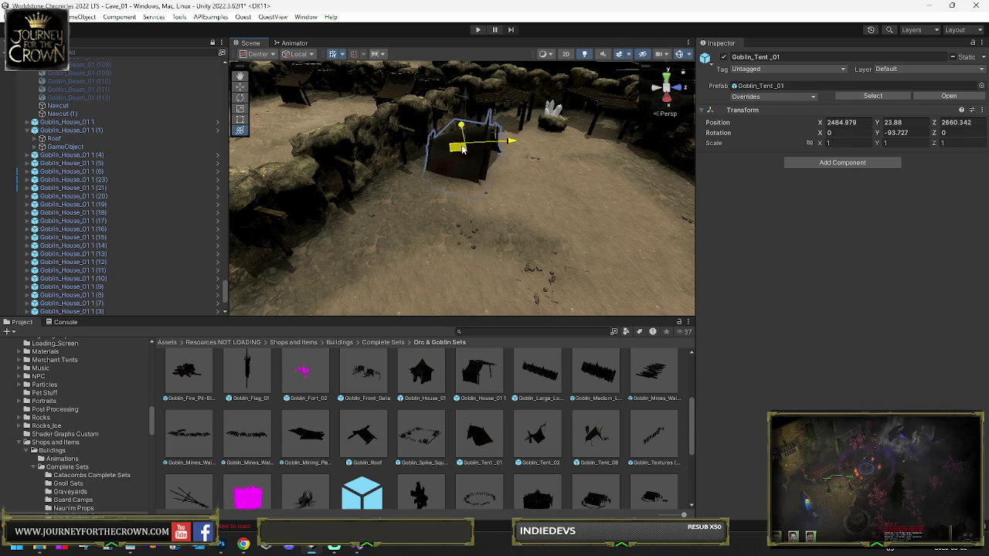
left_click_drag(462, 149, 625, 165)
mouse_move(610, 197)
left_mouse_down()
mouse_move(342, 165)
mouse_move(322, 144)
left_mouse_up()
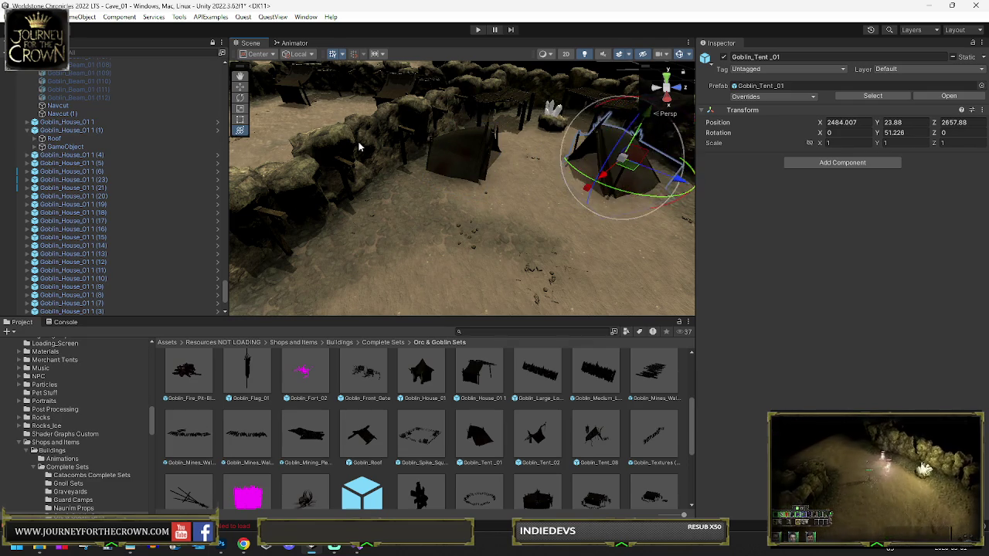
mouse_move(637, 142)
left_mouse_down()
mouse_move(467, 196)
mouse_move(495, 188)
mouse_move(363, 147)
left_mouse_up()
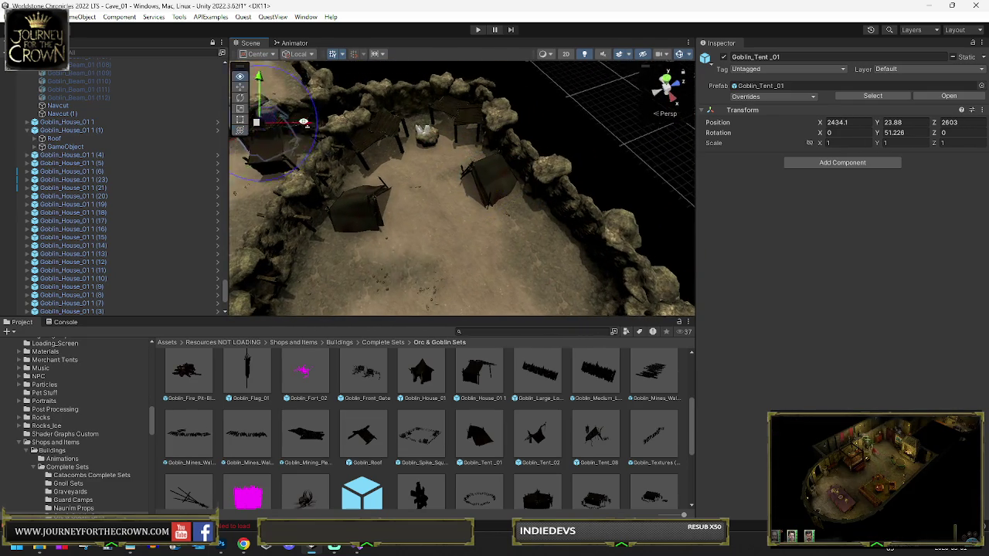
key("f")
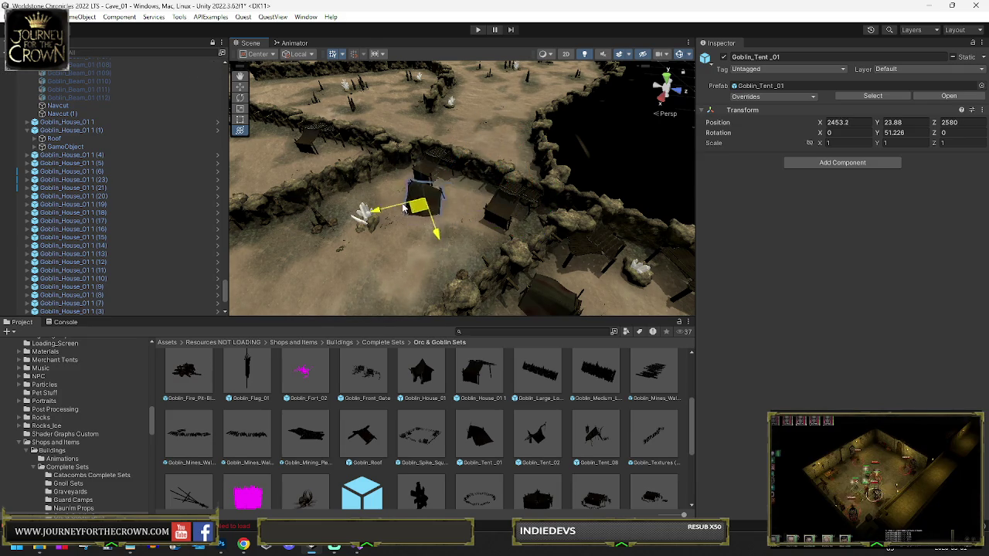
- Rotate the tent further and nudge its position
left_click_drag(390, 224, 476, 215)
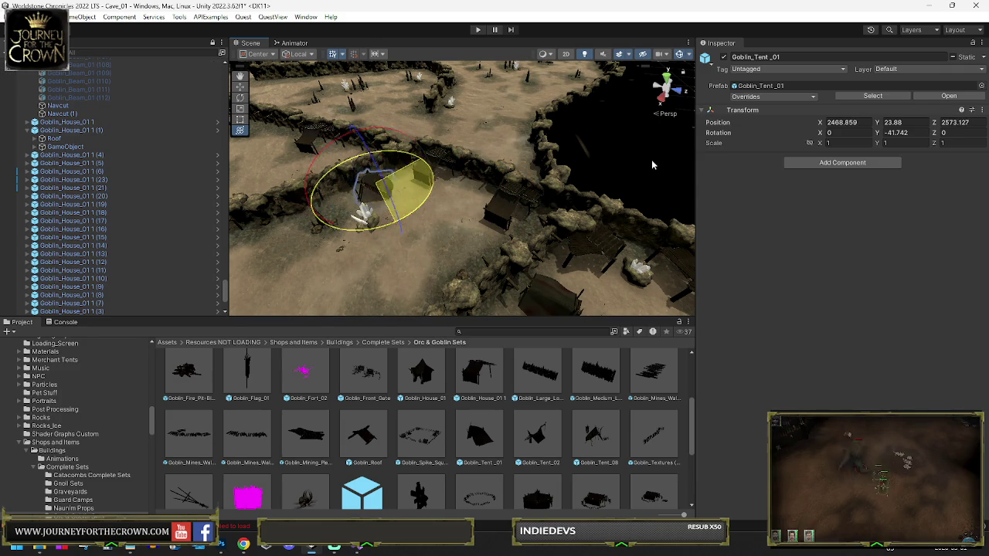
left_click_drag(647, 167, 476, 177)
key("w")
left_click_drag(368, 199, 371, 194)
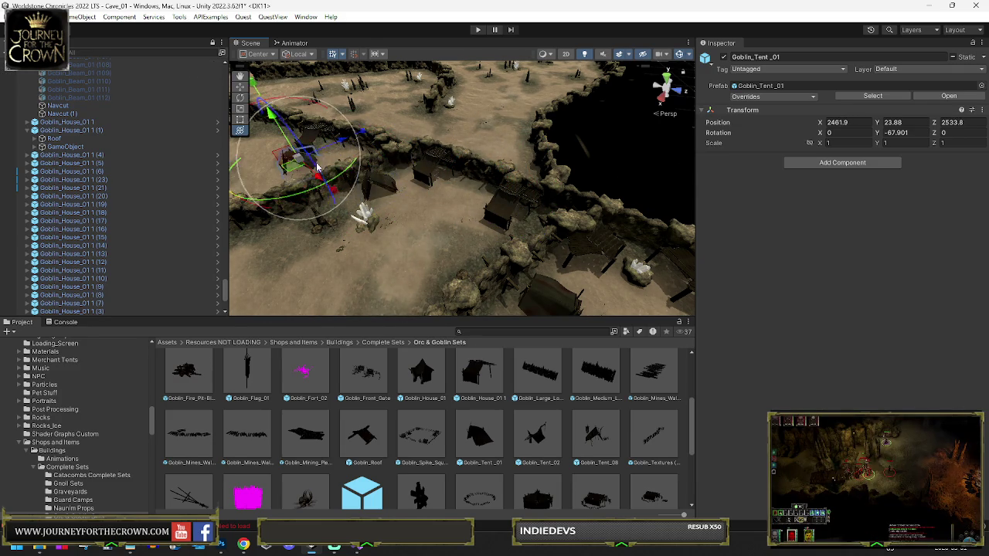
key("f")
scroll(356, 173, "up", 3)
- Spin the tent to a new facing and move it down-left beside the wall
key("e")
mouse_move(421, 181)
left_mouse_down()
mouse_move(463, 231)
mouse_move(587, 193)
mouse_move(721, 128)
left_mouse_up()
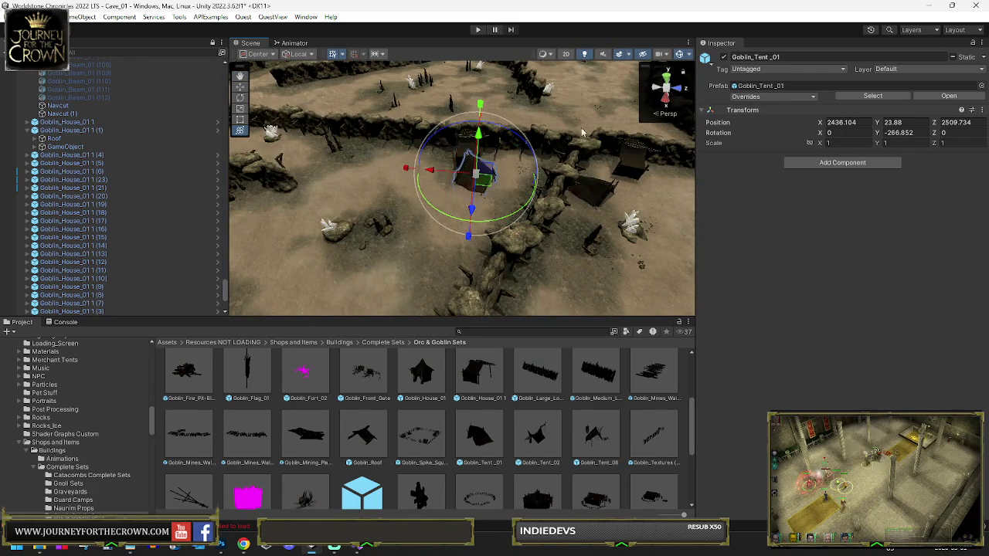
key("w")
left_click_drag(485, 184, 466, 264)
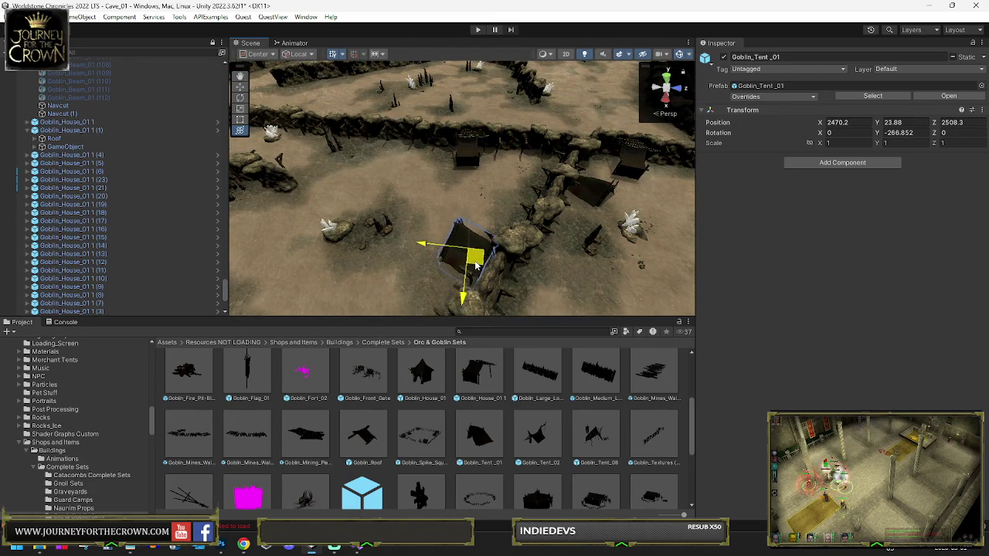
mouse_move(366, 113)
left_mouse_down("alt")
mouse_move(298, 116)
mouse_move(313, 121)
left_mouse_up("alt")
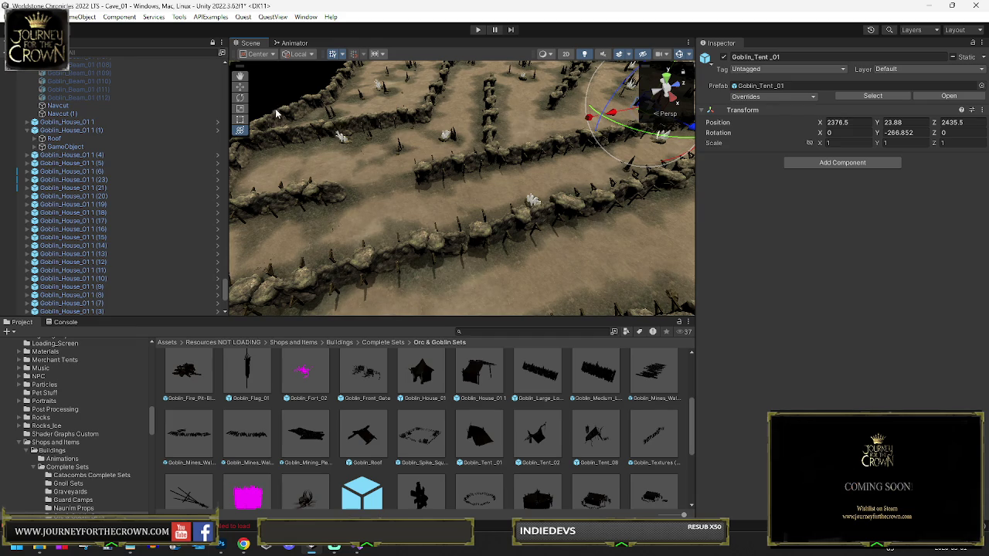
mouse_move(516, 111)
left_mouse_down("alt")
mouse_move(649, 141)
mouse_move(526, 163)
mouse_move(595, 189)
mouse_move(500, 222)
left_mouse_up("alt")
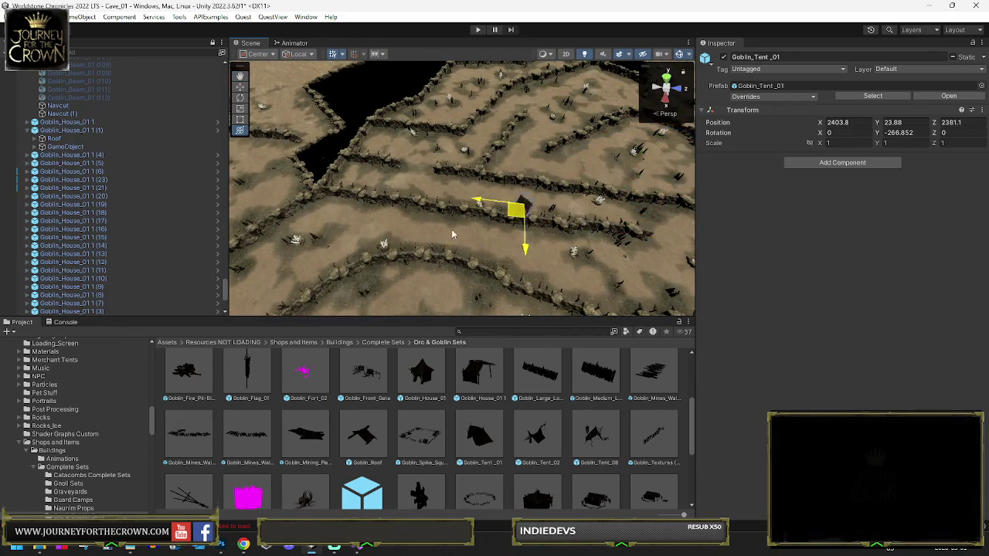
key("f")
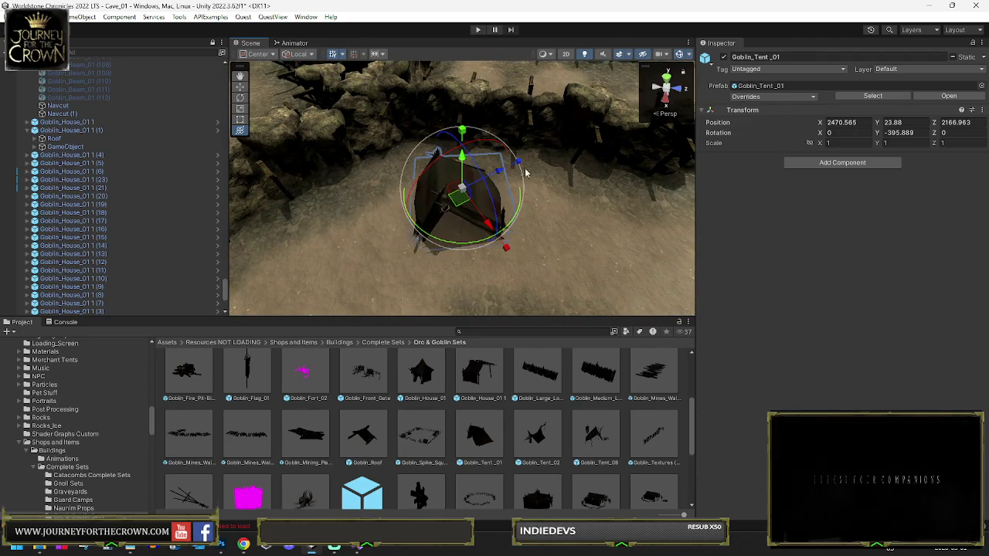
- Move the tent into its new spot and adjust its rotation
mouse_move(459, 204)
left_mouse_down()
mouse_move(497, 188)
mouse_move(312, 223)
mouse_move(485, 225)
left_mouse_up()
left_click_drag(545, 220, 502, 232)
key("w")
left_click_drag(487, 182, 479, 189)
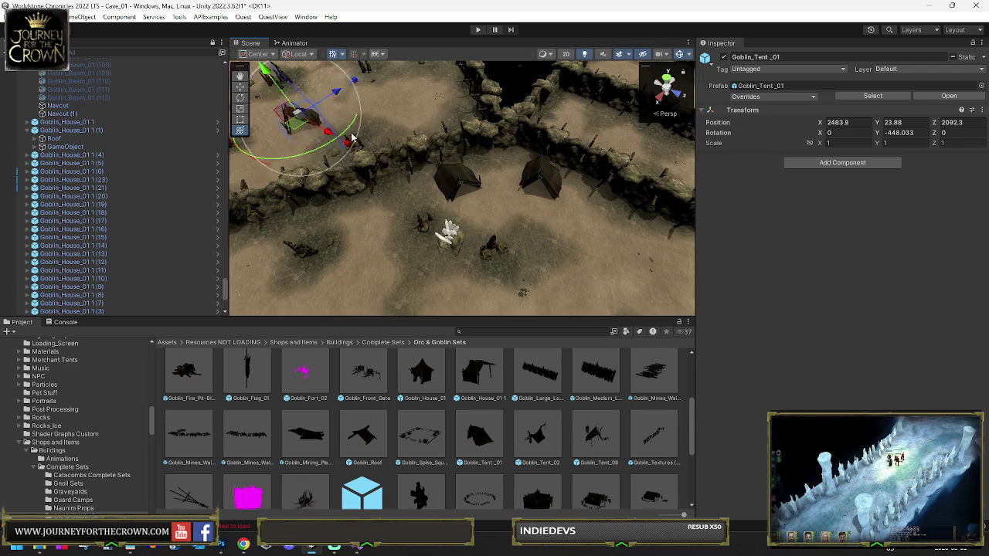
left_click_drag(323, 131, 326, 134)
key("f")
mouse_move(464, 154)
left_mouse_down("alt")
mouse_move(478, 139)
mouse_move(430, 92)
mouse_move(471, 170)
left_mouse_up("alt")
- Fine-tune the tent with small nudges and a slight further rotation
key("y")
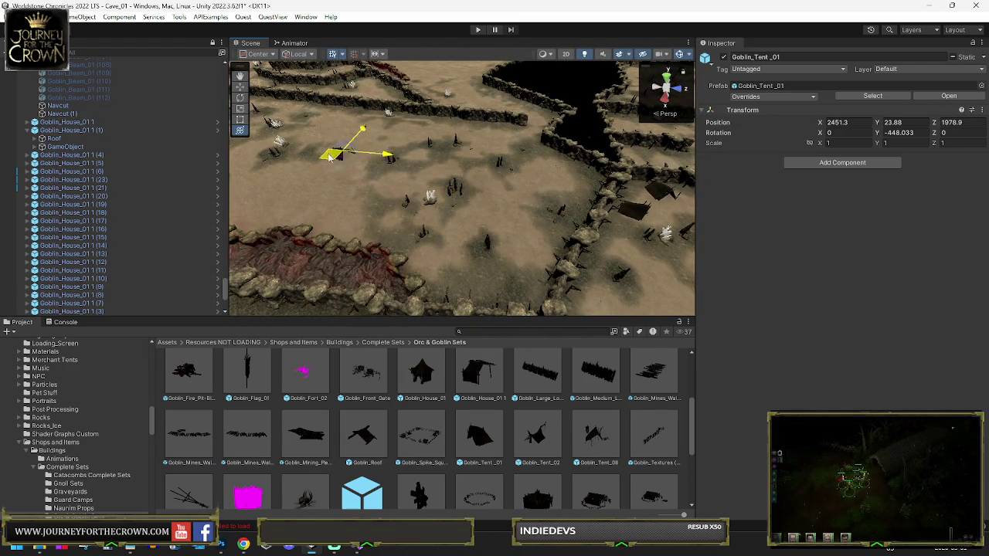
key("f")
left_click_drag(360, 145, 402, 178, "alt")
left_click_drag(463, 202, 468, 206)
mouse_move(433, 178)
left_mouse_down("alt")
mouse_move(386, 190)
mouse_move(418, 224)
mouse_move(463, 231)
left_mouse_up("alt")
scroll(488, 184, "down", 3)
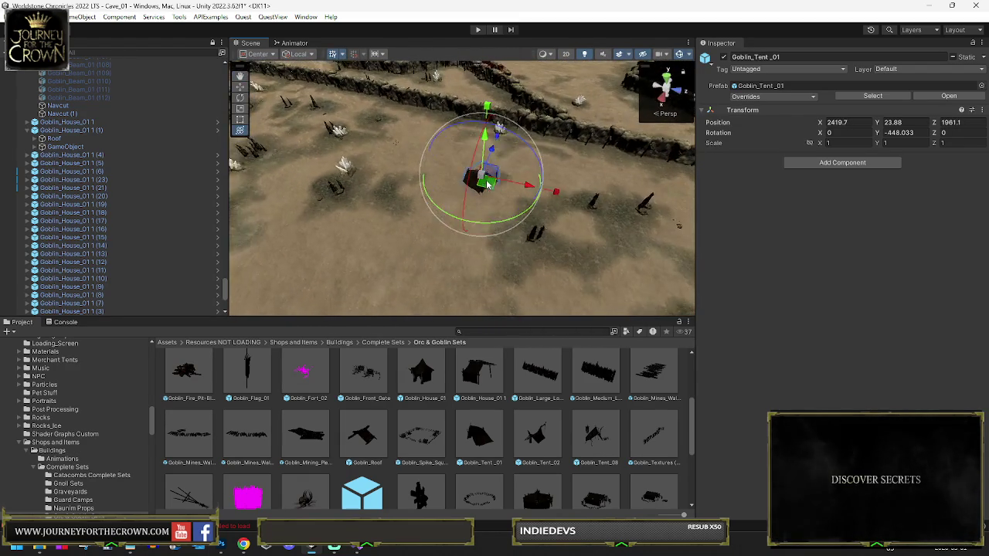
left_click_drag(333, 242, 337, 241)
key("e")
mouse_move(506, 209)
left_mouse_down()
mouse_move(344, 234)
mouse_move(507, 210)
left_mouse_up()
key("e")
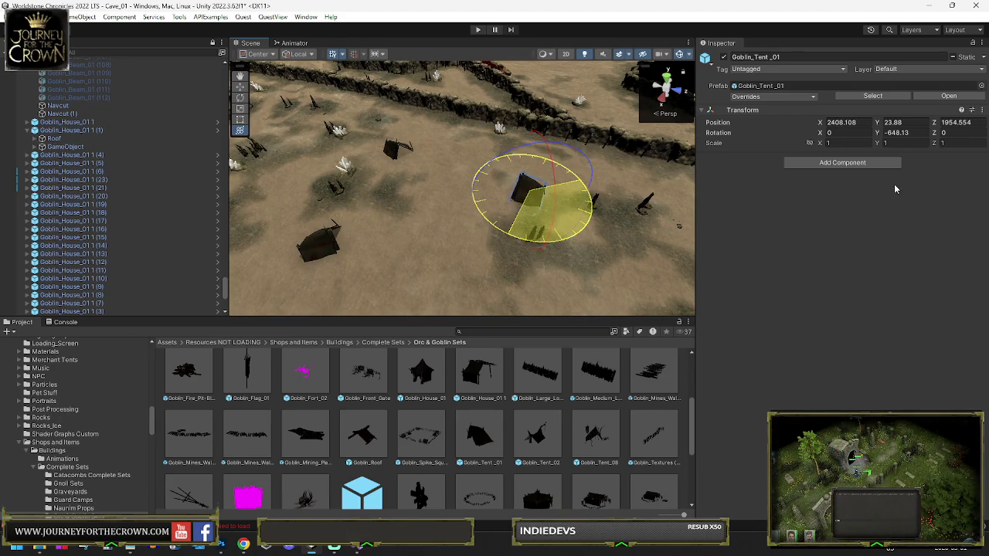
- Shift the tent along the floor with vertex snapping on, then undo the last change
key("y")
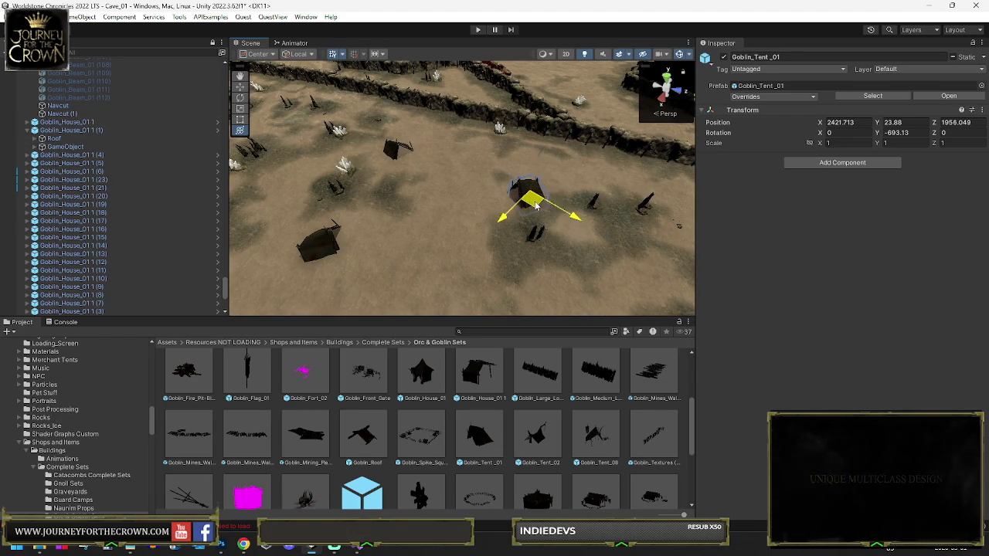
left_click_drag(550, 200, 554, 197)
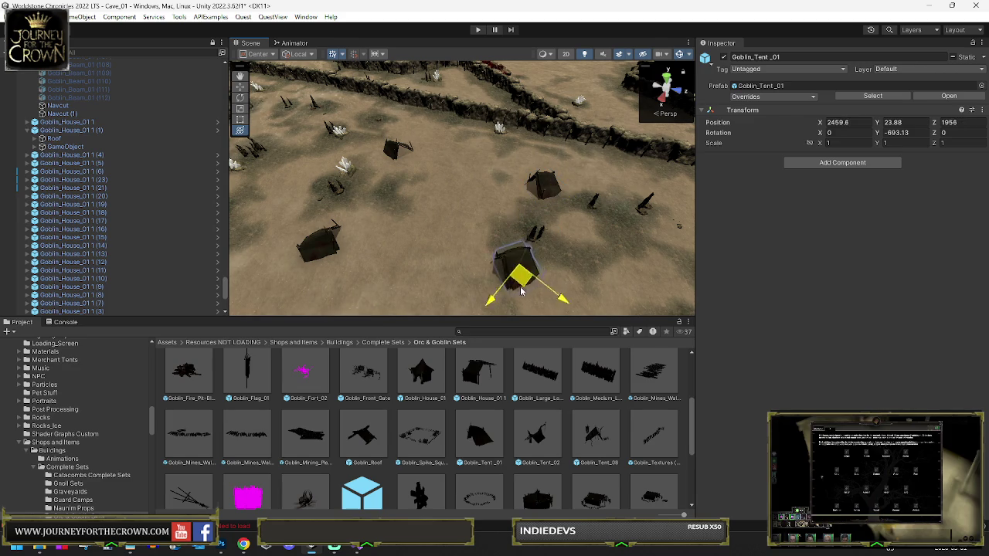
left_click_drag(524, 288, 517, 290)
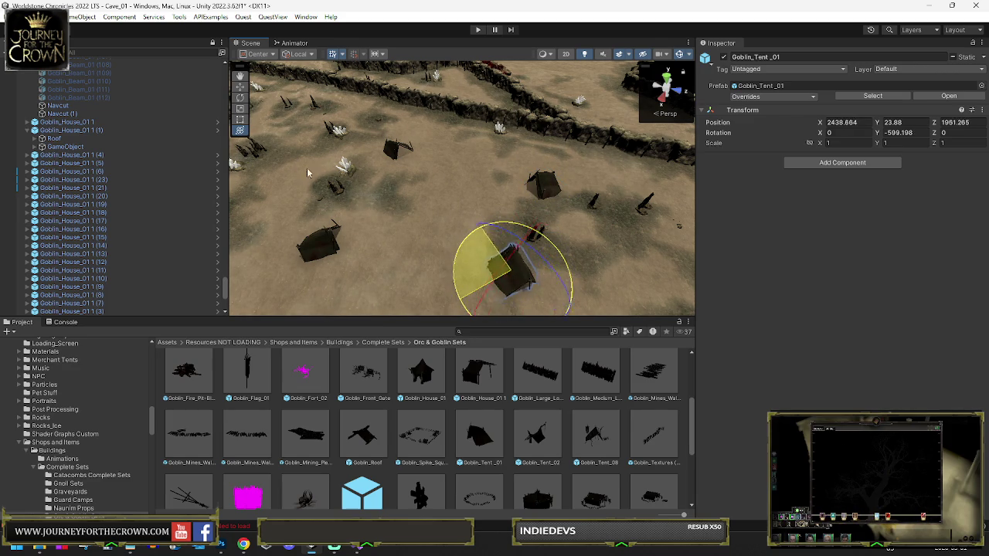
key("v")
left_click_drag(492, 307, 302, 219)
key("f")
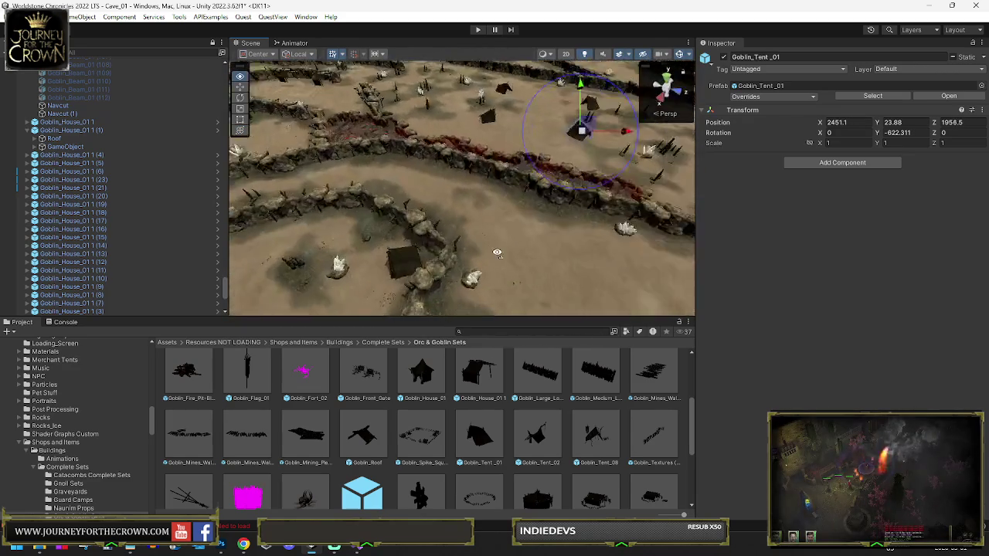
scroll(464, 386, "up", 1)
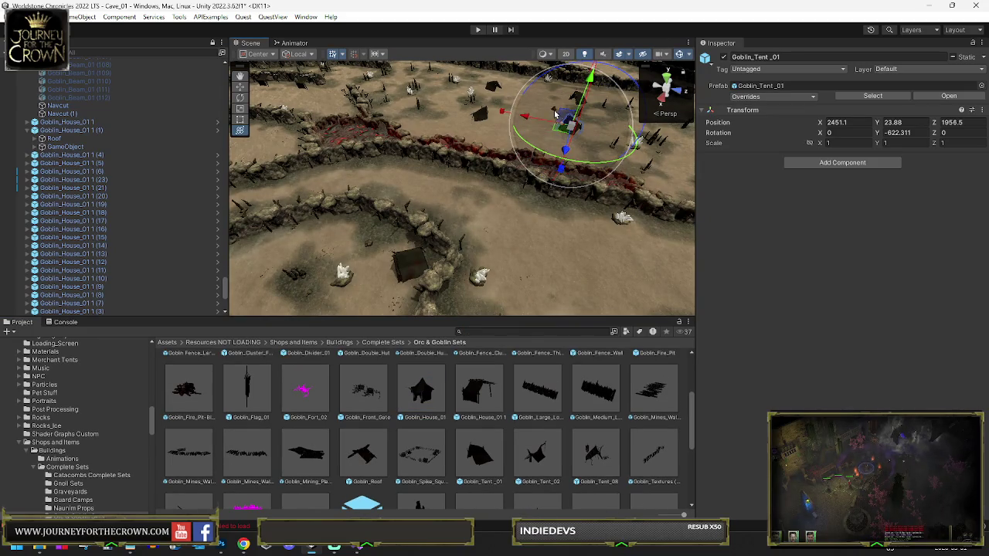
key("f")
key("ctrl+z")
- Raise Goblin_House_01 slightly, slide it beside the tents and turn it around its vertical axis
left_click_drag(469, 90, 469, 78)
scroll(464, 170, "down", 5)
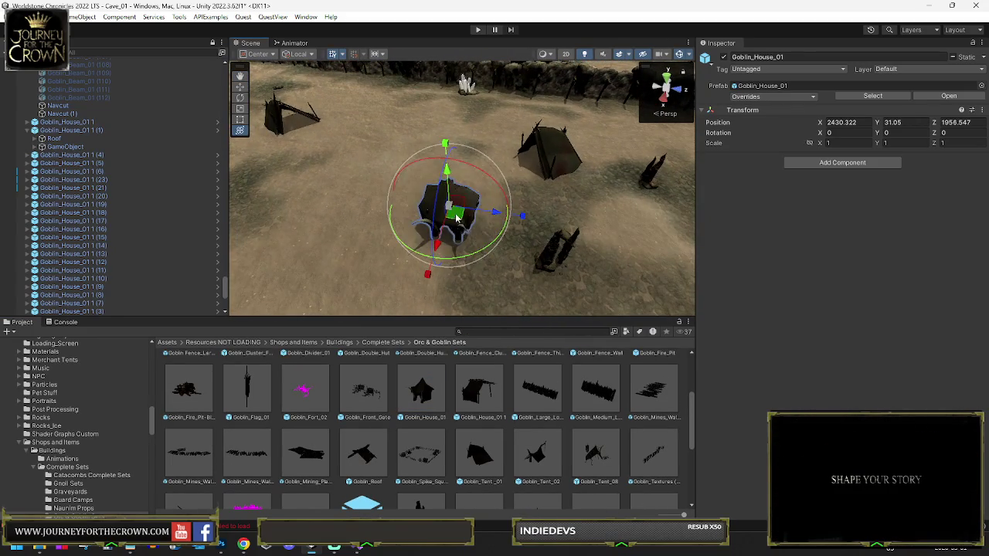
left_click_drag(457, 220, 502, 128)
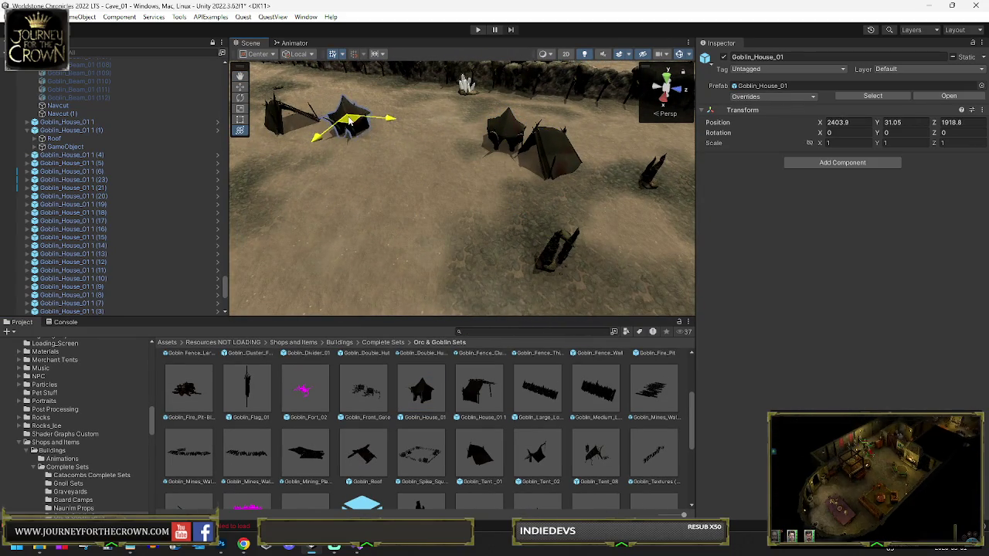
left_click_drag(350, 122, 344, 115)
key("e")
left_click_drag(402, 154, 530, 160)
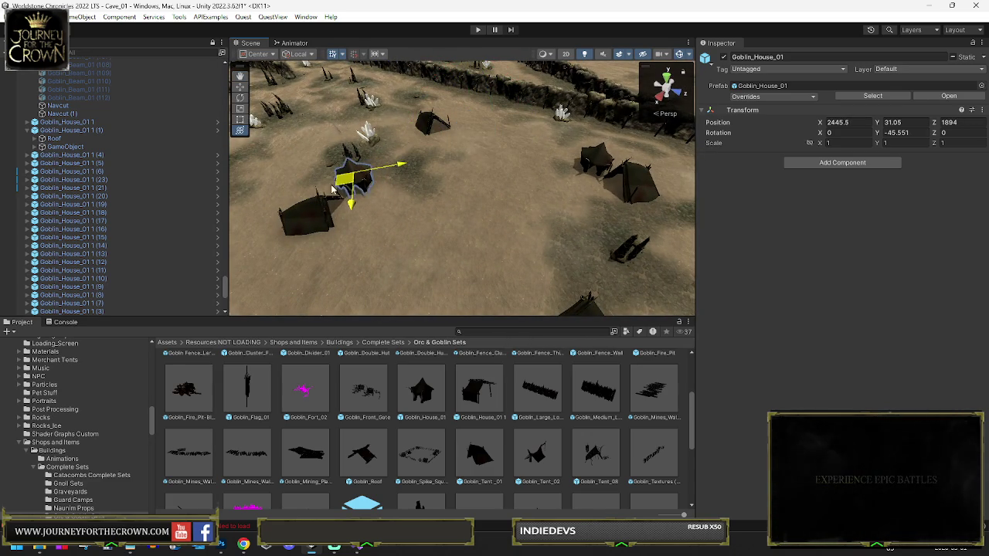
mouse_move(339, 205)
left_mouse_down()
mouse_move(379, 206)
mouse_move(510, 172)
left_mouse_up()
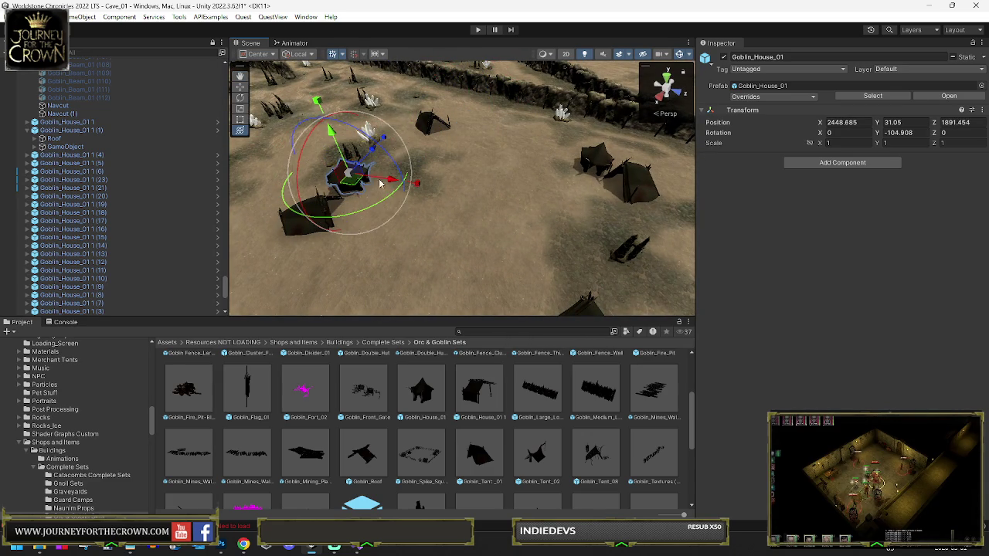
left_click_drag(349, 184, 347, 182)
- Drop a Goblin_Whale_Carcass prop into the goblin camp
scroll(380, 425, "down", 2)
scroll(360, 435, "down", 1)
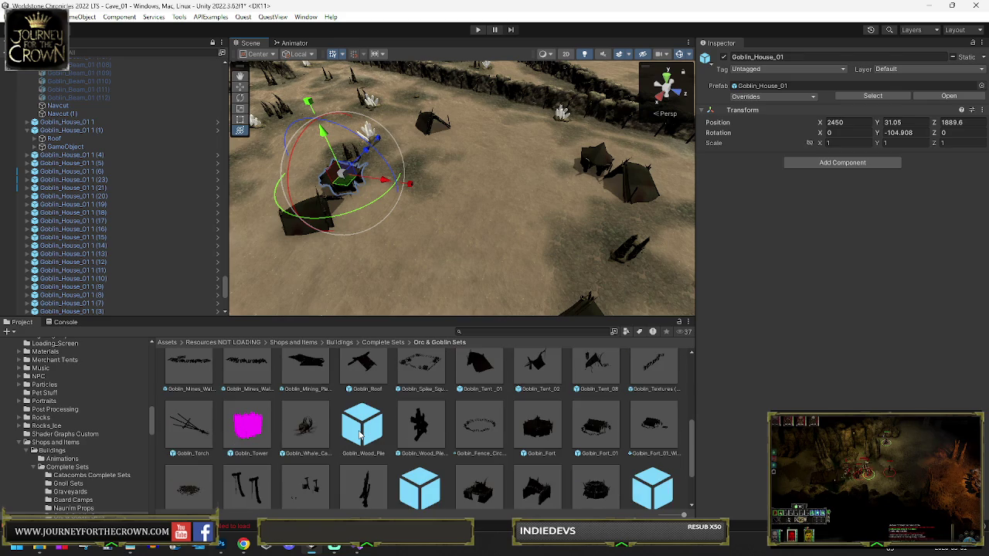
mouse_move(366, 292)
left_mouse_down()
mouse_move(383, 243)
mouse_move(382, 201)
left_mouse_up()
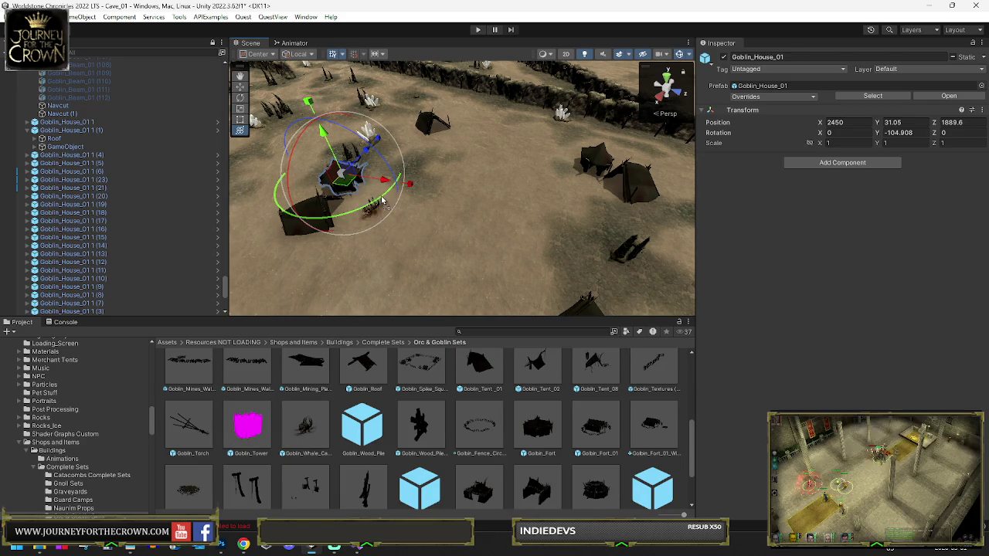
left_click(415, 143)
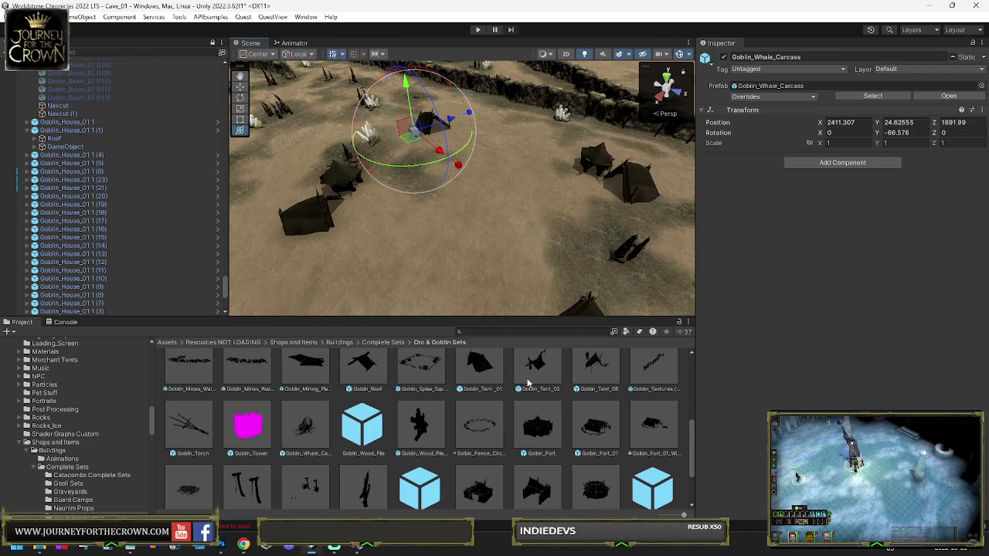
scroll(598, 492, "down", 1)
mouse_move(595, 459)
left_mouse_down()
mouse_move(492, 250)
mouse_move(475, 241)
mouse_move(455, 257)
left_mouse_up()
mouse_move(541, 249)
left_mouse_down()
mouse_move(419, 220)
mouse_move(241, 225)
mouse_move(604, 226)
mouse_move(484, 221)
mouse_move(581, 225)
mouse_move(530, 232)
left_mouse_up()
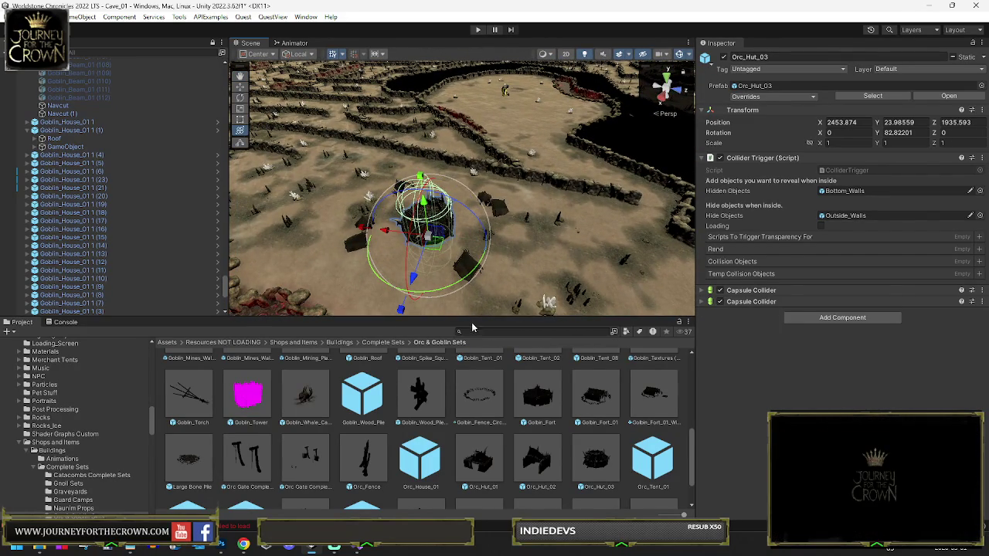
key("Delete")
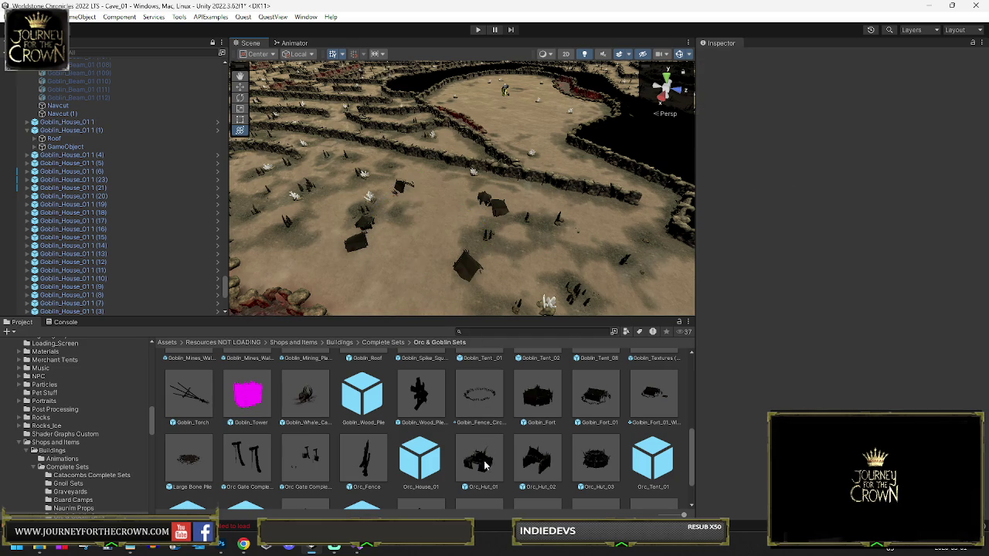
left_click(431, 219)
key("f")
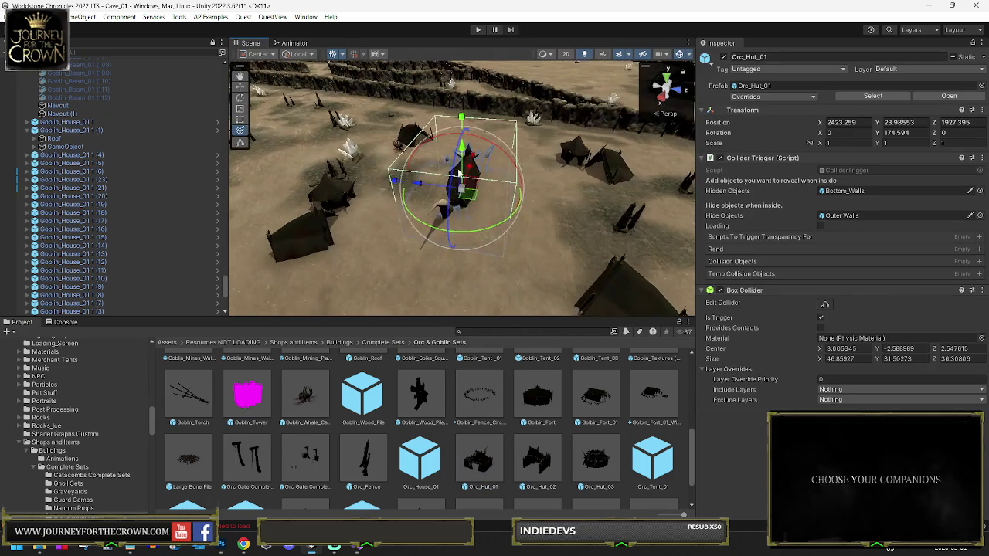
left_click_drag(467, 90, 475, 87)
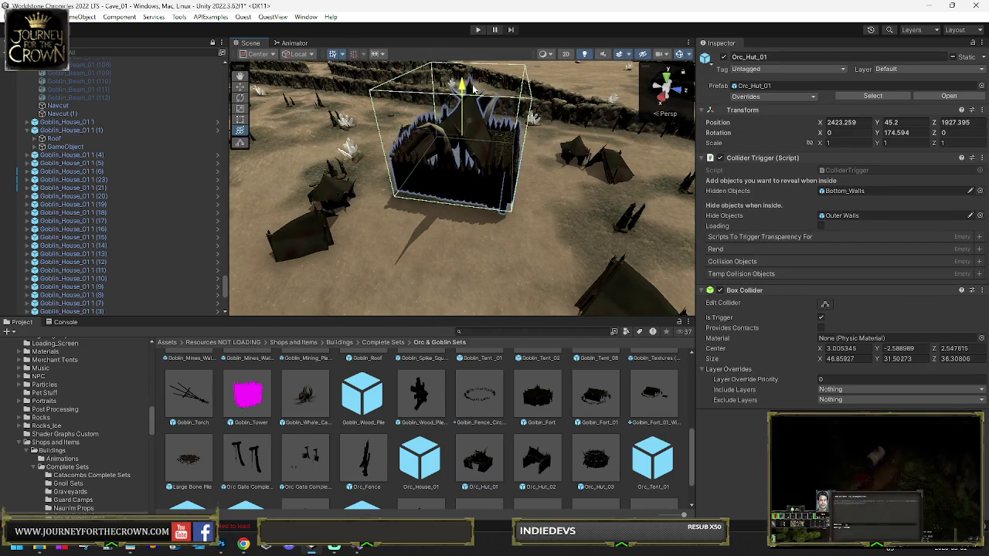
key("Delete")
mouse_move(607, 399)
left_mouse_down()
mouse_move(490, 260)
mouse_move(477, 227)
mouse_move(491, 241)
left_mouse_up()
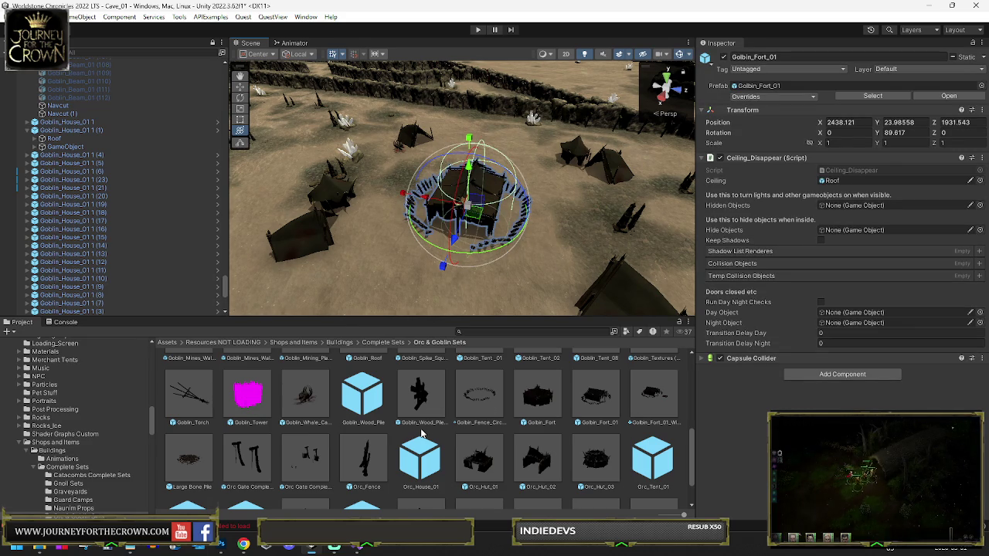
key("Delete")
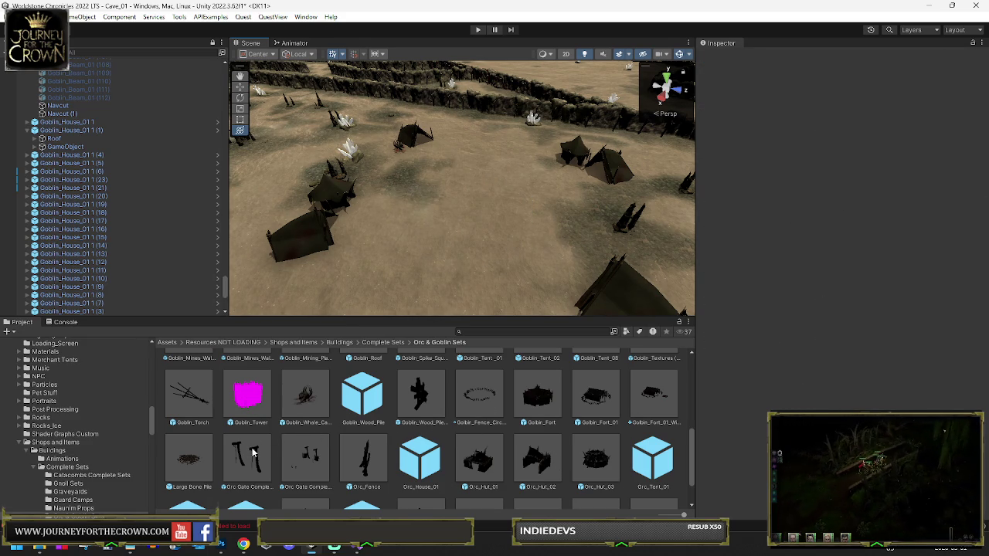
scroll(257, 446, "down", 2)
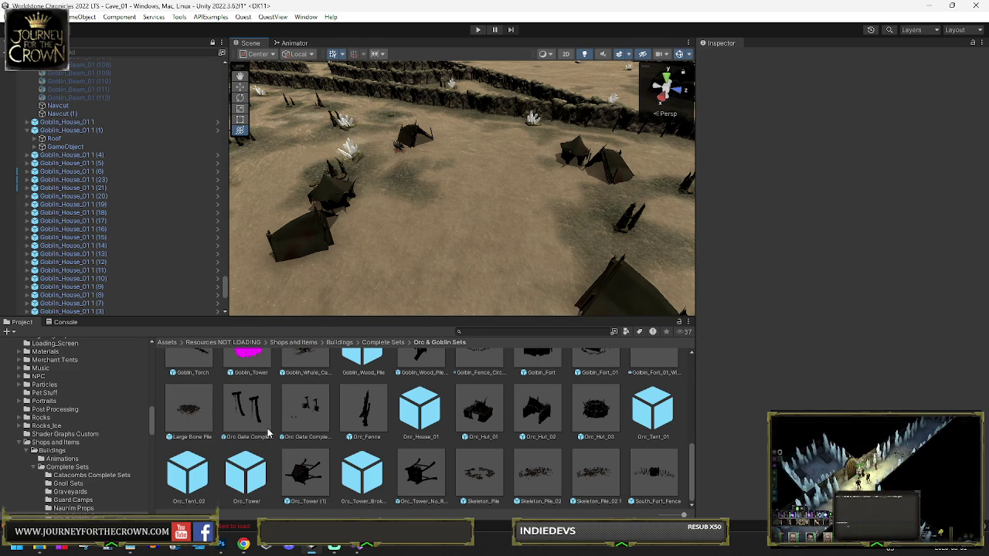
scroll(269, 434, "up", 3)
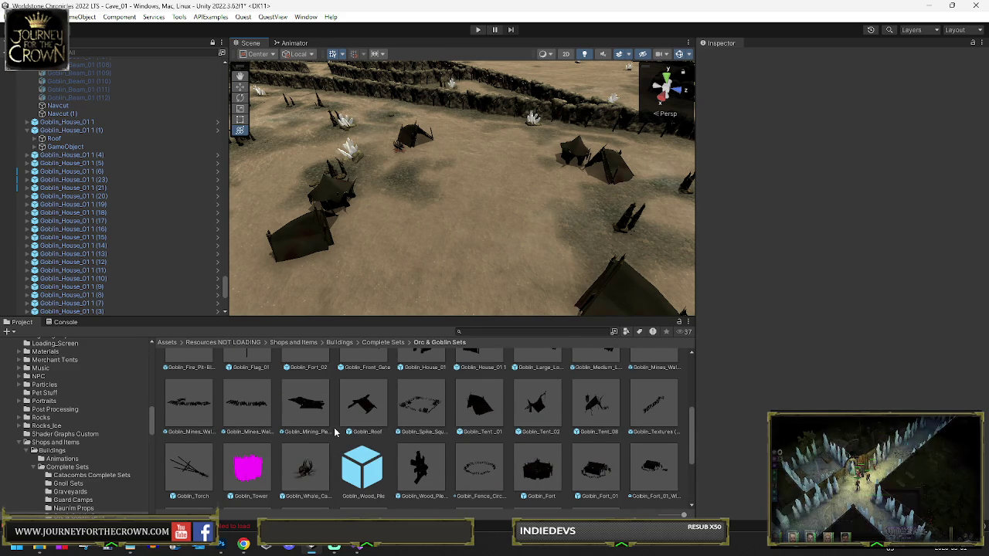
- Place a Goblin_Tent_08 on the cave floor and shift it up and to the left
left_click_drag(588, 384, 437, 158)
left_click(395, 170)
mouse_move(488, 217)
left_mouse_down()
mouse_move(435, 217)
mouse_move(463, 185)
mouse_move(403, 182)
left_mouse_up()
left_click(415, 200)
left_click(538, 242)
scroll(507, 201, "down", 4)
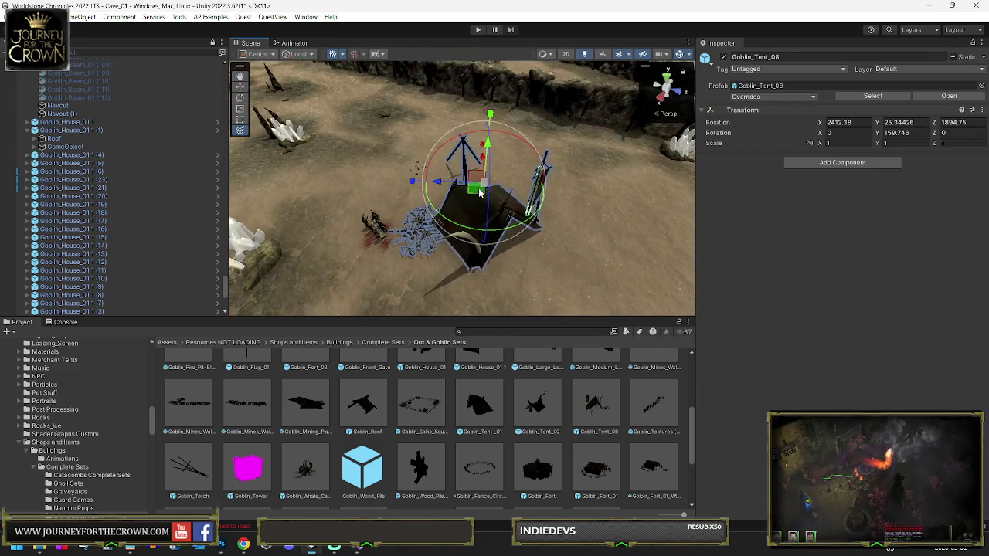
mouse_move(479, 193)
left_mouse_down()
mouse_move(390, 164)
mouse_move(556, 231)
mouse_move(514, 193)
mouse_move(513, 203)
left_mouse_up()
scroll(459, 193, "down", 5)
- Duplicate the Goblin_Tent_08 twice and move the newest copy further along another cave path
key("ctrl+d")
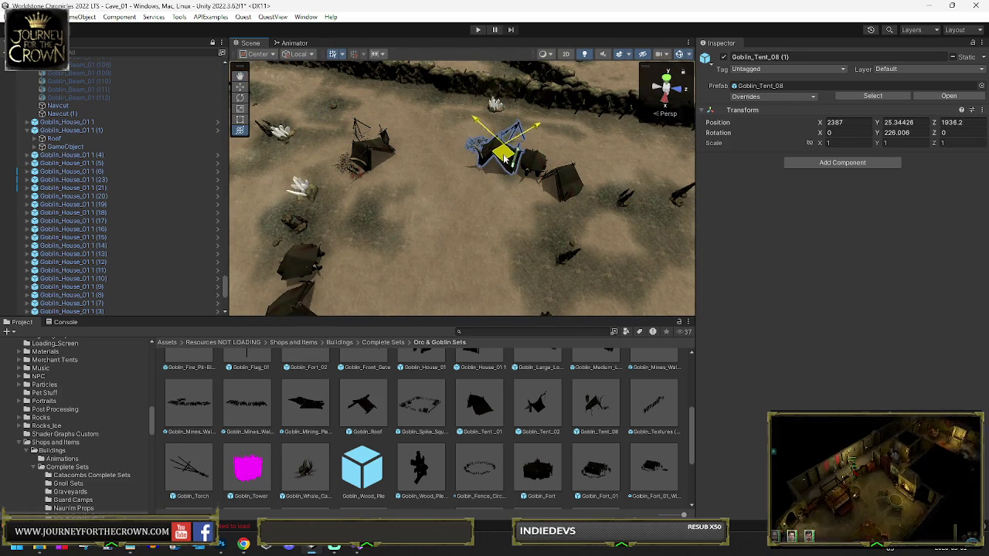
key("f")
mouse_move(503, 158)
left_mouse_down()
mouse_move(528, 125)
mouse_move(403, 162)
mouse_move(571, 202)
left_mouse_up()
key("ctrl+d")
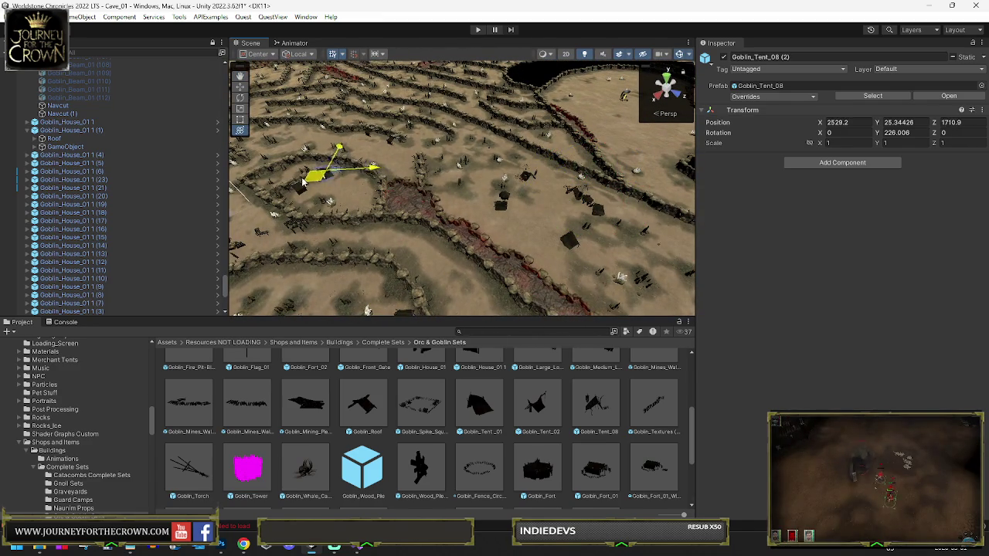
mouse_move(300, 185)
left_mouse_down()
mouse_move(301, 93)
mouse_move(358, 156)
mouse_move(383, 148)
mouse_move(376, 130)
left_mouse_up()
left_click_drag(317, 110, 623, 227)
key("f")
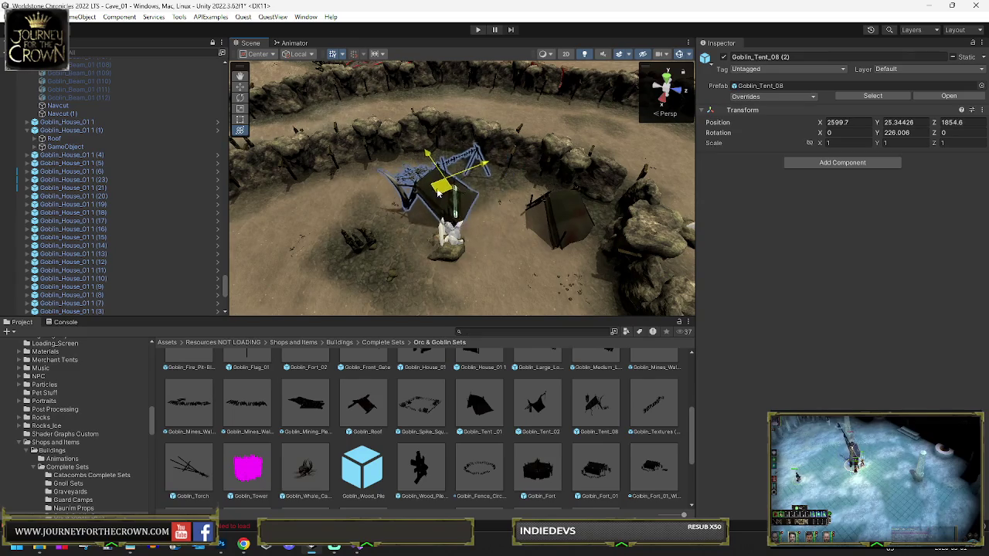
- Turn the Goblin_Tent_08 (3) copy to 44.071 degrees and settle it at X 2648.4, Z 1971.7
key("e")
mouse_move(437, 227)
left_mouse_down()
mouse_move(619, 231)
mouse_move(610, 231)
left_mouse_up()
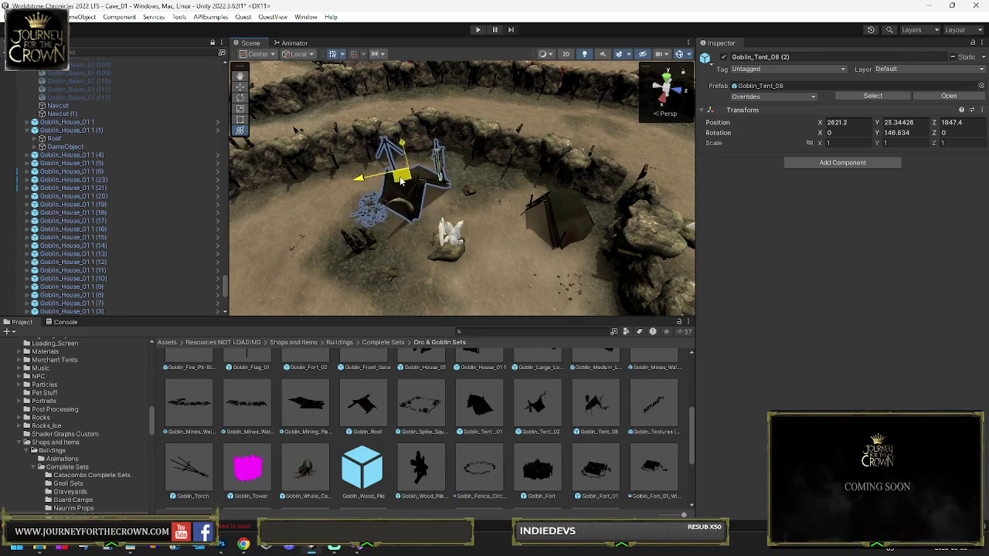
key("e")
scroll(395, 184, "up", 6)
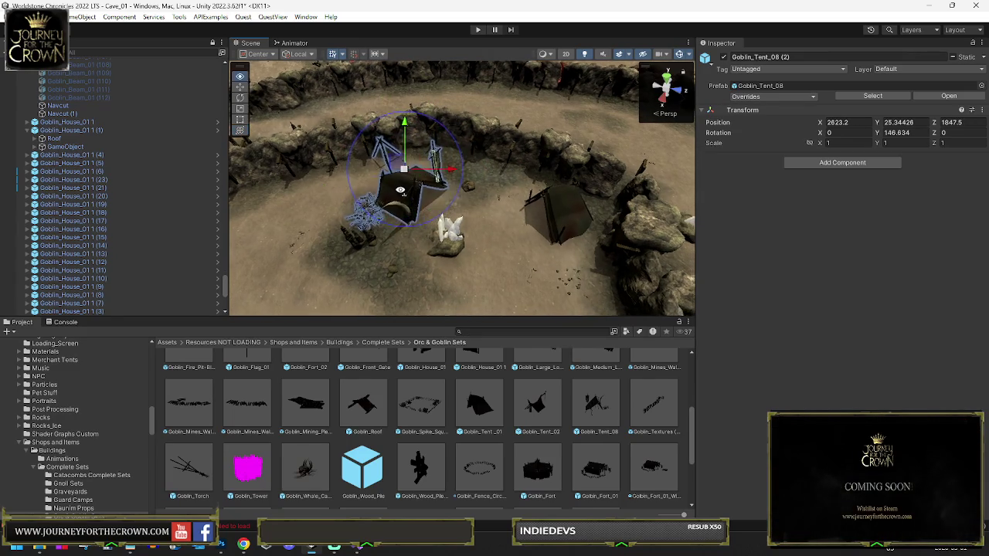
scroll(538, 185, "down", 10)
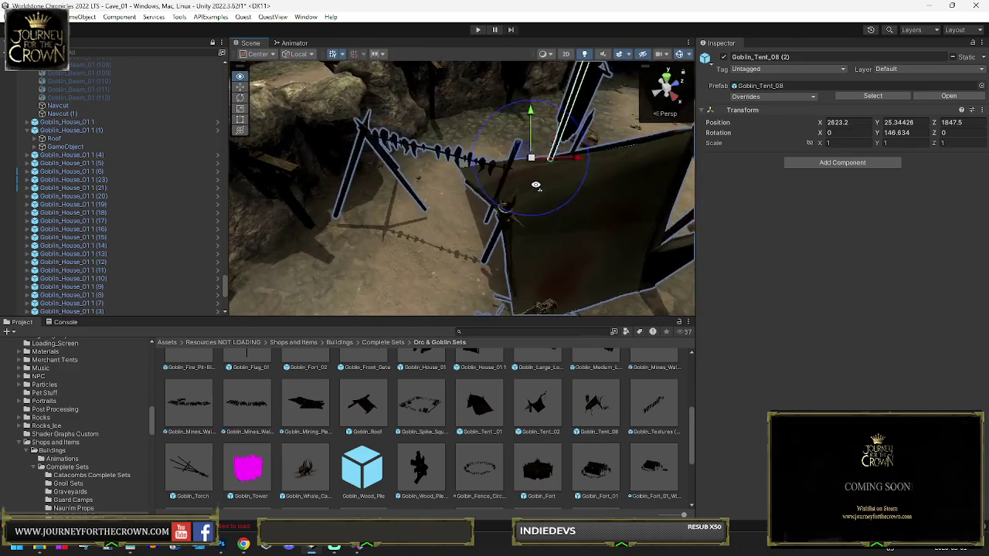
mouse_move(401, 197)
left_mouse_down()
mouse_move(477, 187)
mouse_move(387, 178)
left_mouse_up()
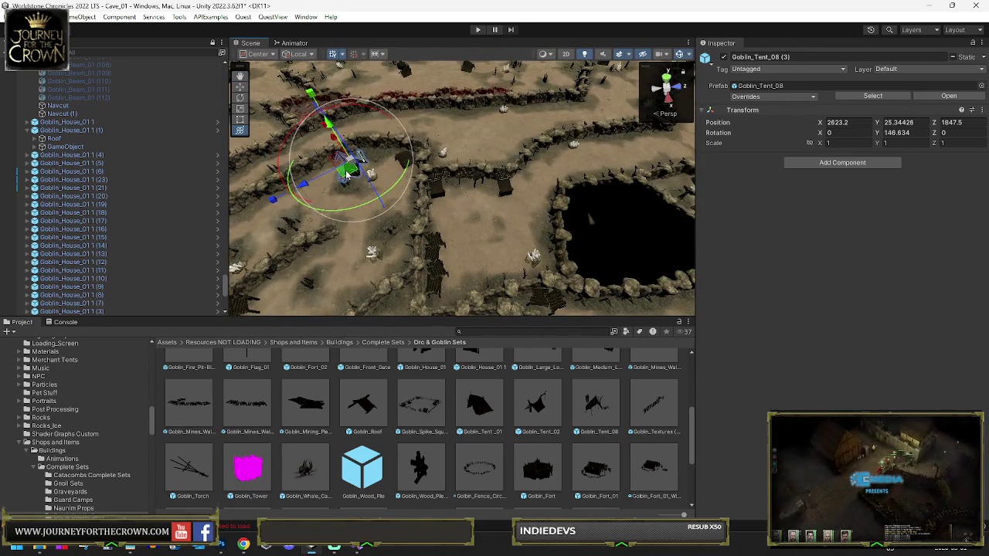
mouse_move(454, 225)
left_mouse_down()
mouse_move(417, 236)
mouse_move(372, 213)
left_mouse_up()
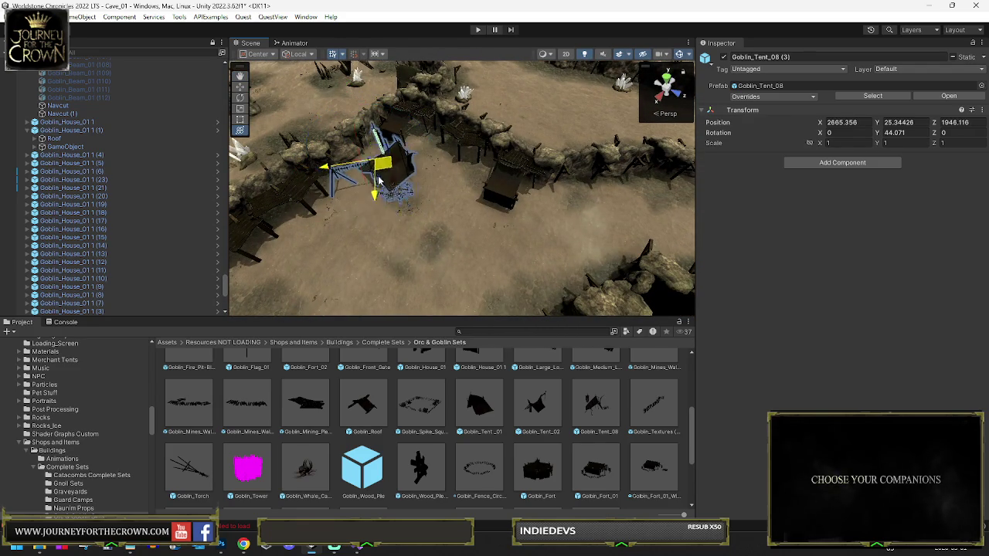
mouse_move(378, 257)
left_mouse_down()
mouse_move(445, 229)
mouse_move(415, 217)
mouse_move(768, 211)
mouse_move(851, 195)
mouse_move(809, 197)
mouse_move(783, 216)
mouse_move(448, 244)
left_mouse_up()
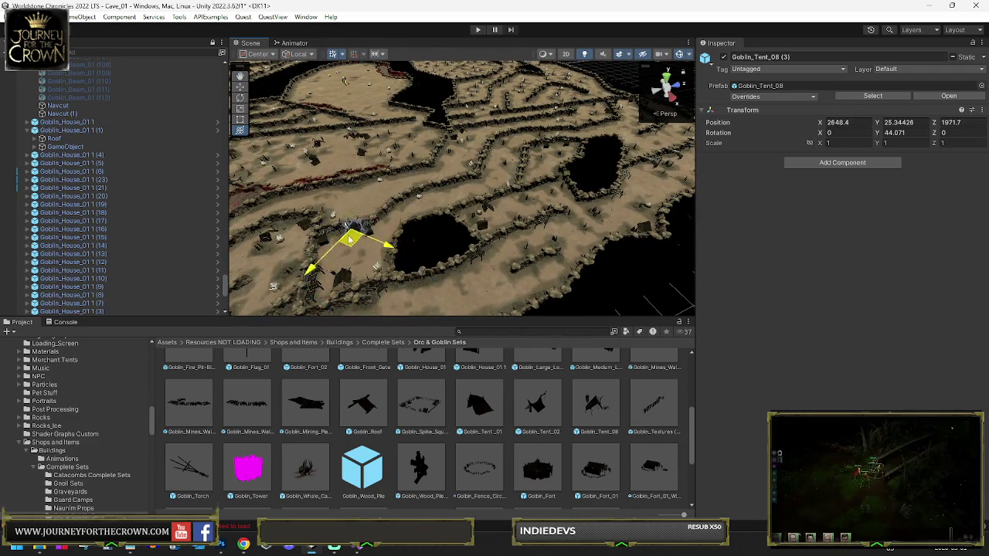